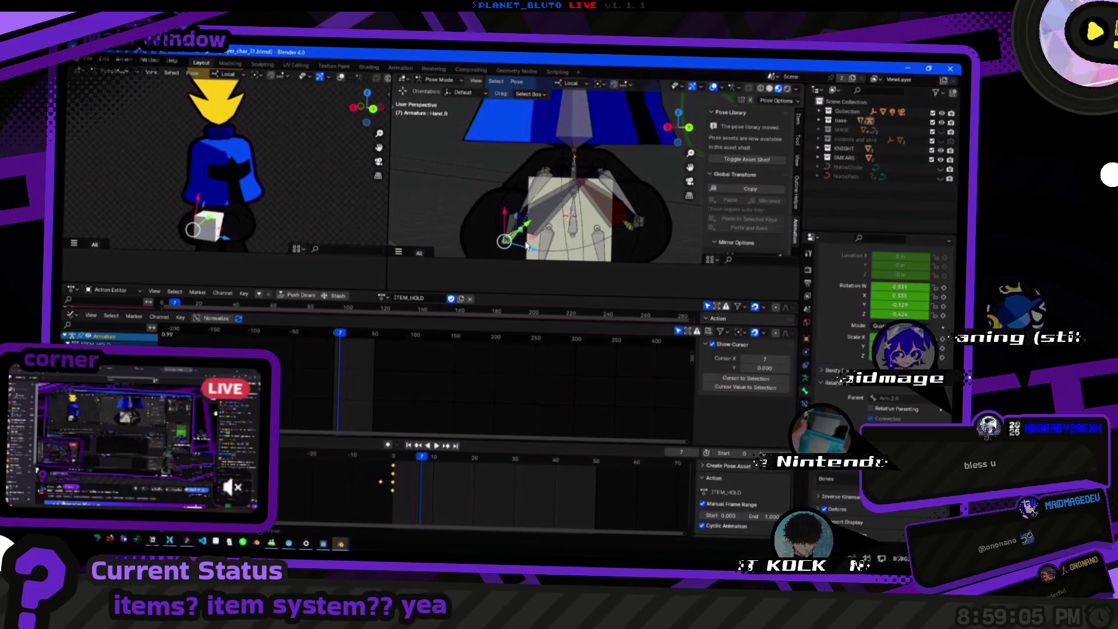
# Select the Weapon and Hand.L bones and collapse Hand.L's Relations settings.
pyautogui.click(608, 228)
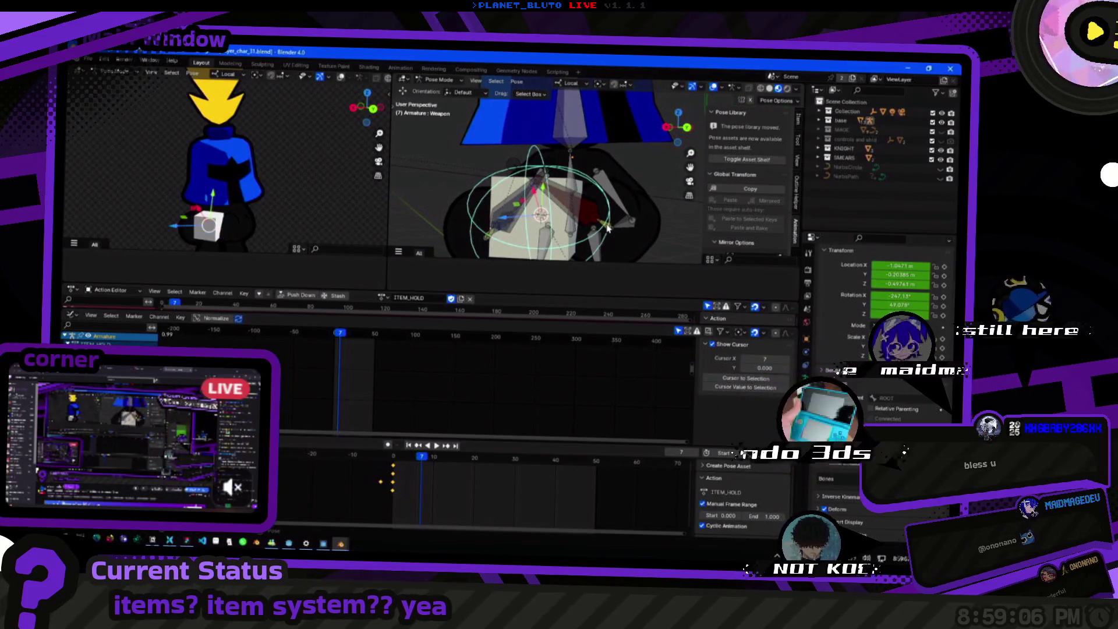
pyautogui.click(608, 229)
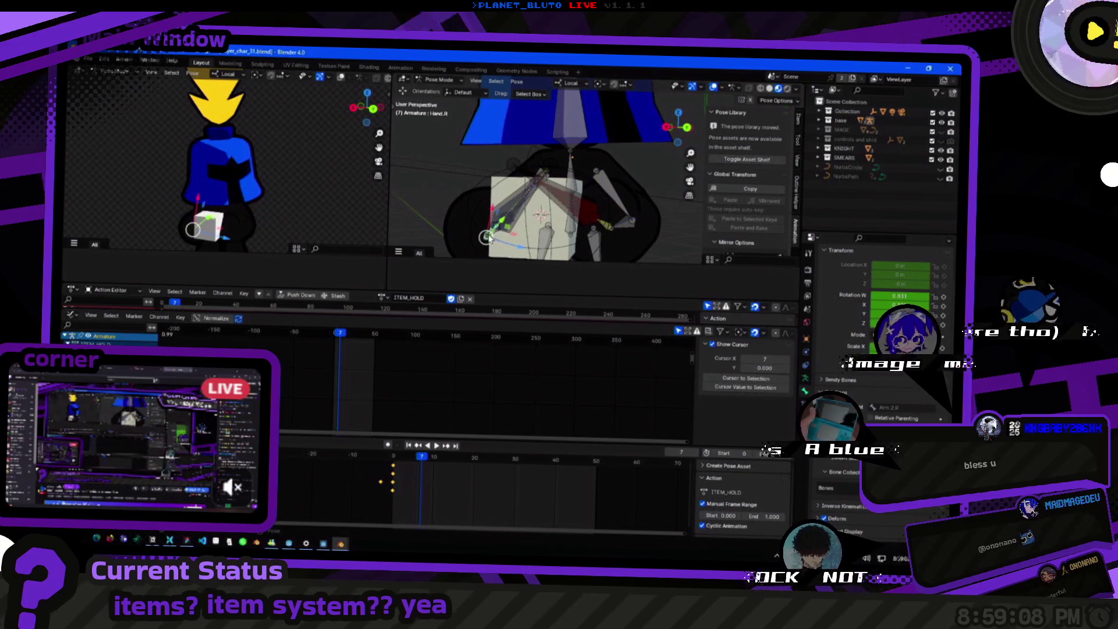
pyautogui.scroll(-1, 839, 385)
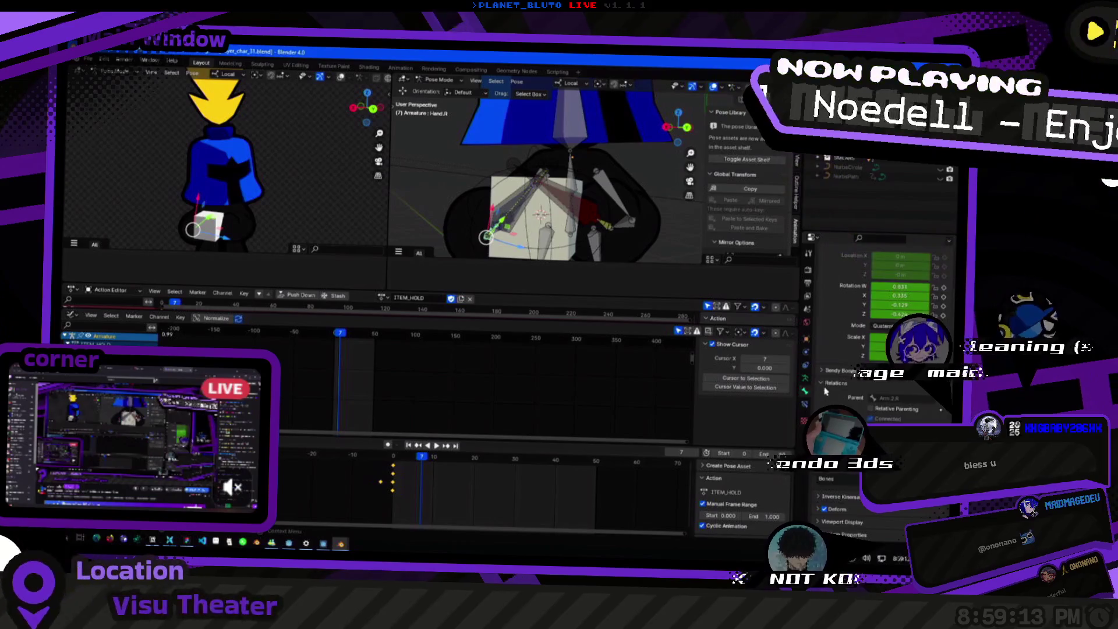
pyautogui.click(836, 383)
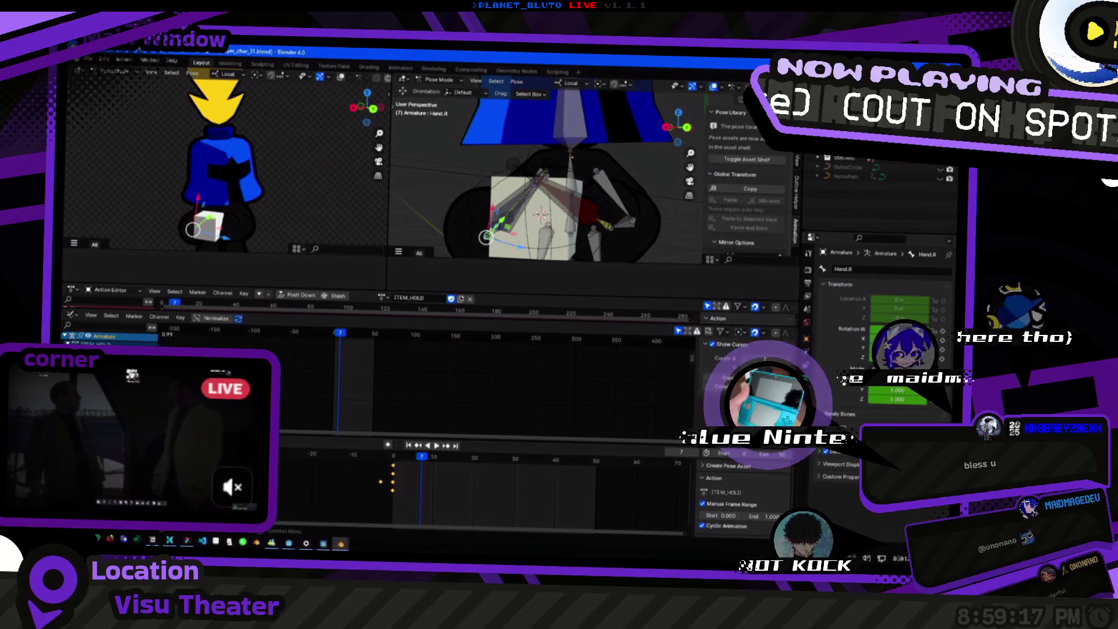
pyautogui.scroll(-5, 836, 347)
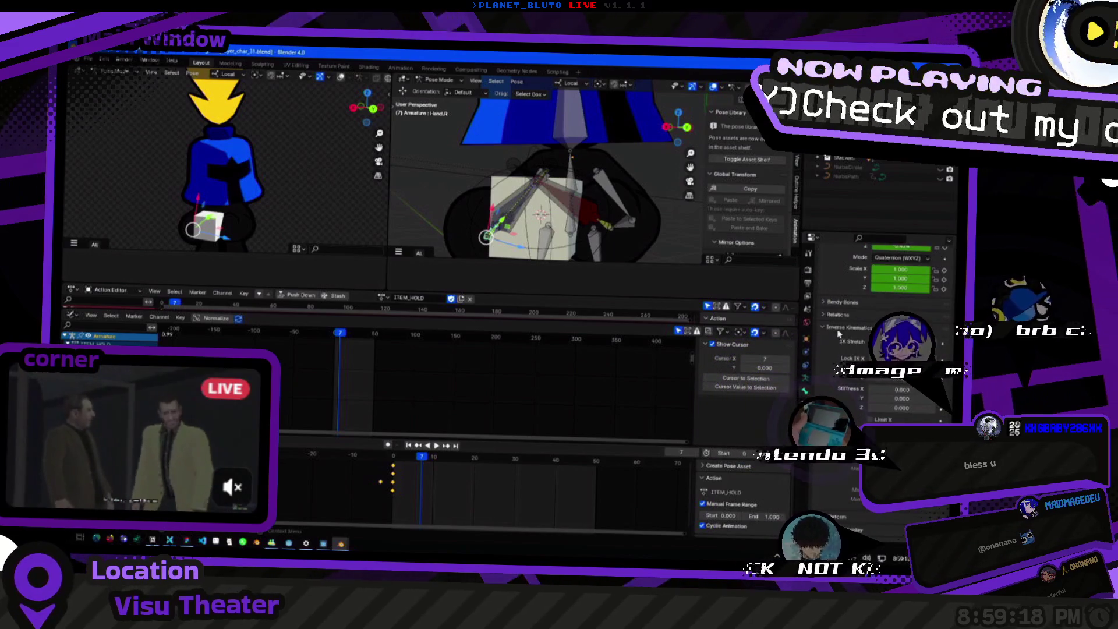
pyautogui.scroll(5, 835, 347)
pyautogui.moveTo(519, 224); pyautogui.dragTo(642, 230)
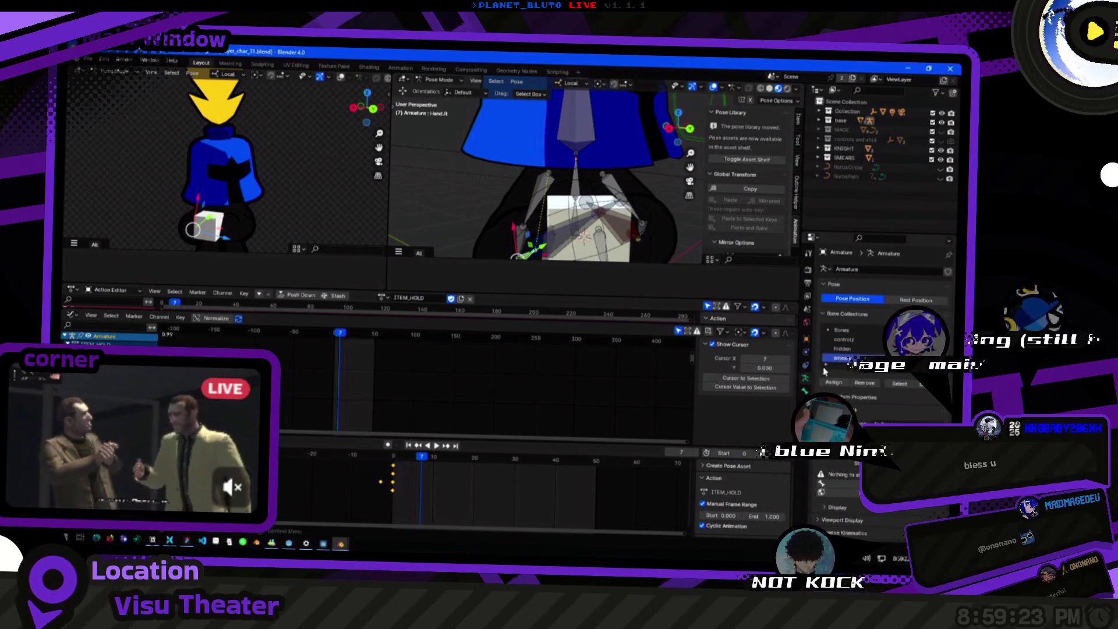
# Switch the armature back and forth between Pose Position and Rest Position, ending at rest.
pyautogui.click(900, 301)
pyautogui.click(865, 299)
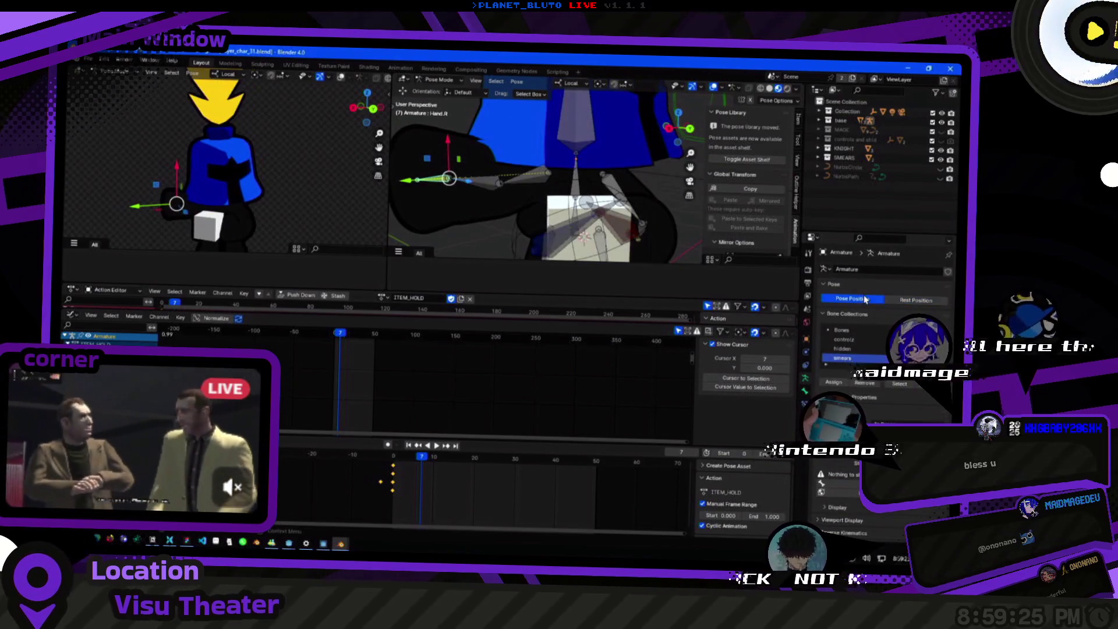
pyautogui.click(891, 301)
pyautogui.click(876, 301)
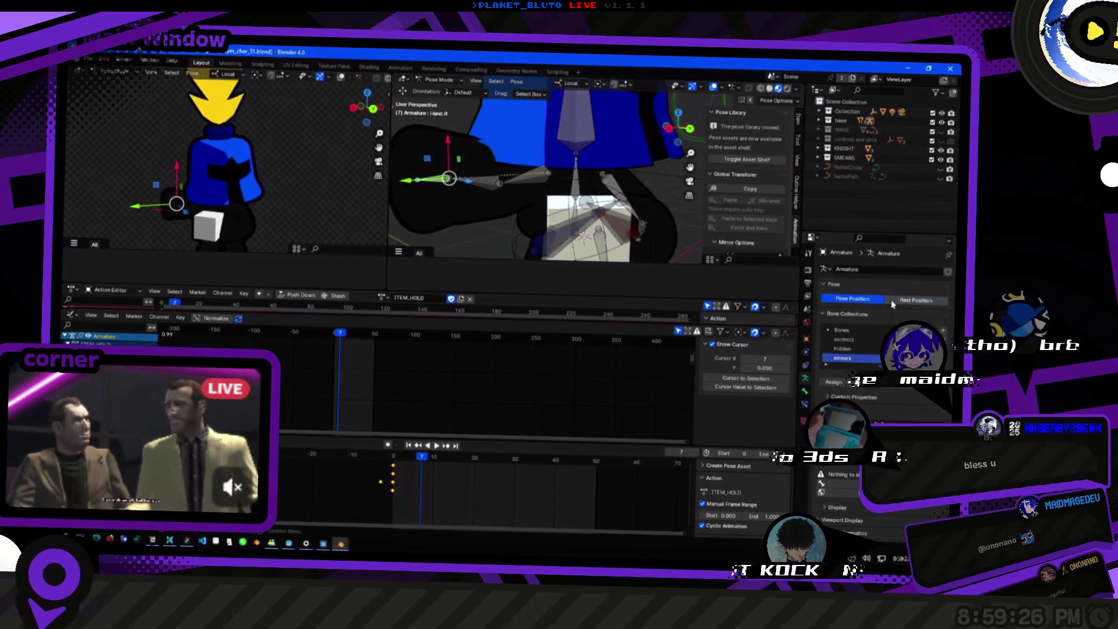
pyautogui.click(891, 301)
pyautogui.click(877, 301)
pyautogui.click(891, 300)
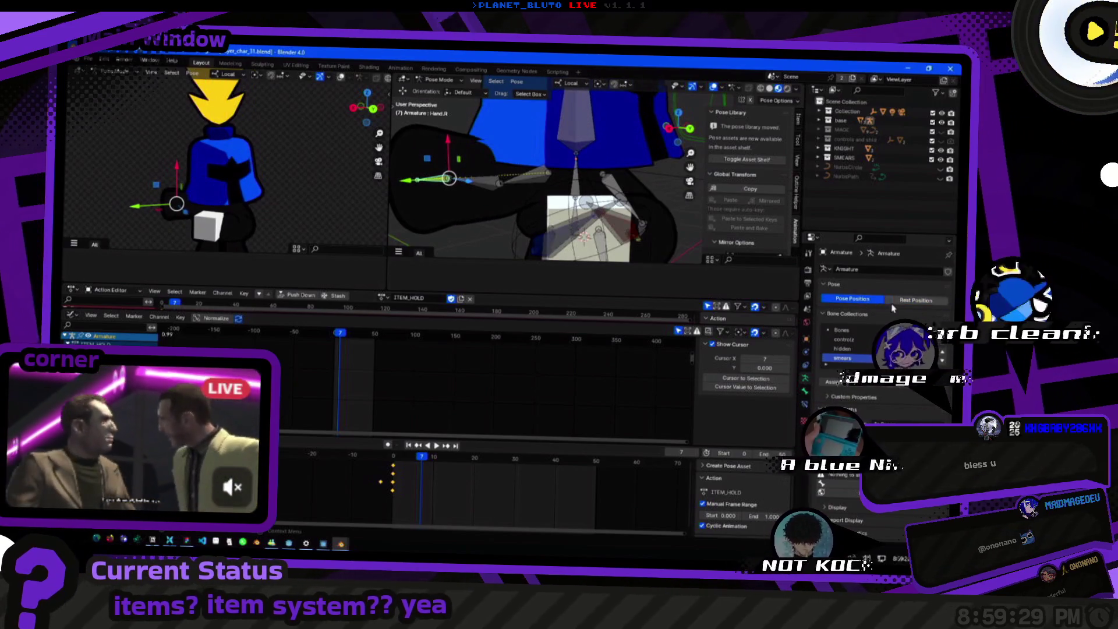
# Return the armature to Pose Position and orbit around the character.
pyautogui.click(862, 301)
pyautogui.click(899, 300)
pyautogui.click(861, 301)
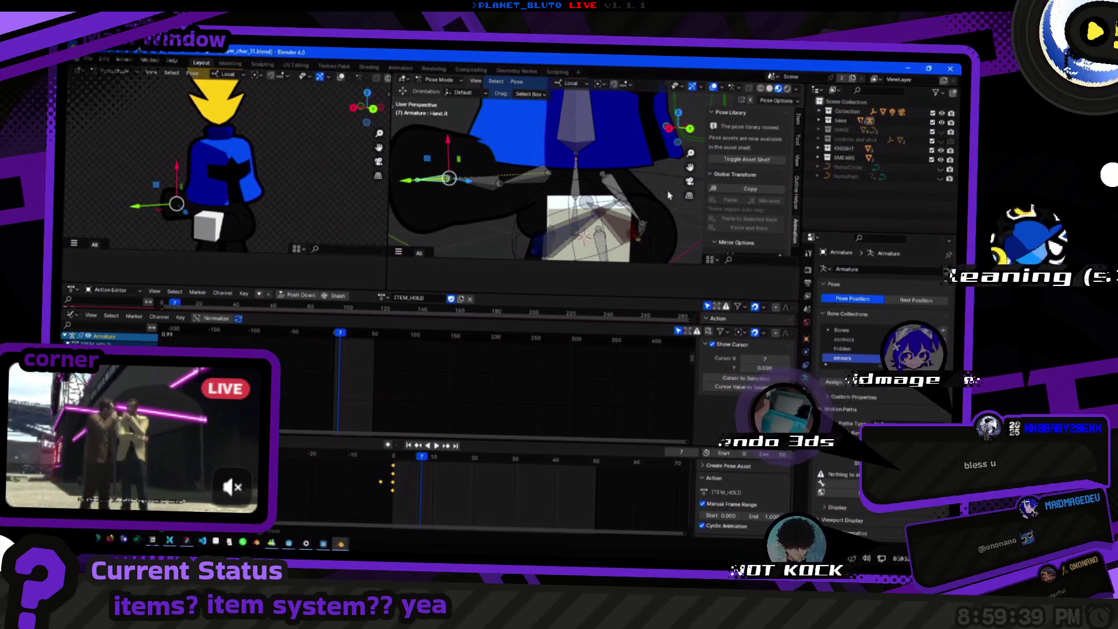
pyautogui.scroll(-5, 628, 187)
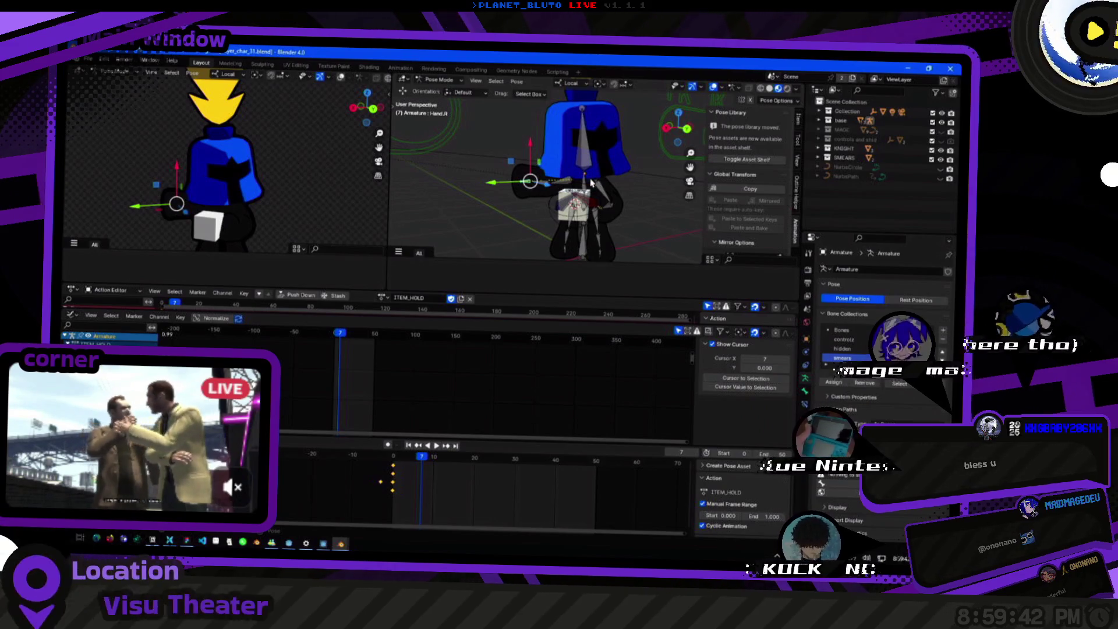
pyautogui.moveTo(591, 182); pyautogui.dragTo(609, 209)
# Add an IK constraint to Hand.L with Hand.L.IK as target bone, checking rest versus pose.
pyautogui.keyDown('shift'); pyautogui.click(593, 213); pyautogui.keyUp('shift')
pyautogui.hotkey('shift', 'i')
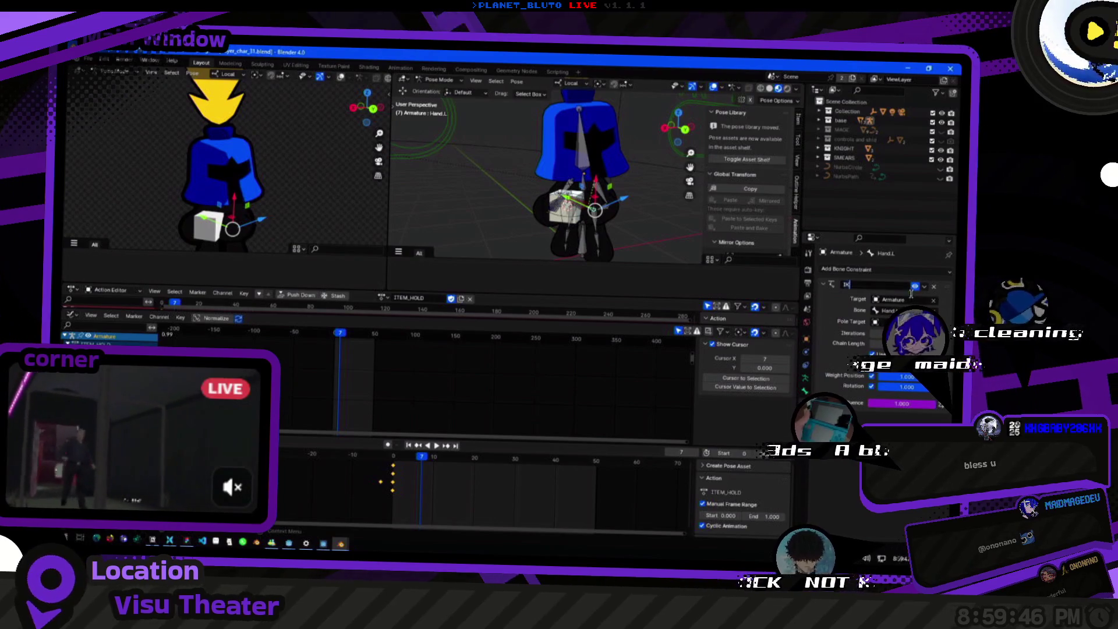
pyautogui.click(606, 203)
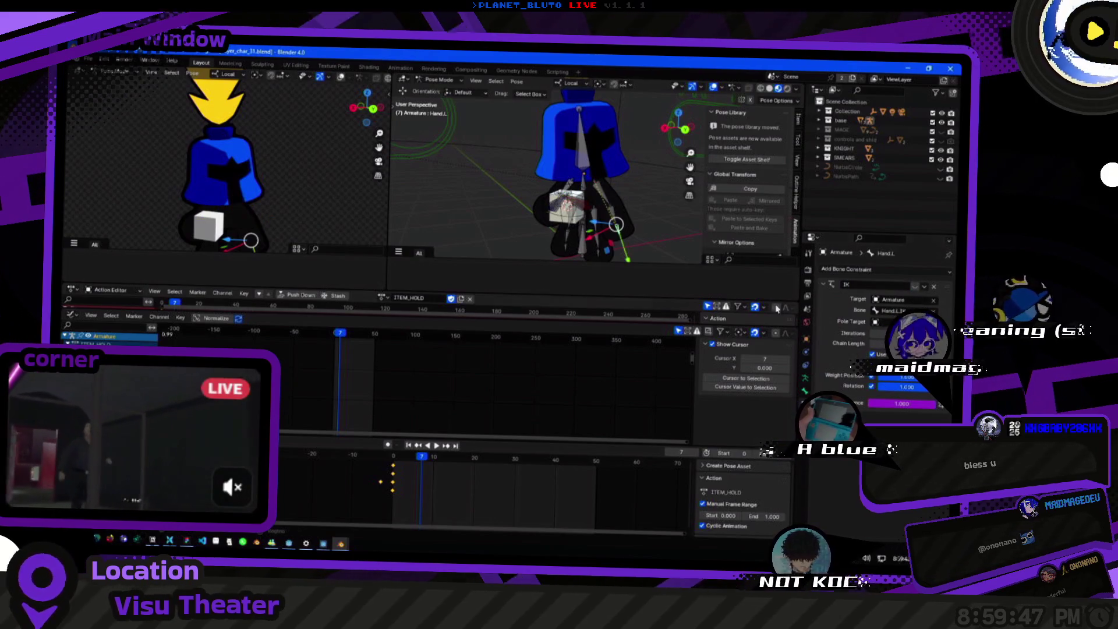
pyautogui.click(563, 203)
pyautogui.click(916, 300)
pyautogui.click(858, 300)
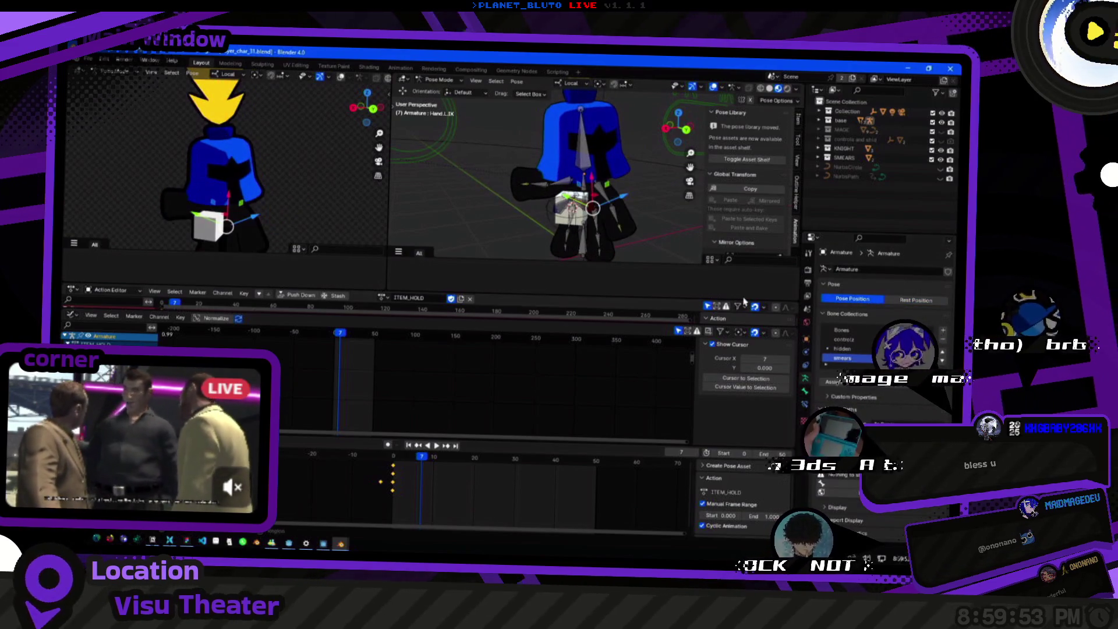
# Inspect the constraints on the FKIK_L_WEAPON, Hand.L, Arm.1.L and Arm.2.R bones.
pyautogui.click(583, 213)
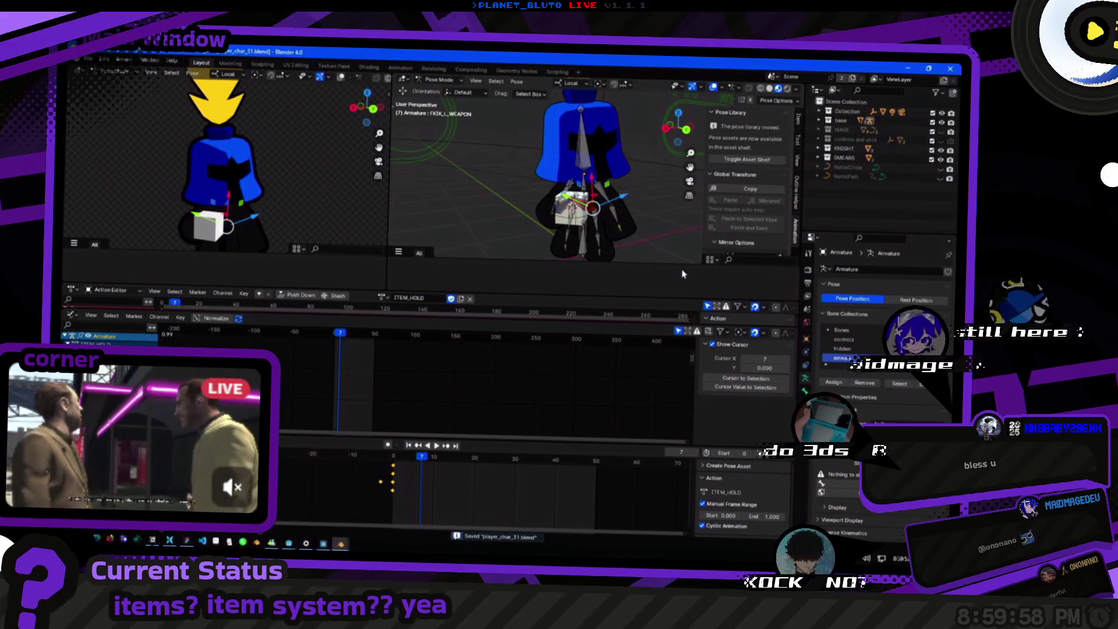
pyautogui.click(805, 404)
pyautogui.scroll(3, 645, 221)
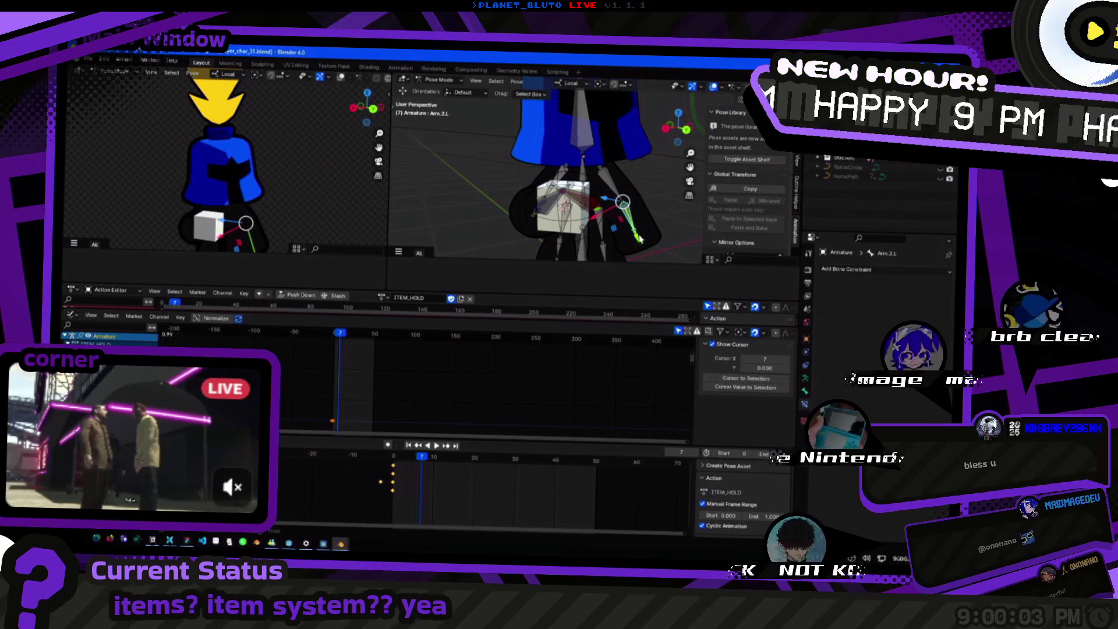
pyautogui.click(628, 212)
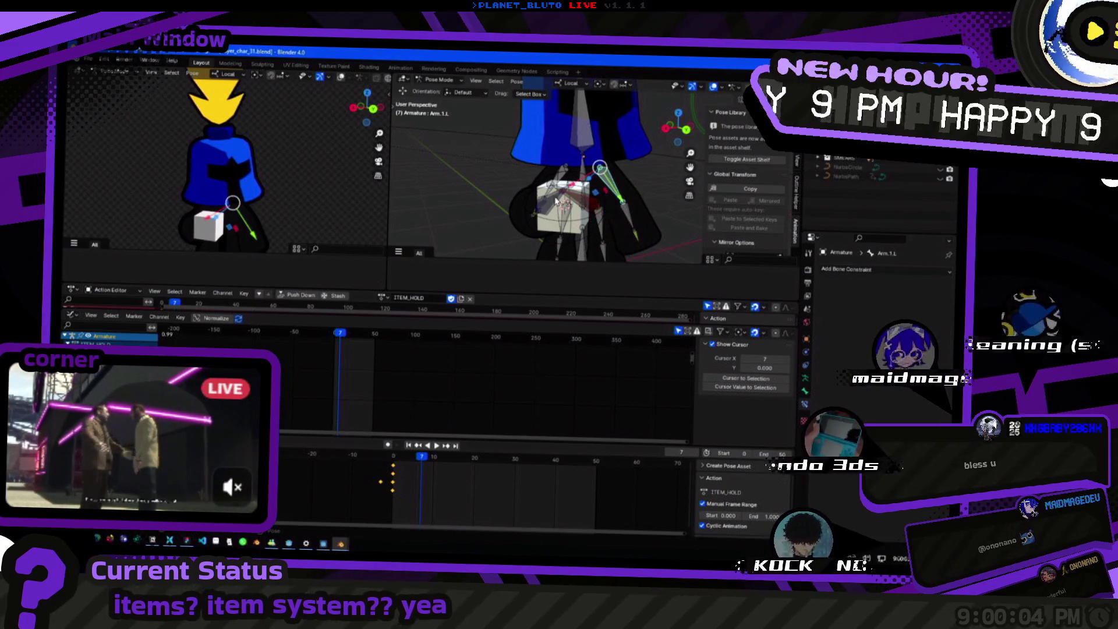
pyautogui.click(627, 213)
pyautogui.click(614, 233)
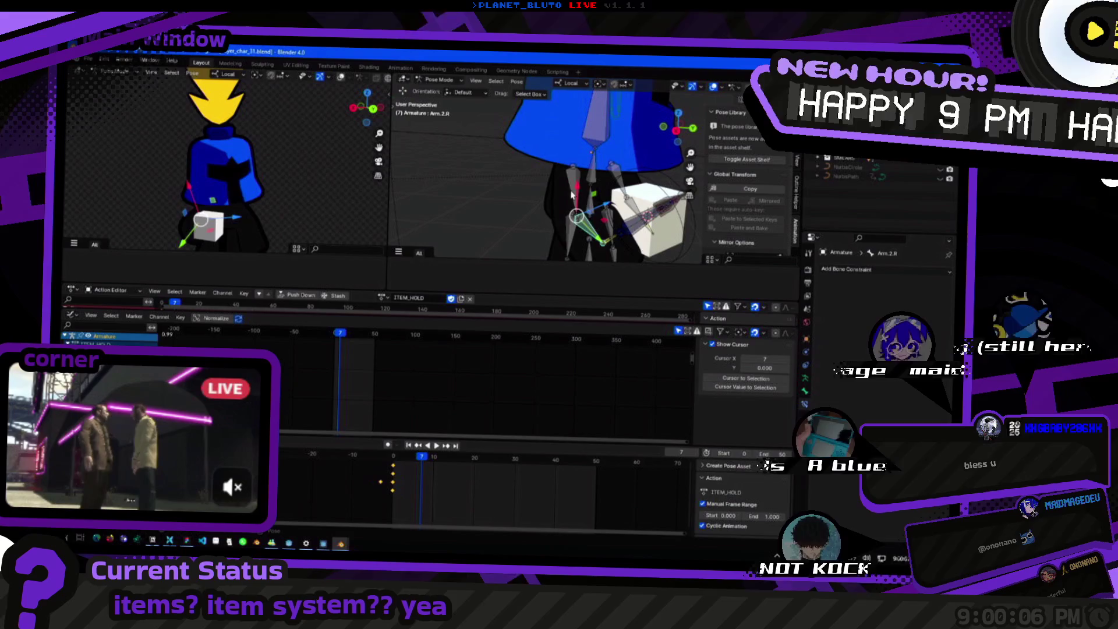
# Check the Weapon and Hand.R constraints, then put the armature into Edit Mode.
pyautogui.moveTo(618, 234)
pyautogui.mouseDown()
pyautogui.moveTo(559, 229)
pyautogui.moveTo(616, 244)
pyautogui.moveTo(626, 216)
pyautogui.mouseUp()
pyautogui.click(557, 229)
pyautogui.click(617, 239)
pyautogui.click(630, 208)
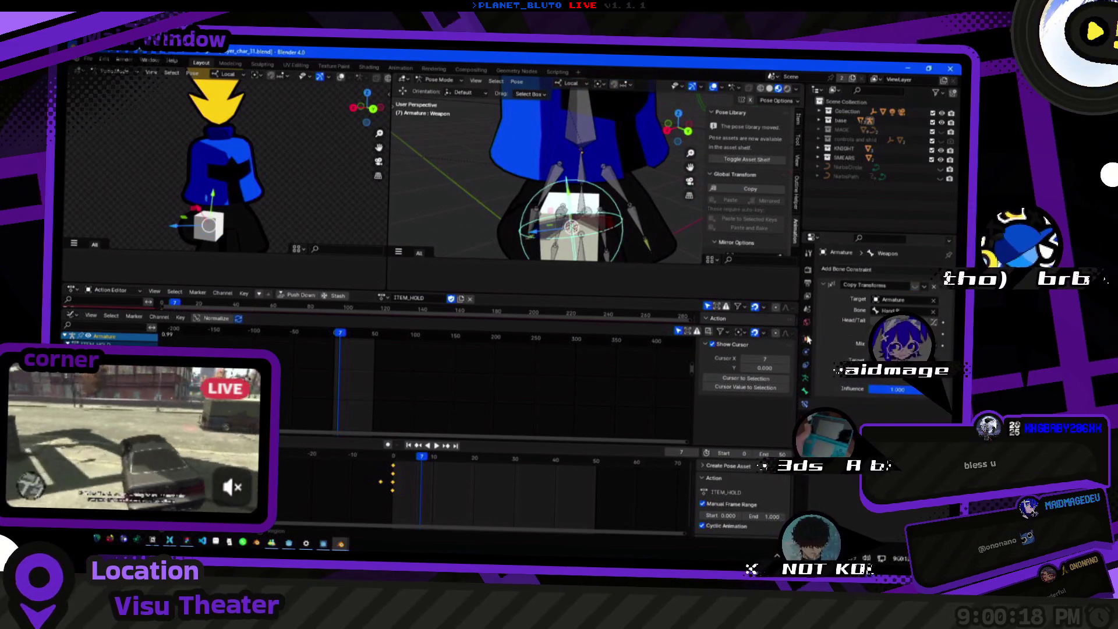
pyautogui.click(808, 339)
pyautogui.press('Tab')
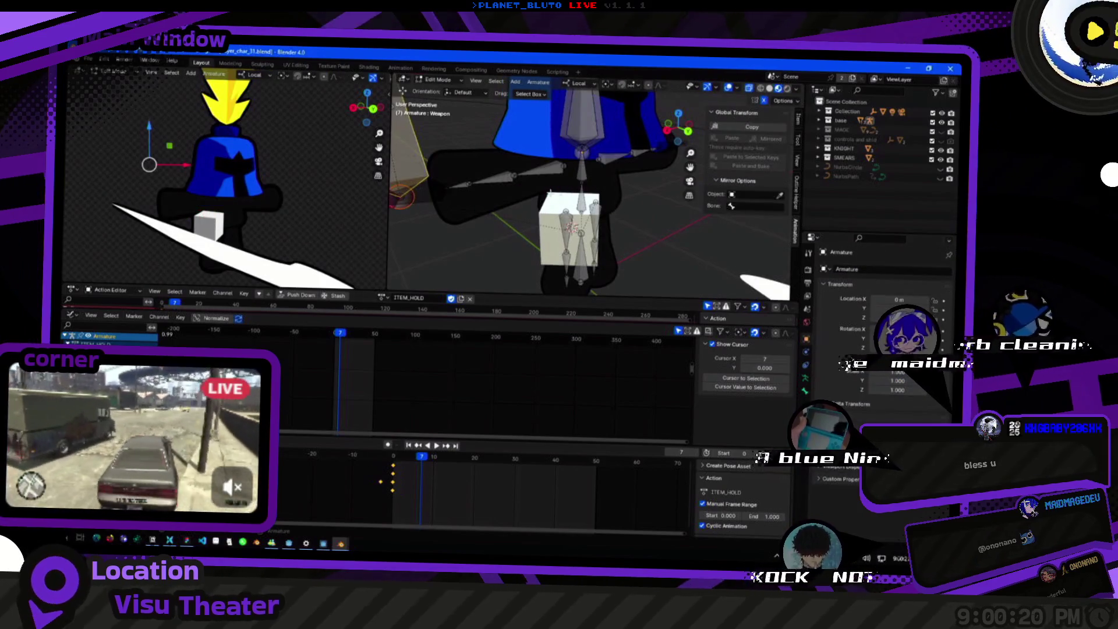
# Select Arm.1.R, switch to Object Mode and insert keyframes for the pose at frame 0.
pyautogui.click(527, 176)
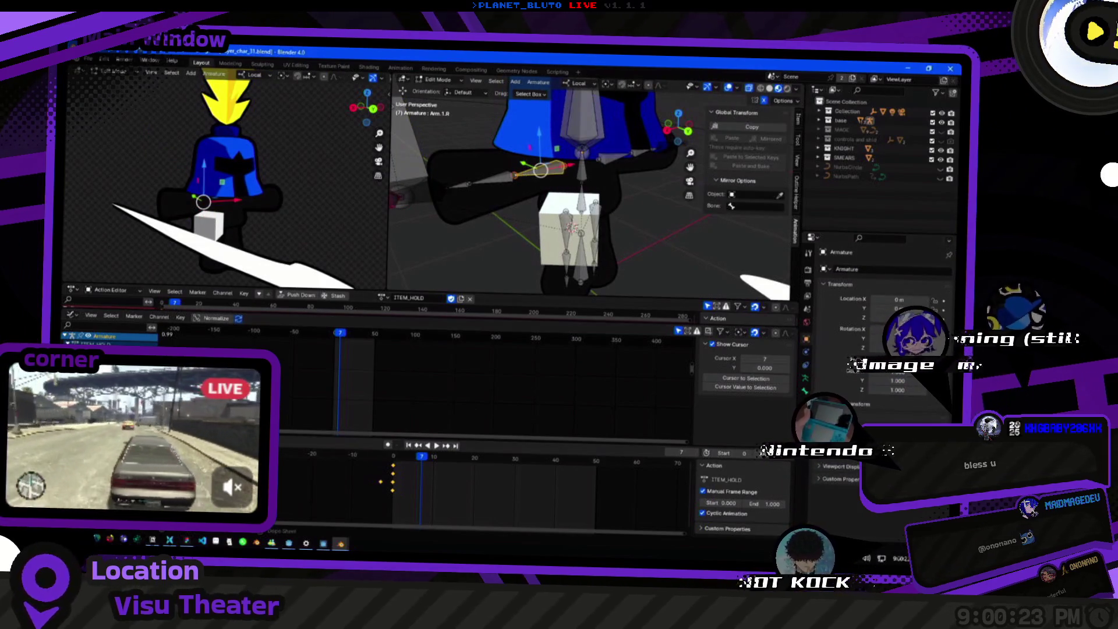
pyautogui.scroll(-5, 591, 233)
pyautogui.press('Tab')
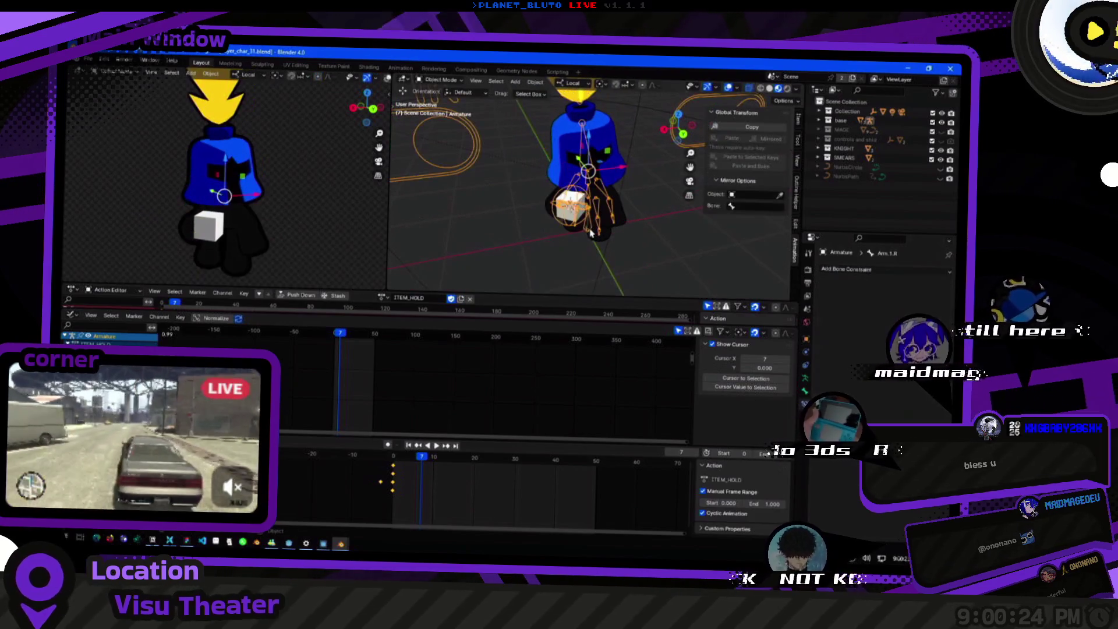
pyautogui.hotkey('shift', 'alt', 'z')
pyautogui.hotkey('shift', 'alt', 'z')
pyautogui.press('i')
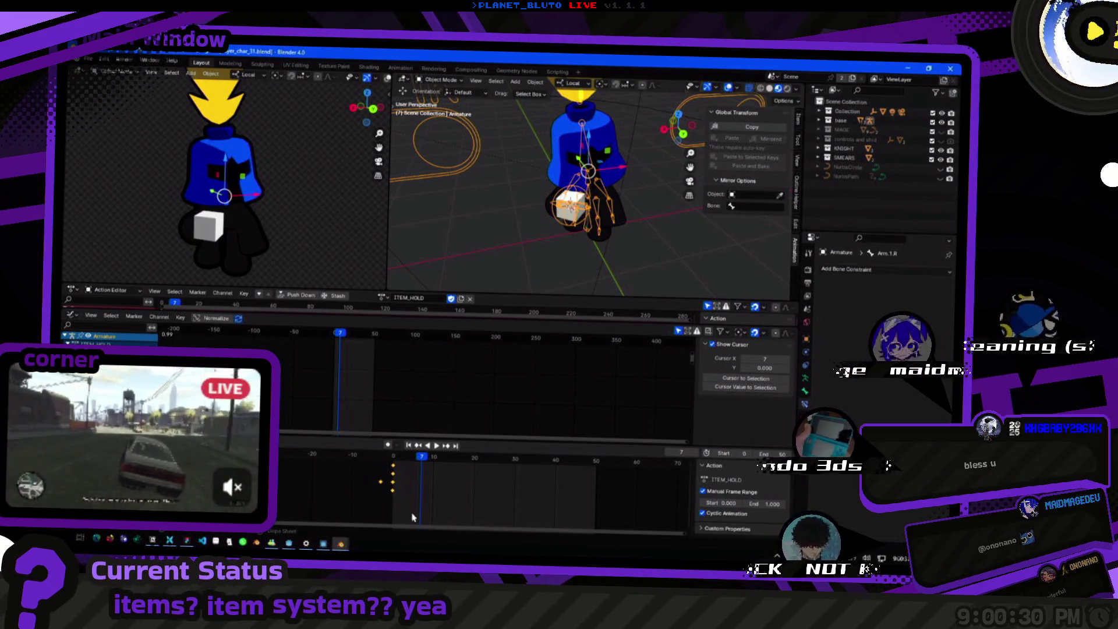
# Undo the keyframe changes and return to Pose Mode, showing the object's transform properties.
pyautogui.press('Delete')
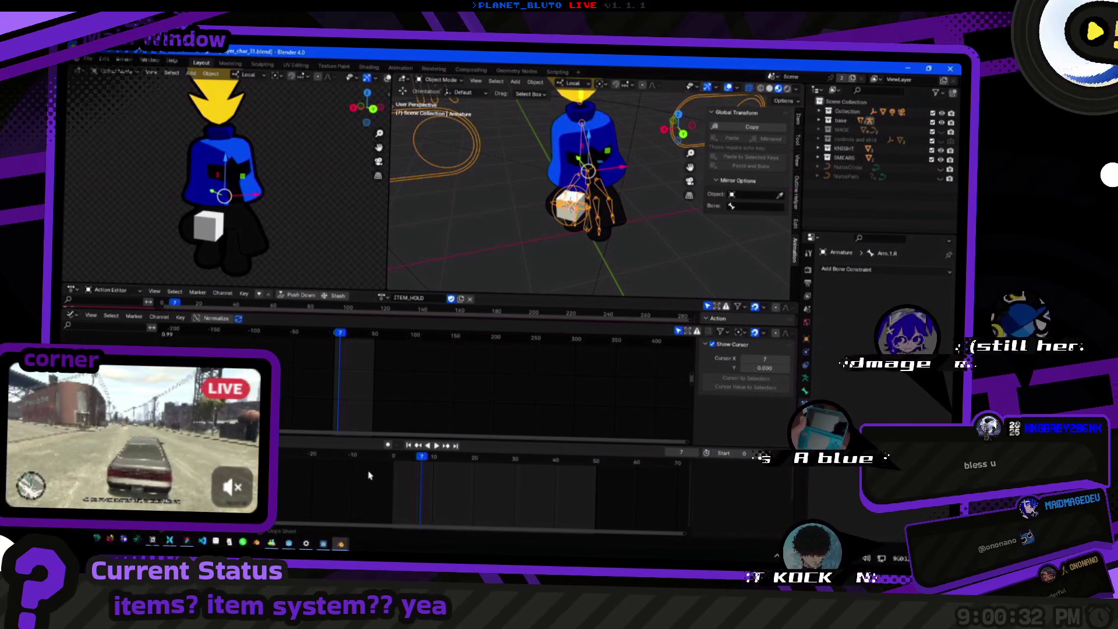
pyautogui.hotkey('ctrl', 'Tab')
pyautogui.press('a')
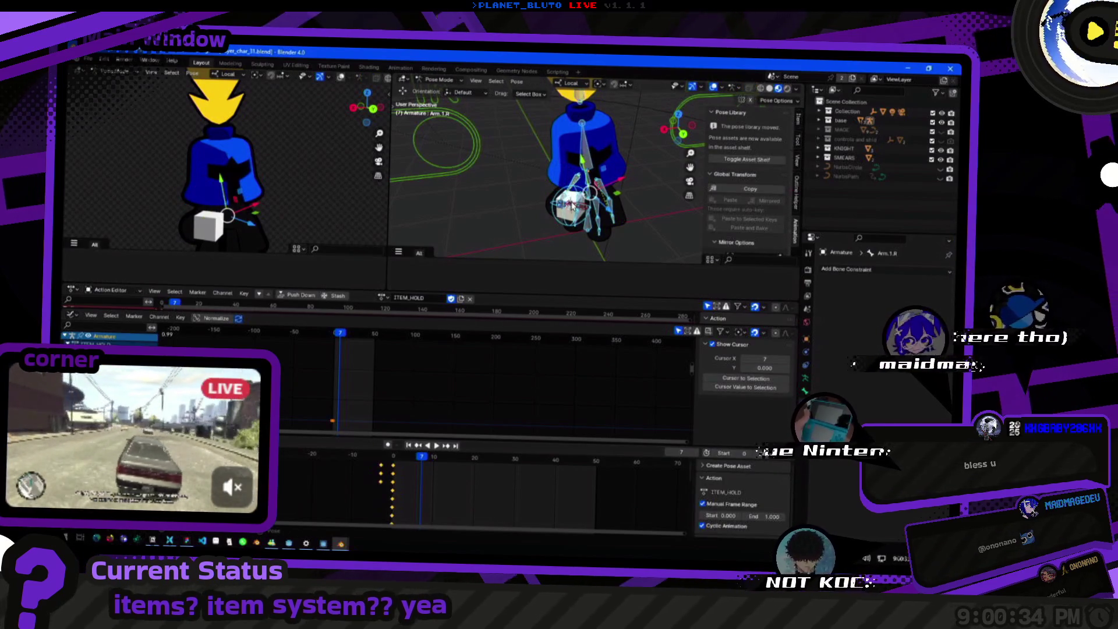
pyautogui.scroll(-1, 465, 466)
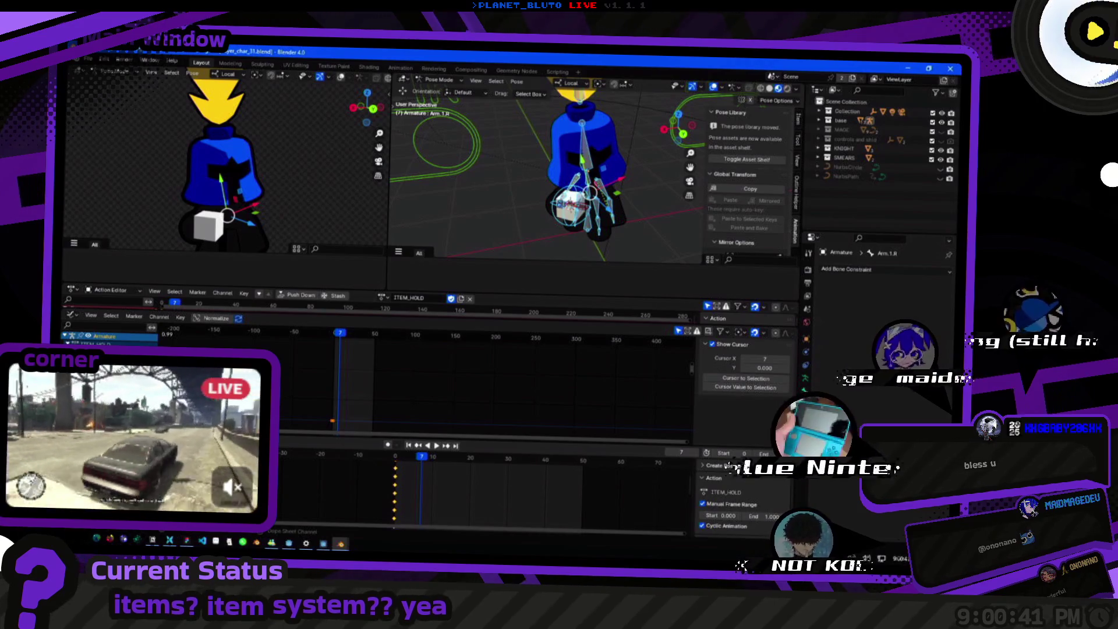
pyautogui.scroll(3, 585, 231)
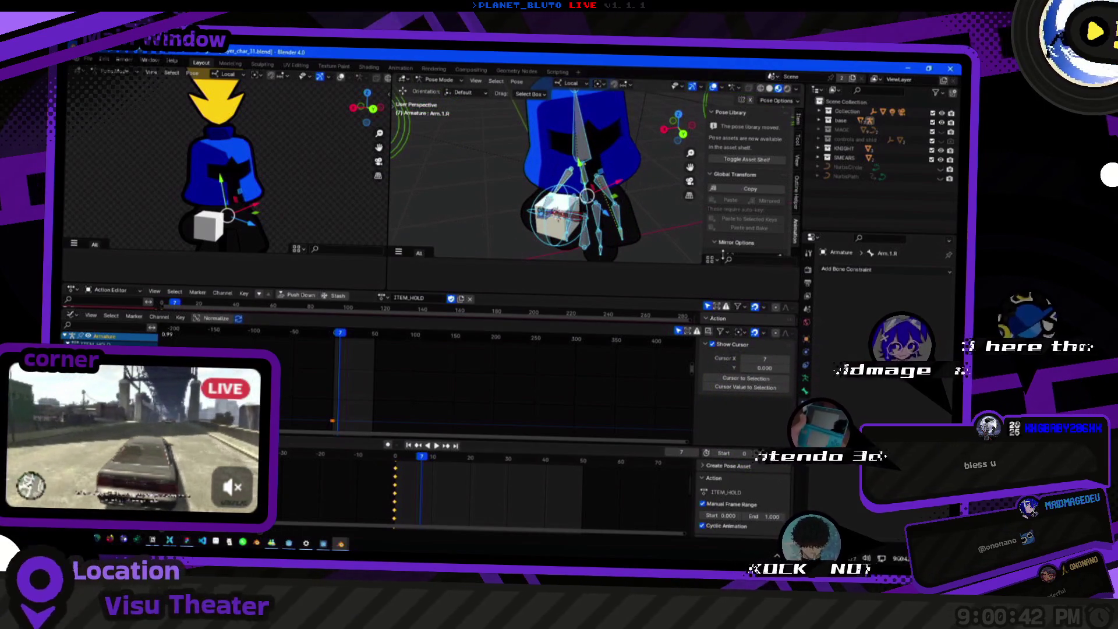
pyautogui.click(807, 339)
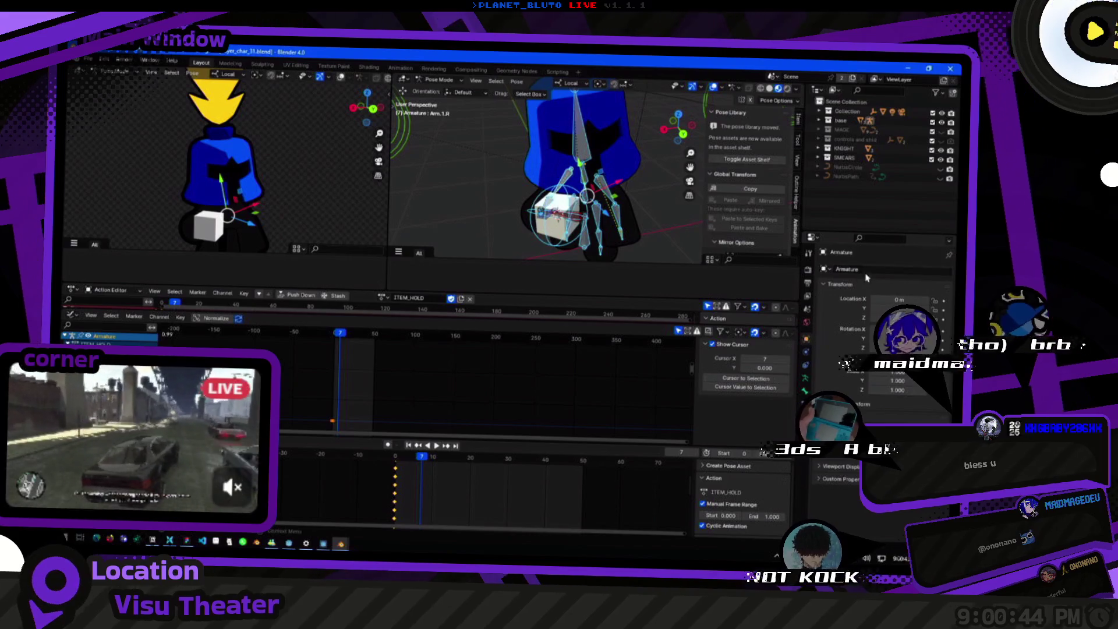
# Toggle Rest/Pose Position in the armature data and check the rest-like pose at frame 0.
pyautogui.click(806, 383)
pyautogui.click(913, 299)
pyautogui.click(868, 299)
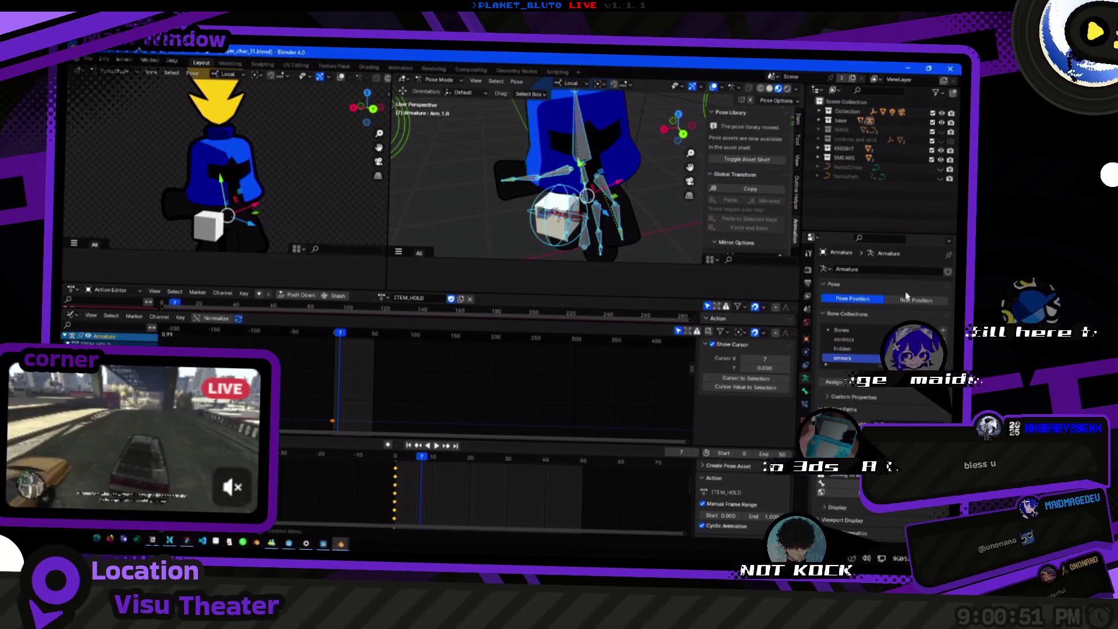
pyautogui.hotkey('shift', 'Left')
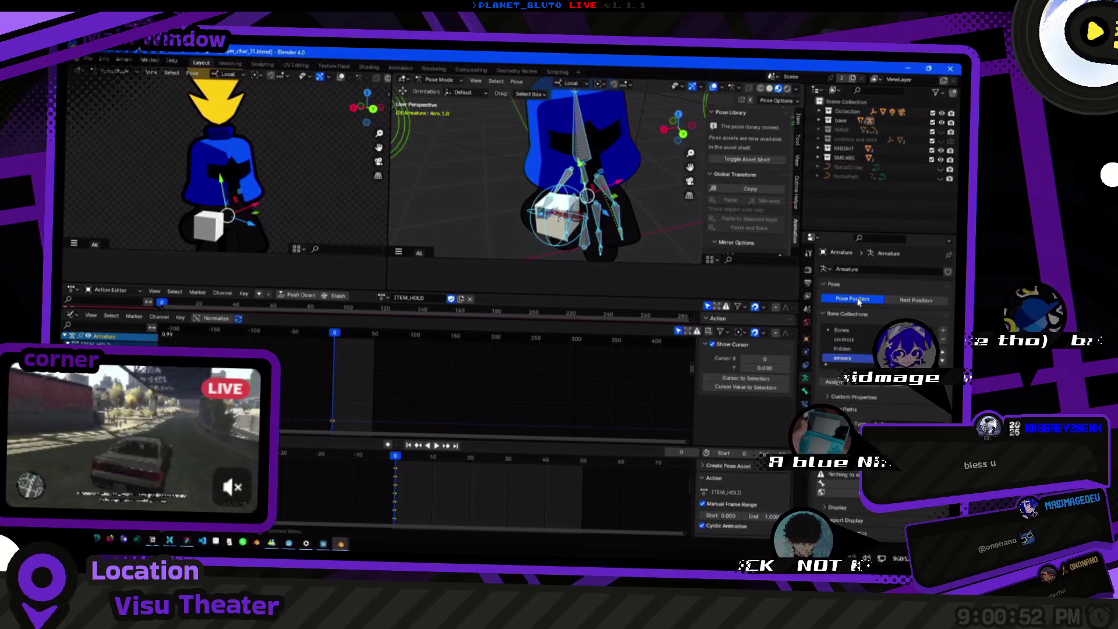
pyautogui.hotkey('alt', 'r')
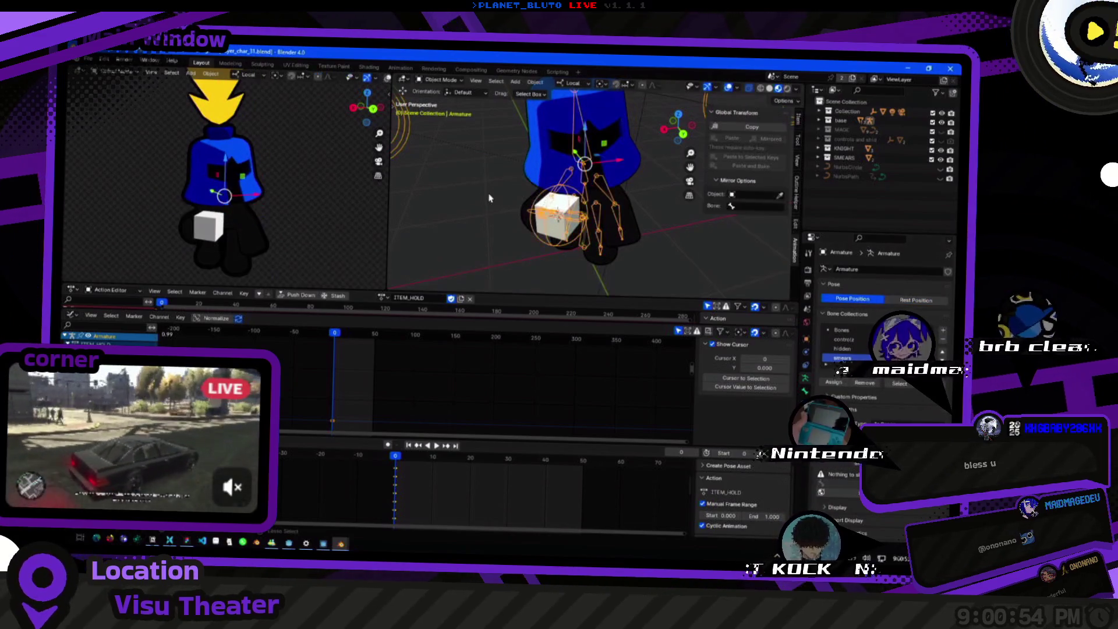
# Leave Pose Mode and show the ITEM_HOLD action's settings in the Action Editor sidebar.
pyautogui.hotkey('ctrl', 'Tab')
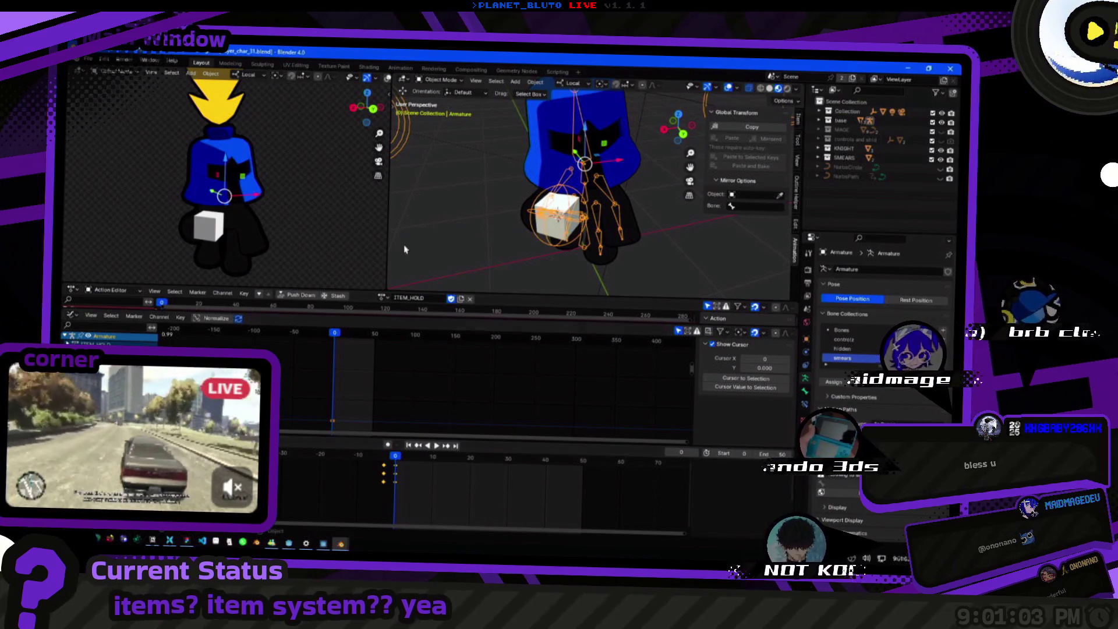
pyautogui.scroll(-5, 462, 239)
pyautogui.scroll(4, 501, 219)
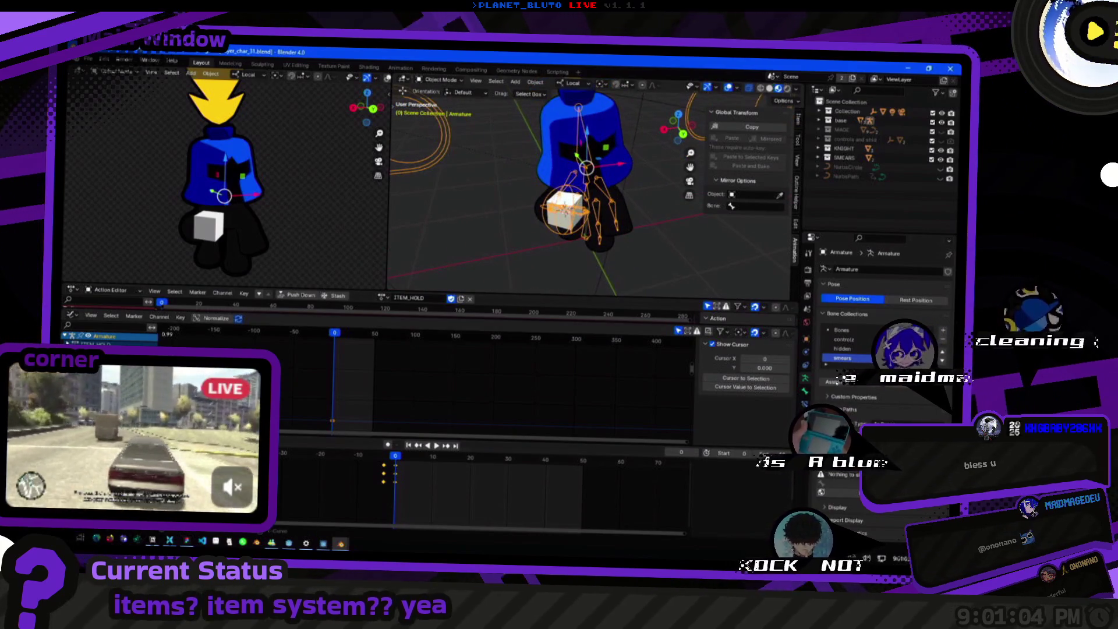
pyautogui.press('n')
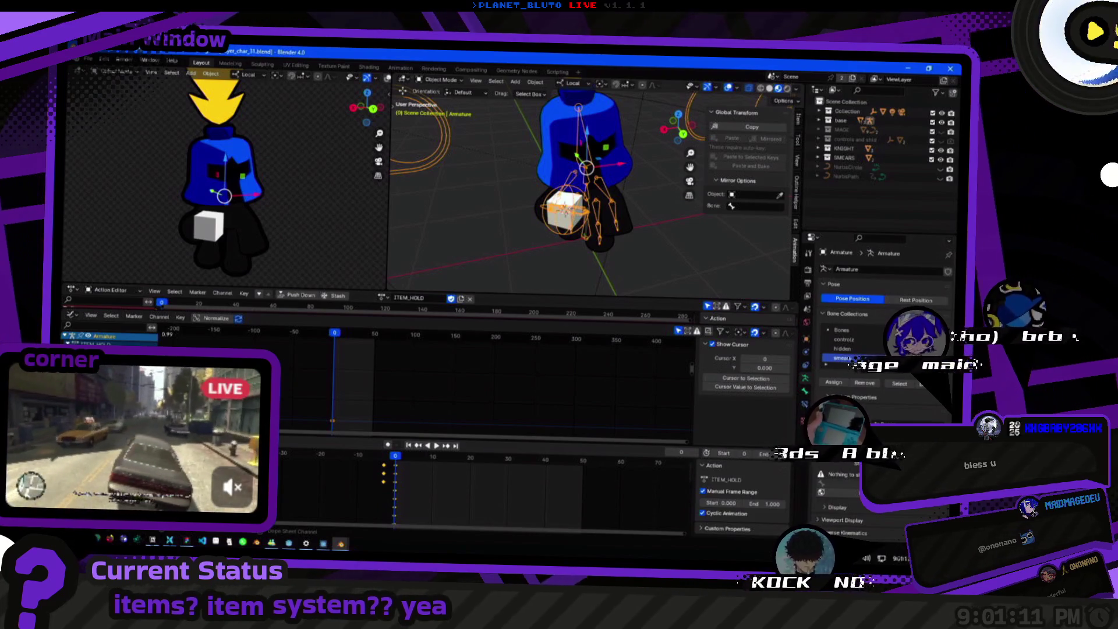
pyautogui.moveTo(583, 174); pyautogui.dragTo(513, 172)
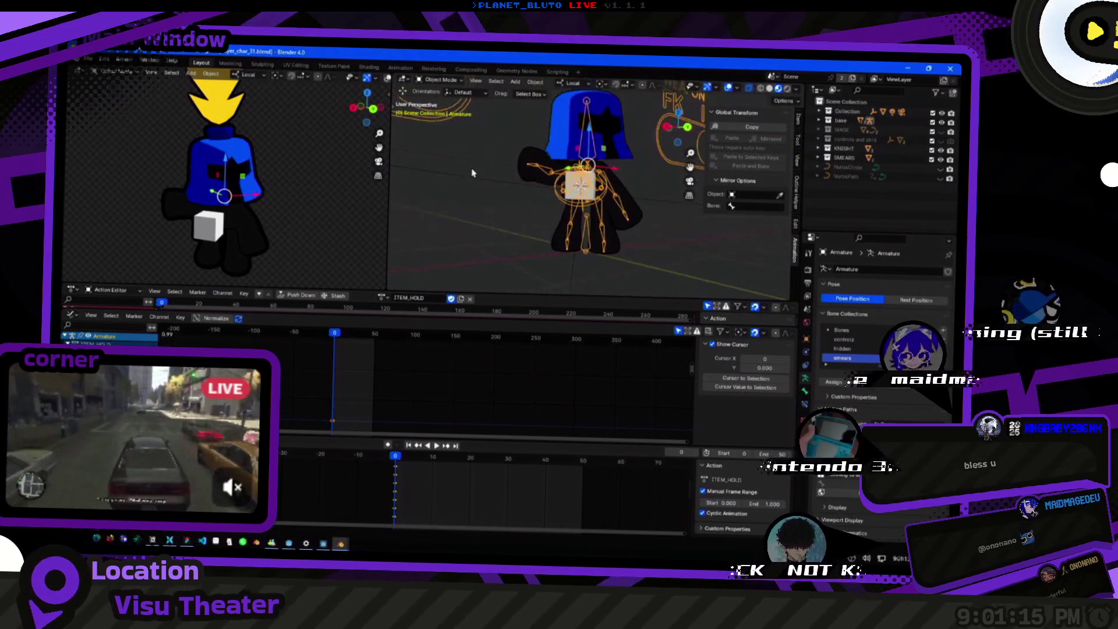
# Hide and reveal the armature with H and Alt+H, then open the Object menu.
pyautogui.hotkey('ctrl', 'Tab')
pyautogui.hotkey('ctrl', 'Tab')
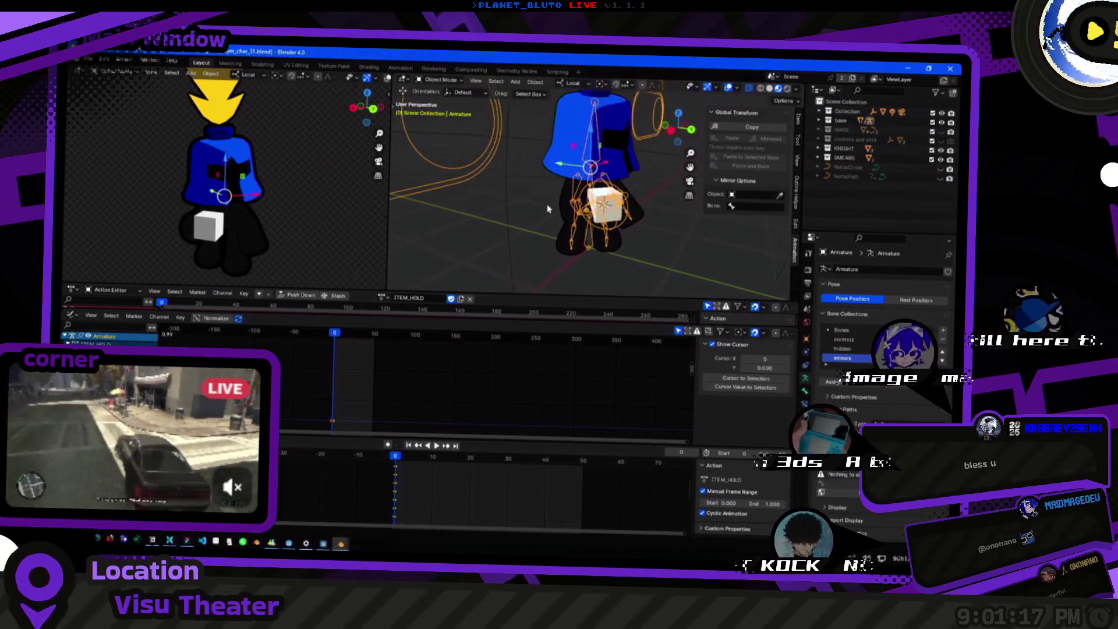
pyautogui.moveTo(678, 125); pyautogui.dragTo(699, 131)
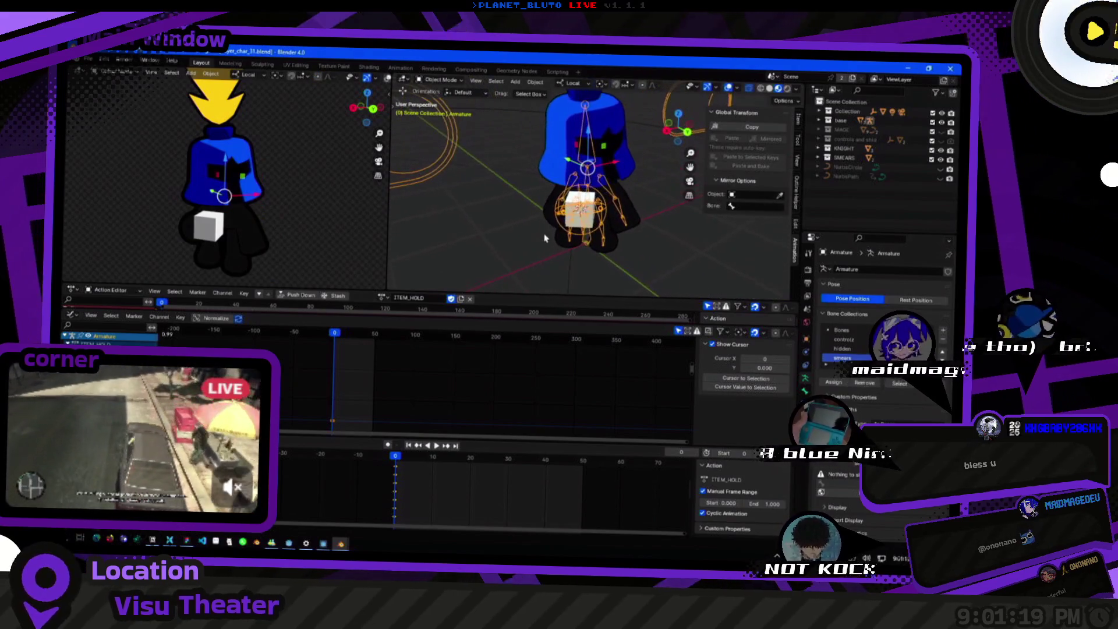
pyautogui.press('h')
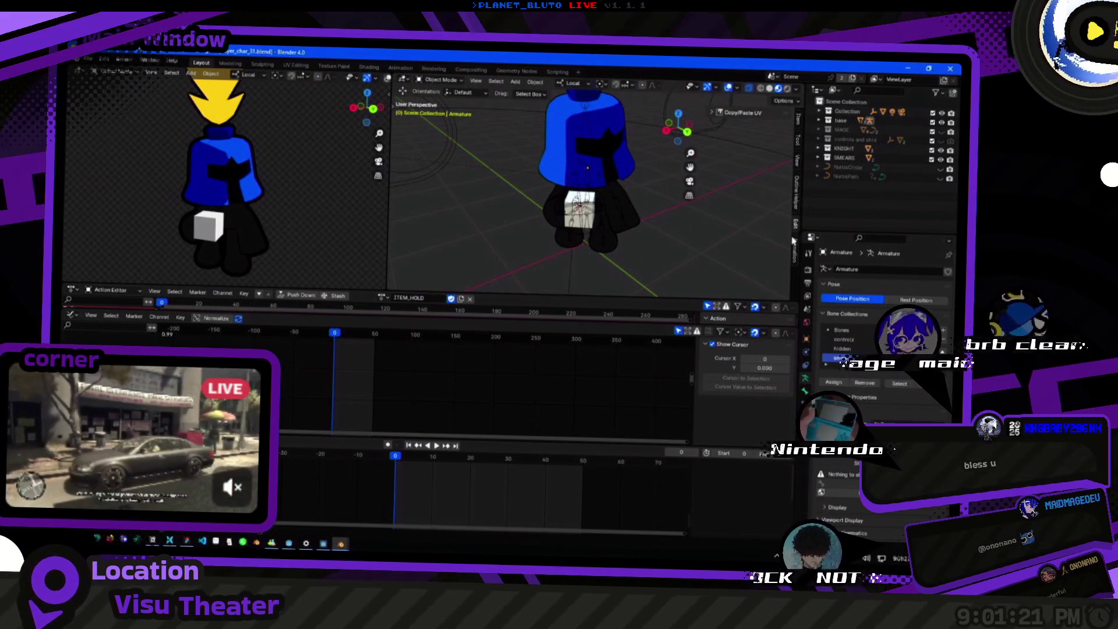
pyautogui.click(794, 242)
pyautogui.hotkey('alt', 'h')
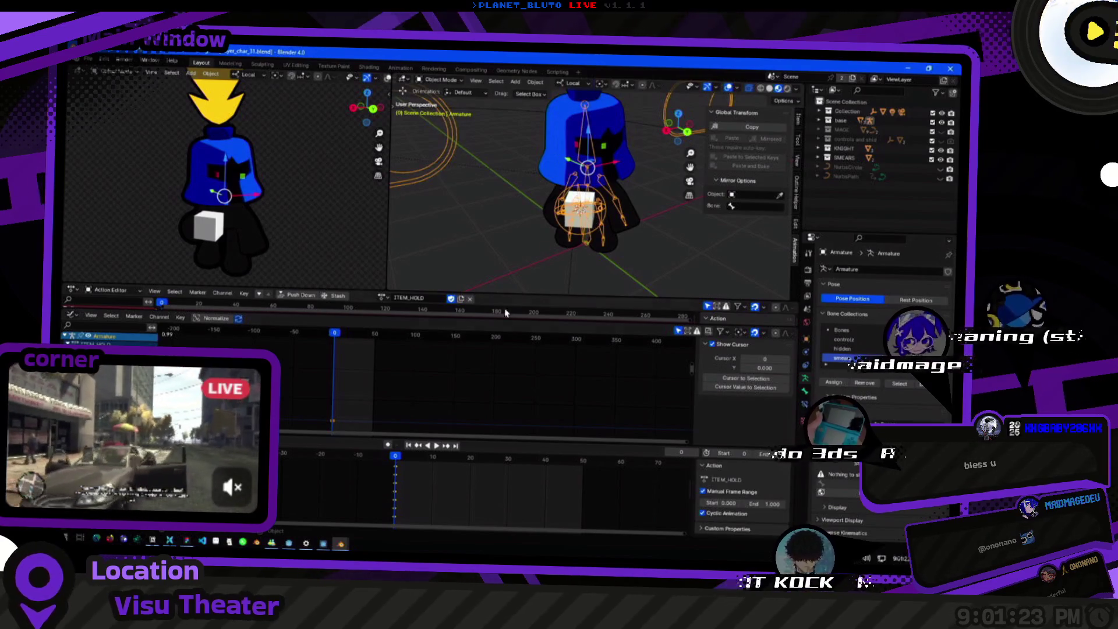
pyautogui.moveTo(580, 214); pyautogui.dragTo(557, 220)
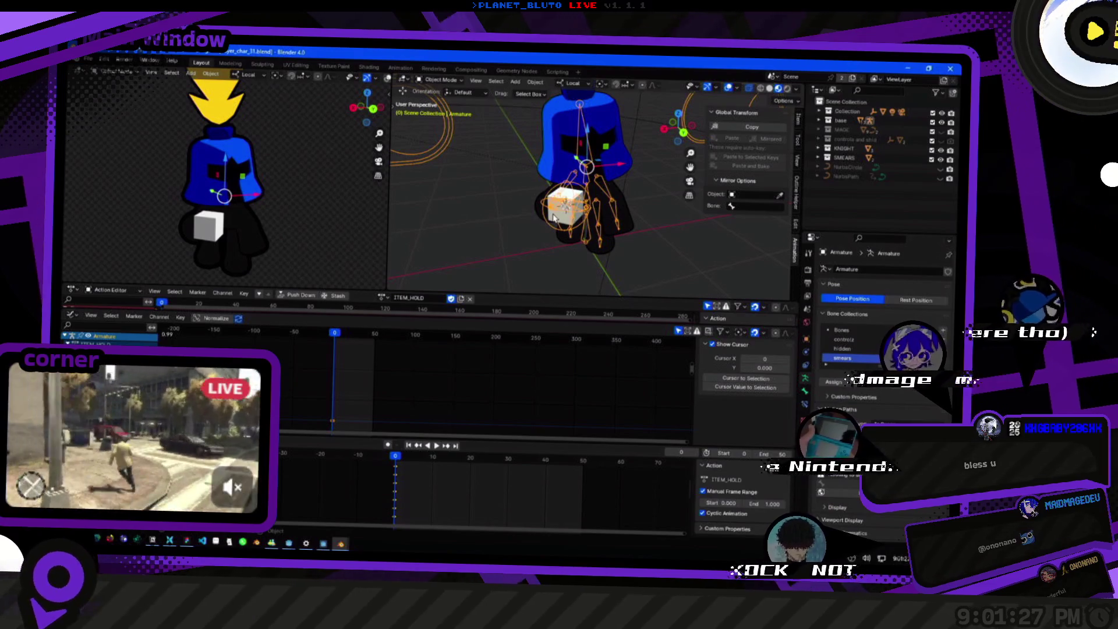
pyautogui.moveTo(552, 218); pyautogui.dragTo(533, 198)
pyautogui.click(536, 82)
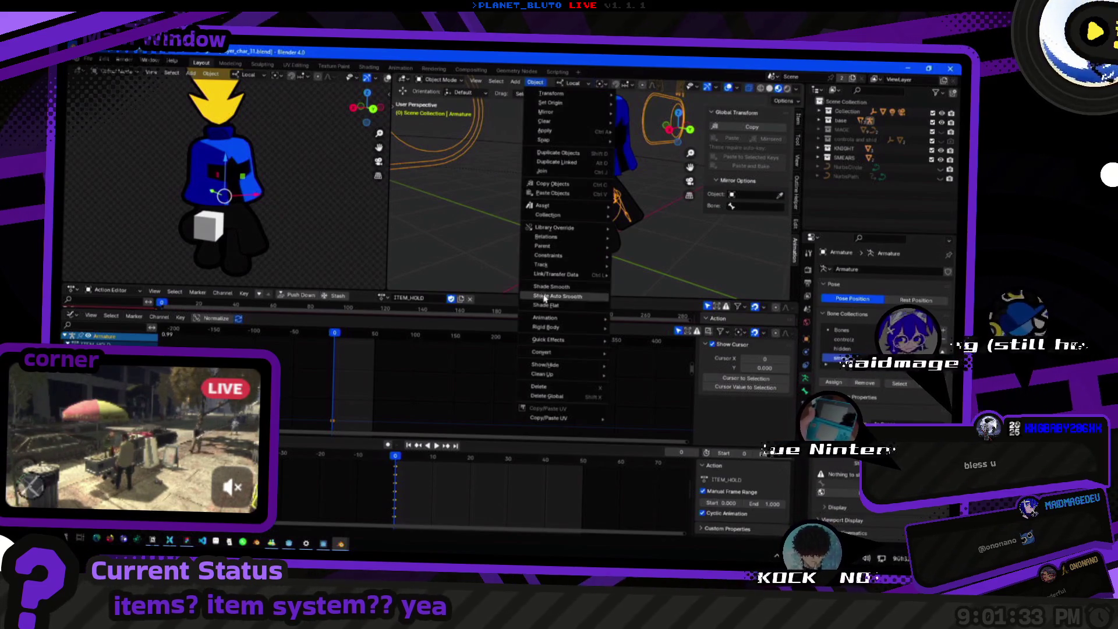
# Run Bake Action with Bake Data set to Pose (frames 0–50), then return to Pose Mode.
pyautogui.moveTo(552, 321)
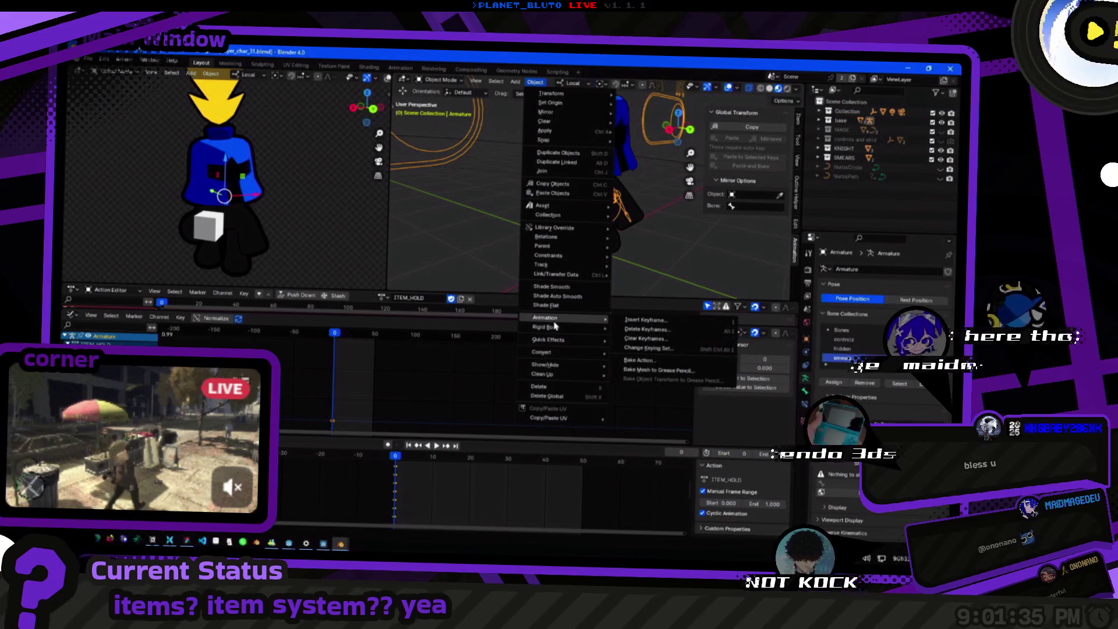
pyautogui.click(629, 361)
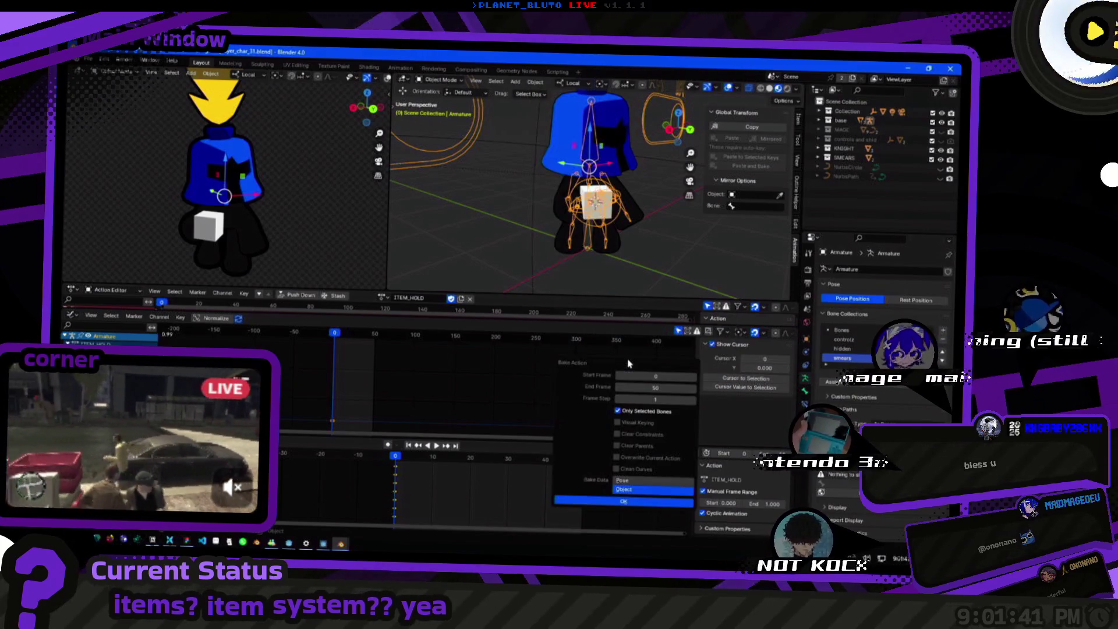
pyautogui.click(653, 481)
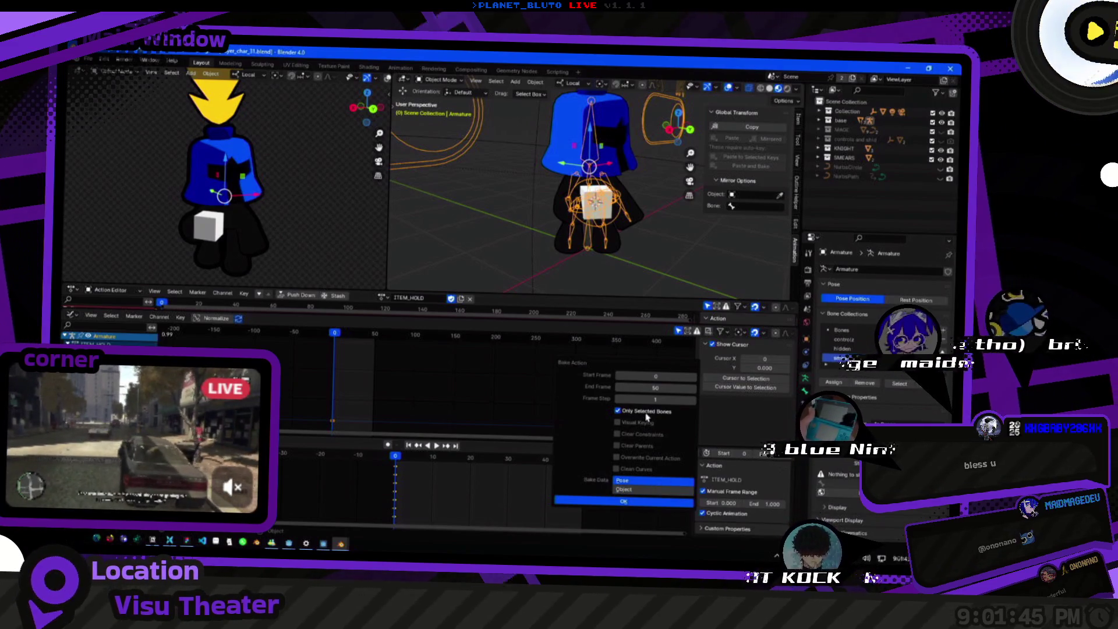
pyautogui.click(598, 504)
pyautogui.press('Tab')
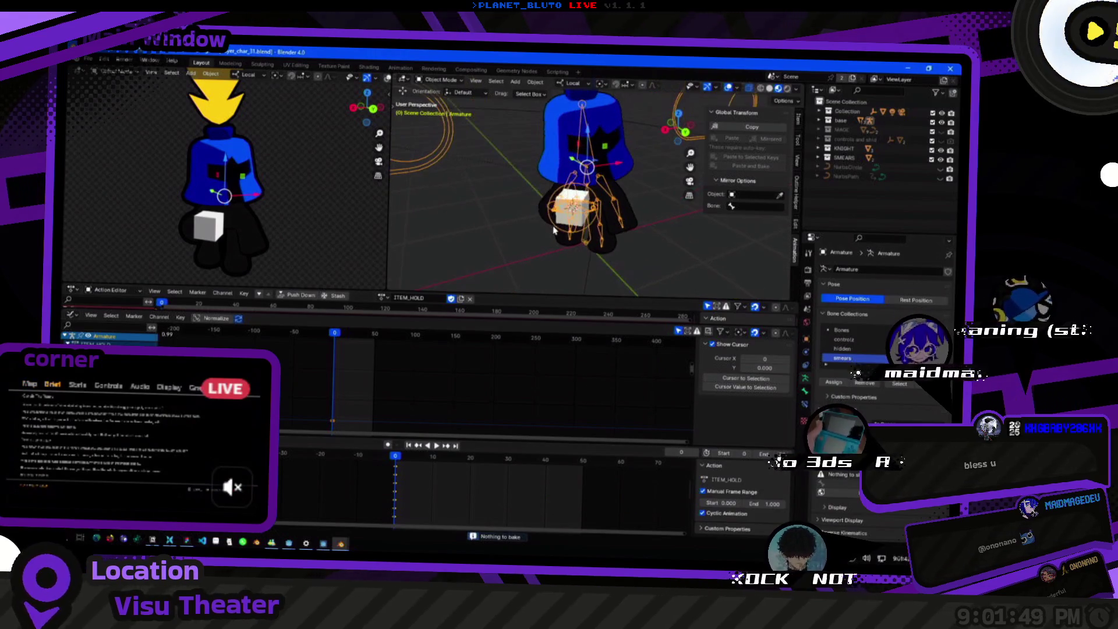
pyautogui.hotkey('ctrl', 'Tab')
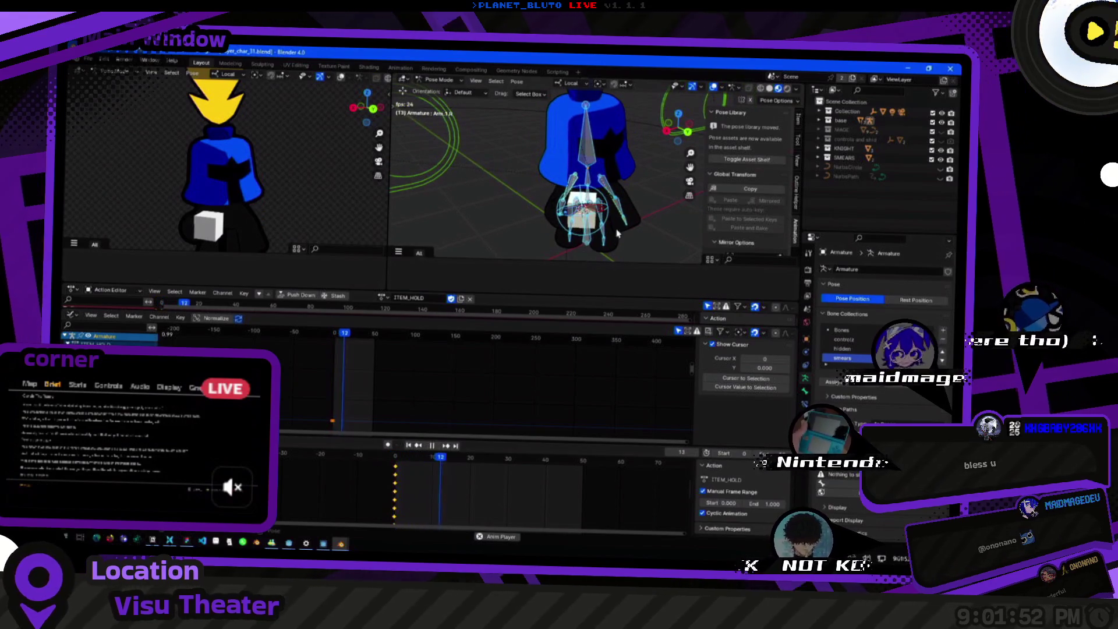
# At frame 14, move the Hand.L bone to a new position.
pyautogui.click(448, 457)
pyautogui.scroll(3, 604, 203)
pyautogui.click(634, 230)
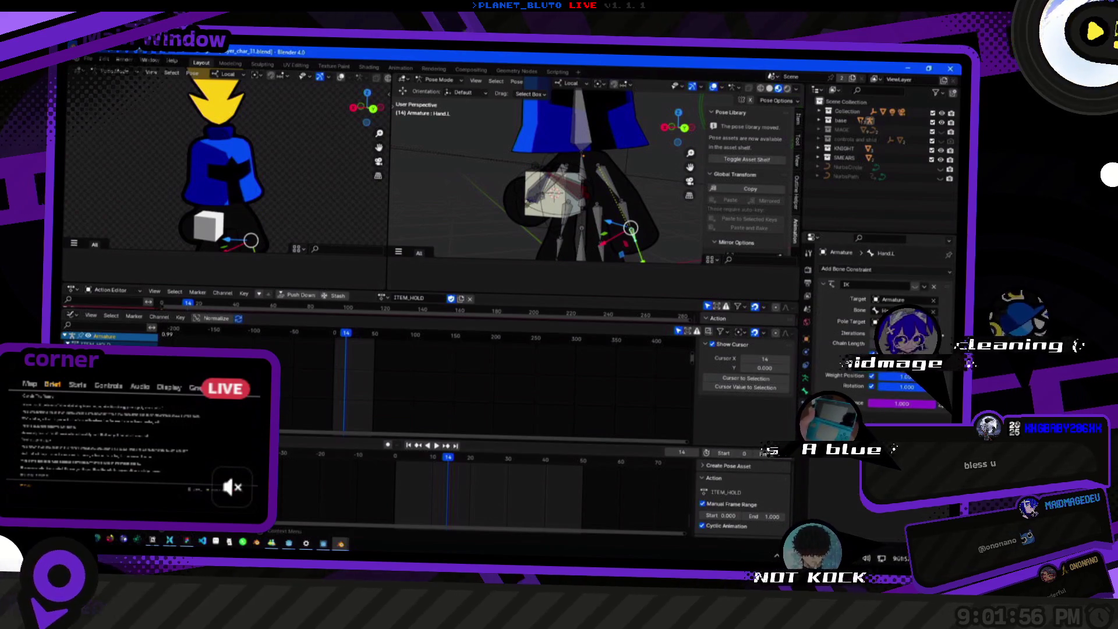
pyautogui.moveTo(631, 228)
pyautogui.mouseDown()
pyautogui.moveTo(613, 202)
pyautogui.moveTo(518, 238)
pyautogui.mouseUp()
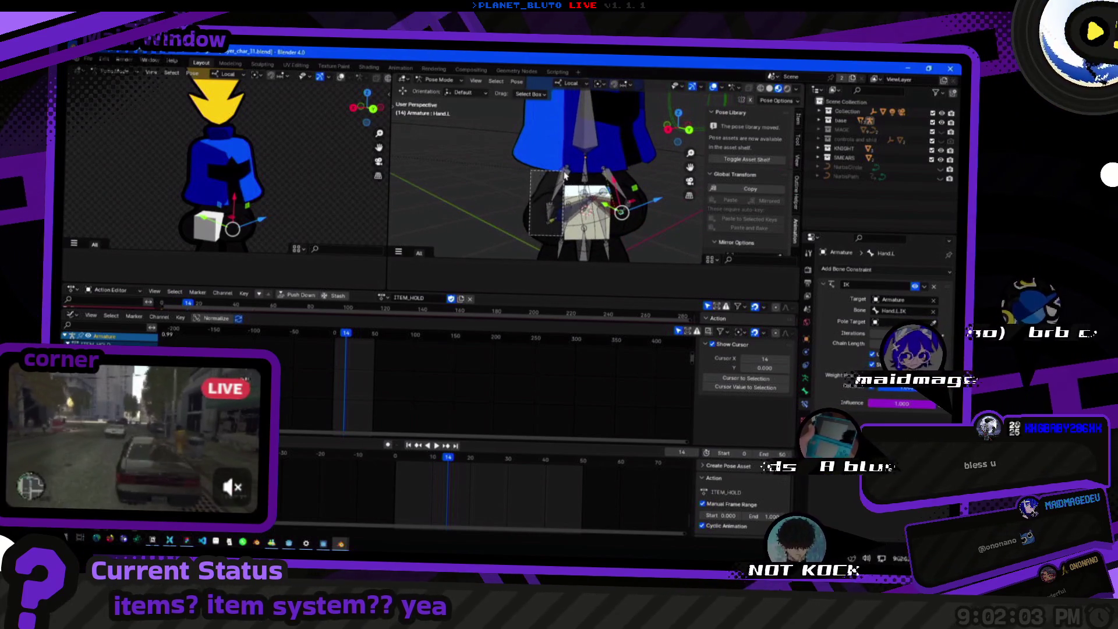
# Rotate the hand and cube bones together and keyframe the new pose.
pyautogui.moveTo(562, 175); pyautogui.dragTo(639, 228)
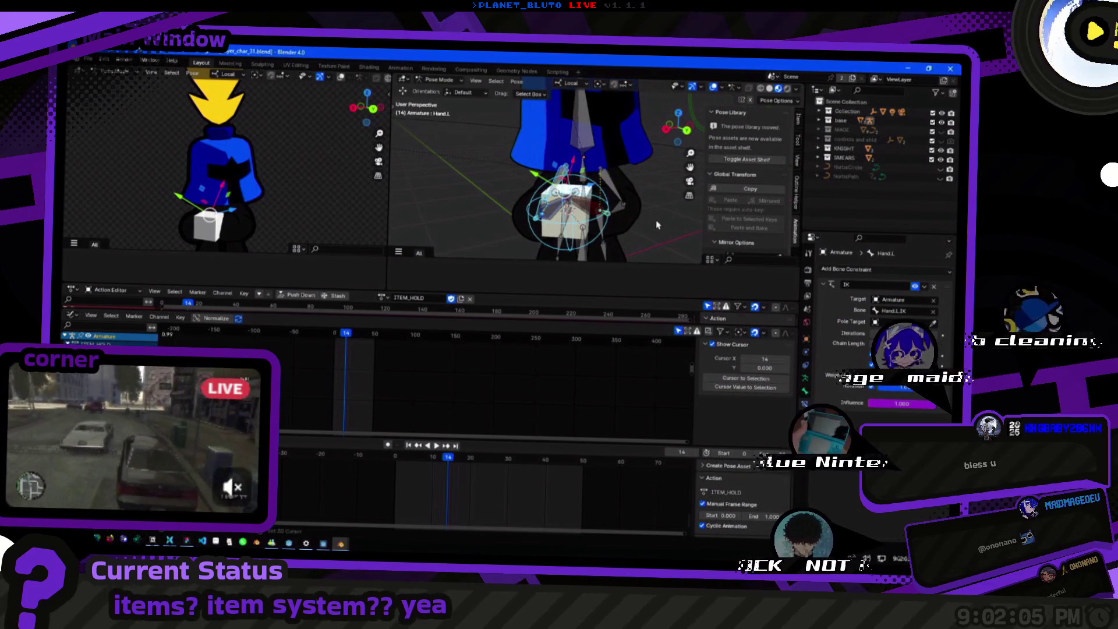
pyautogui.press('r')
pyautogui.click(602, 216)
pyautogui.press('i')
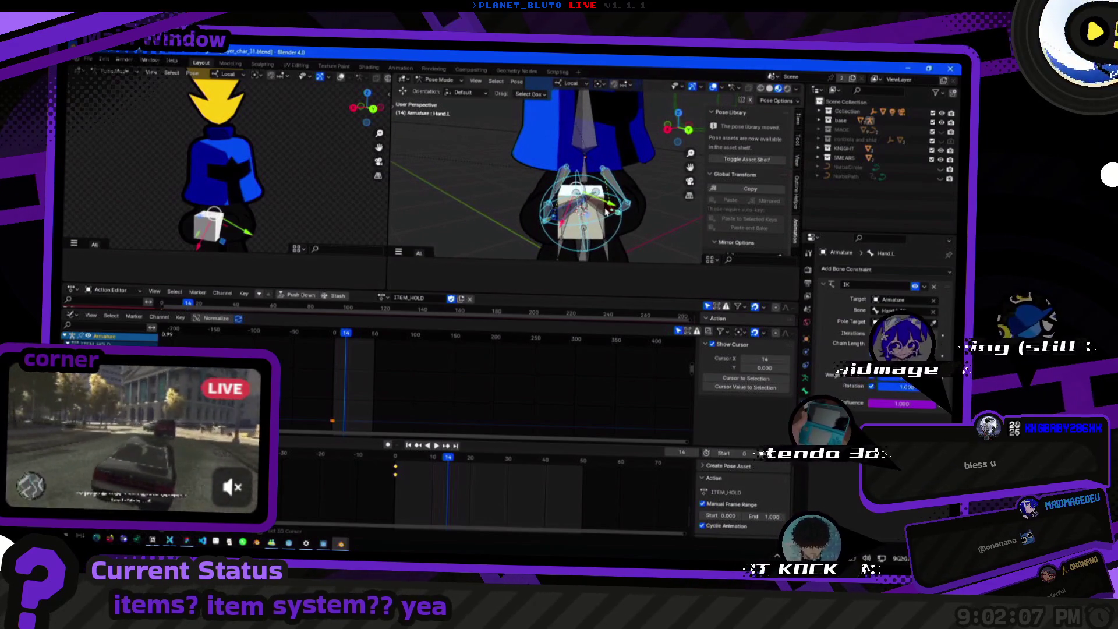
pyautogui.moveTo(618, 219)
pyautogui.mouseDown()
pyautogui.moveTo(590, 221)
pyautogui.moveTo(558, 249)
pyautogui.mouseUp()
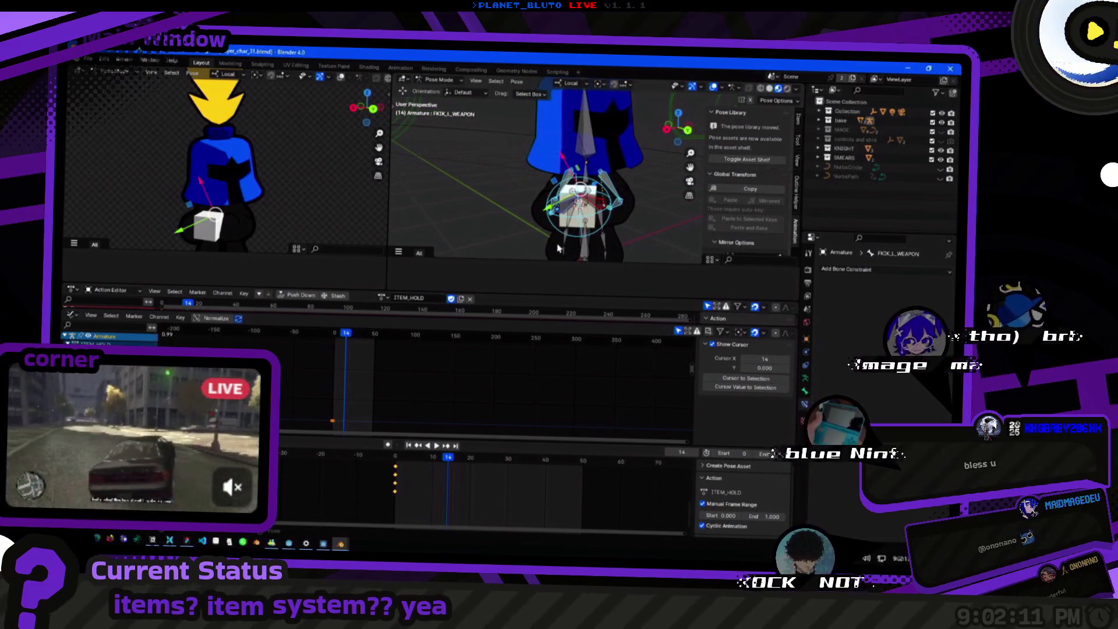
pyautogui.click(516, 82)
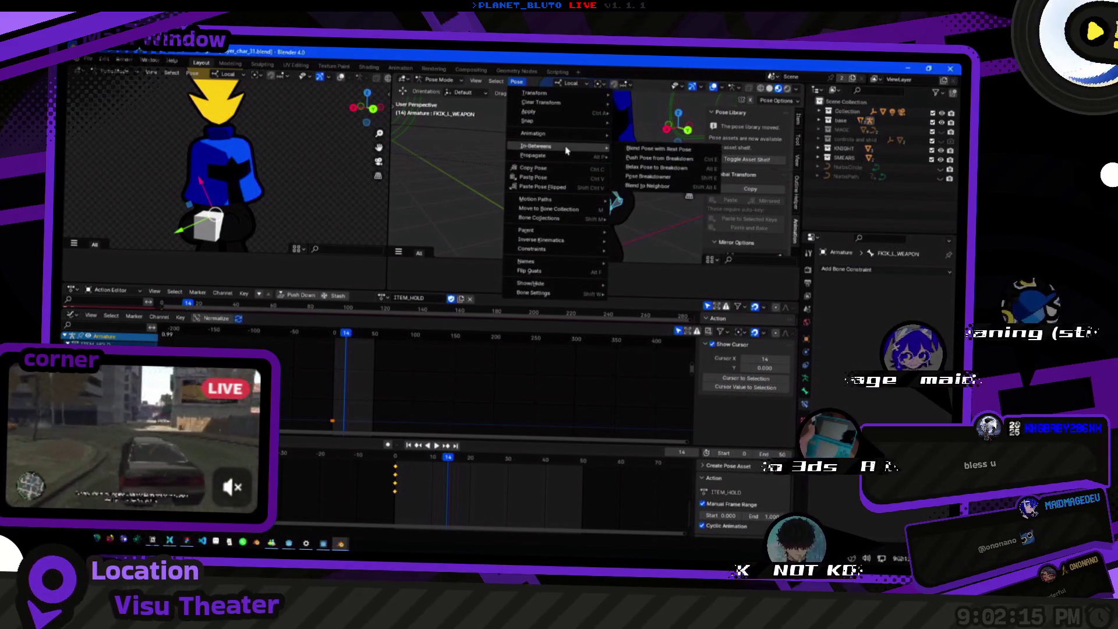
# Bake the action into keyframes from the Pose menu and select Hand.L.
pyautogui.moveTo(600, 134)
pyautogui.click(641, 176)
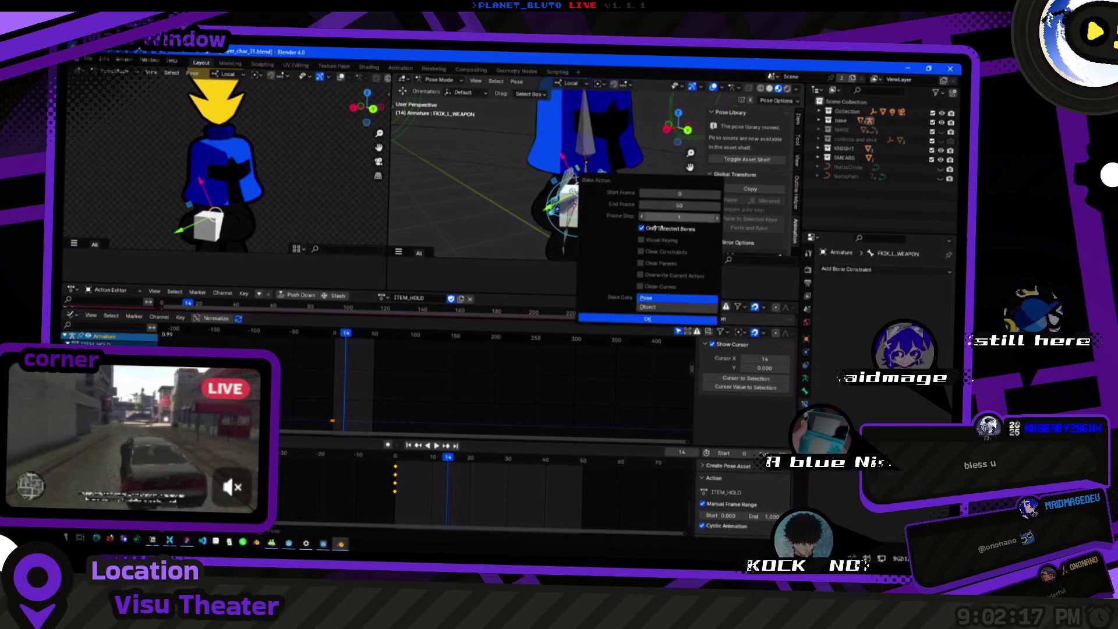
pyautogui.click(645, 320)
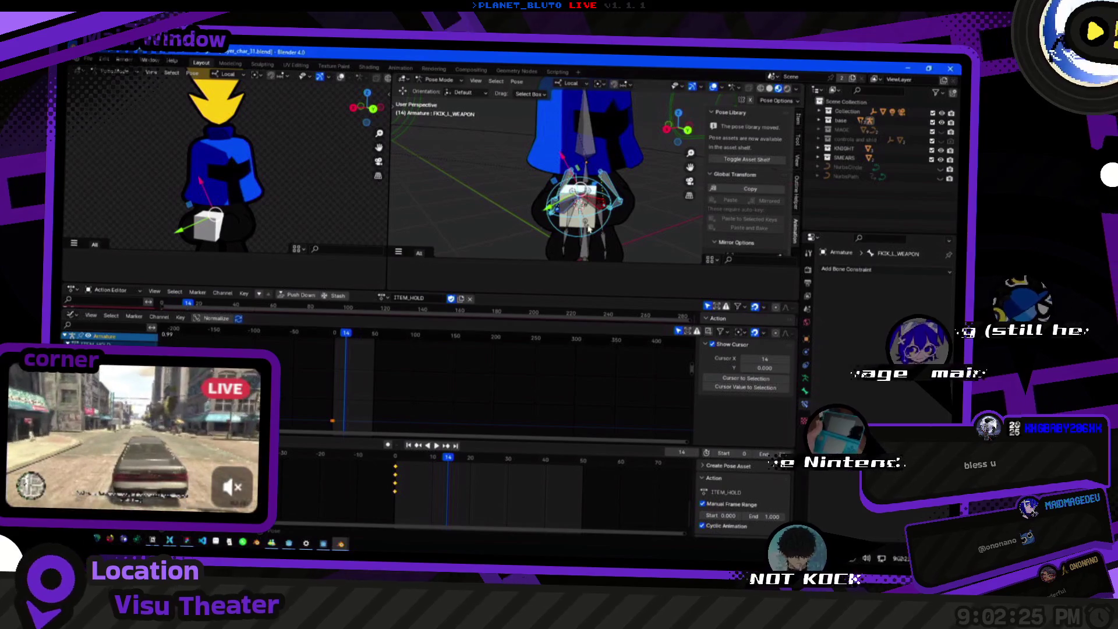
pyautogui.click(609, 209)
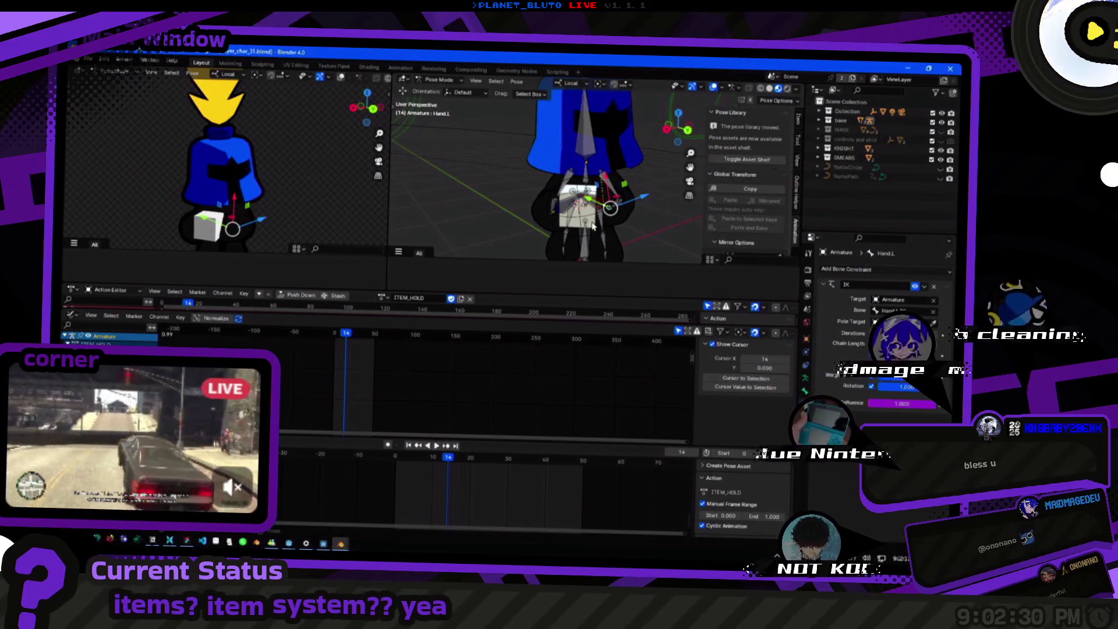
# Undo the bake and recent pose changes, then bring up the Pose menu.
pyautogui.hotkey('ctrl', 'z')
pyautogui.hotkey('ctrl', 'z')
pyautogui.hotkey('ctrl', 'z')
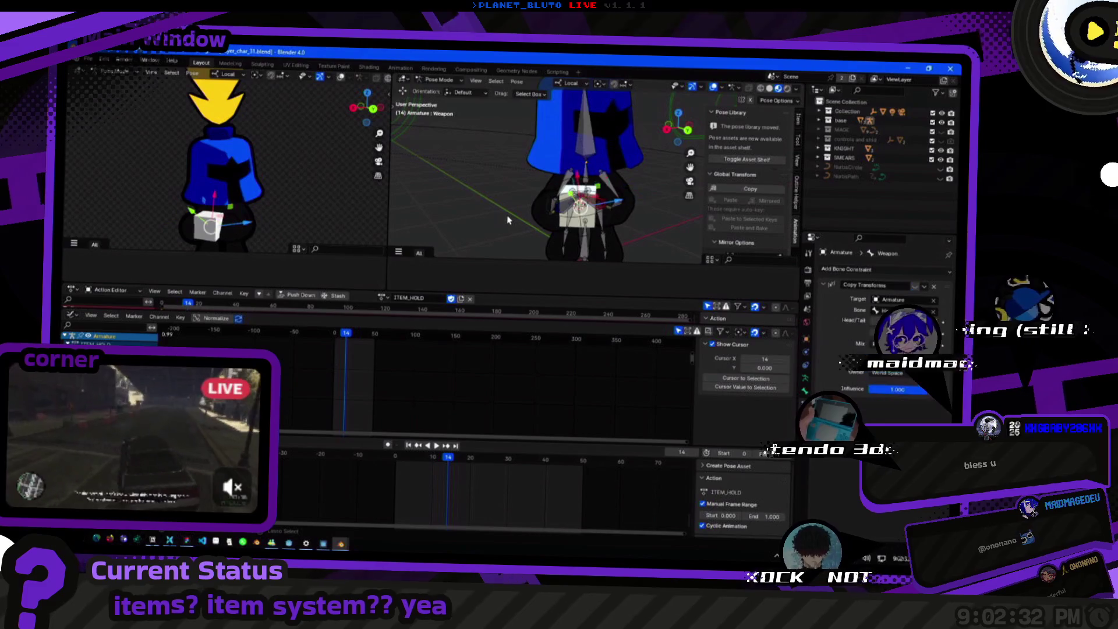
pyautogui.hotkey('ctrl', 'z')
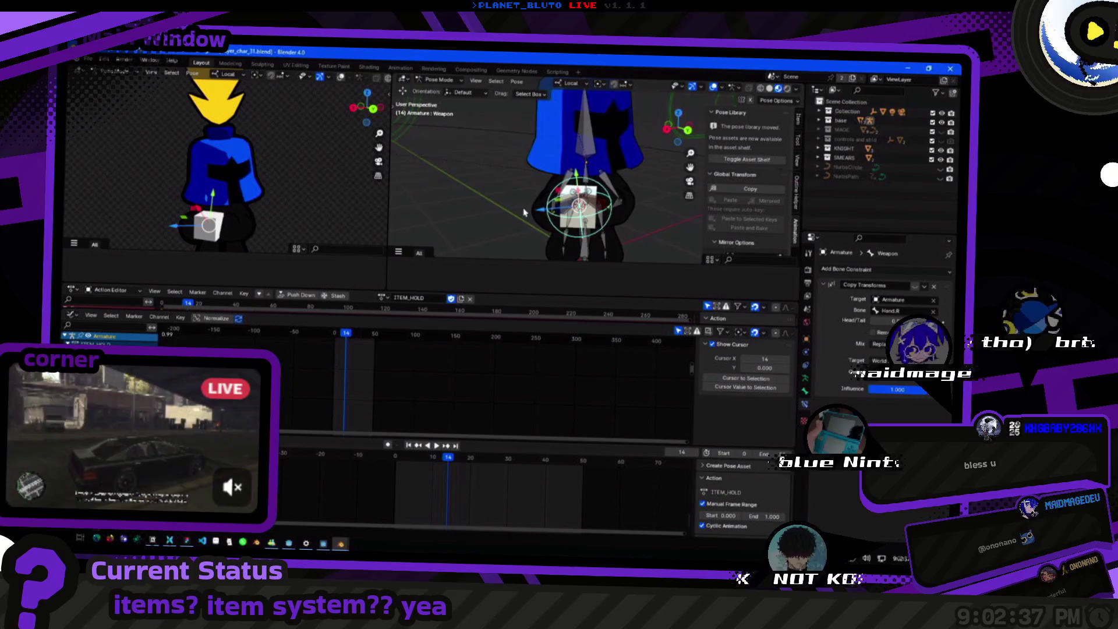
pyautogui.hotkey('ctrl', 'z')
pyautogui.moveTo(522, 234); pyautogui.dragTo(606, 213)
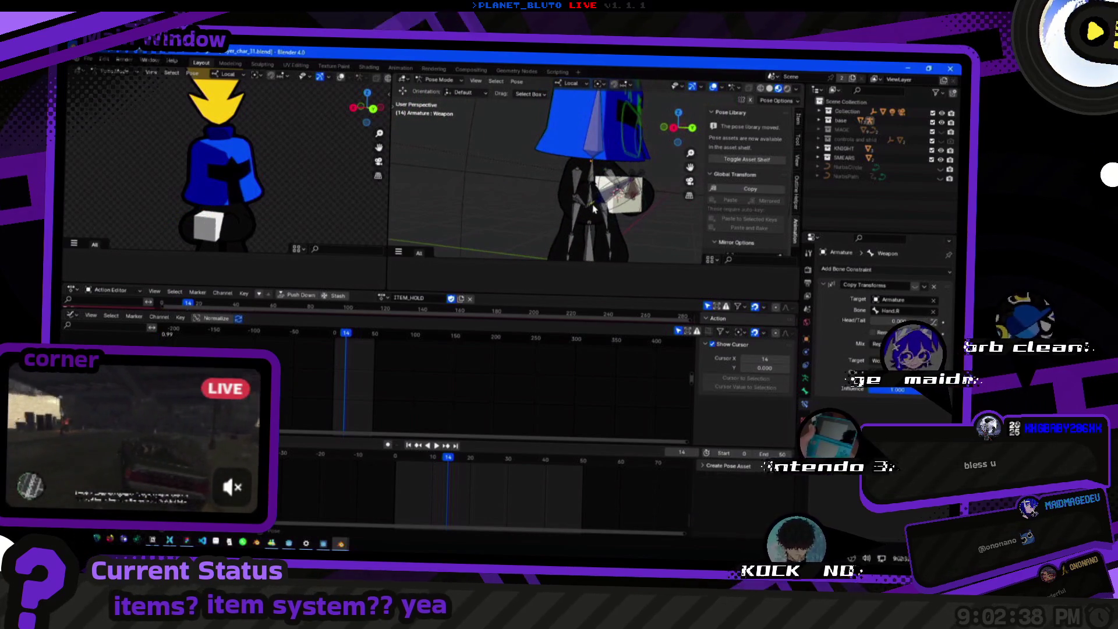
pyautogui.hotkey('ctrl', 'z')
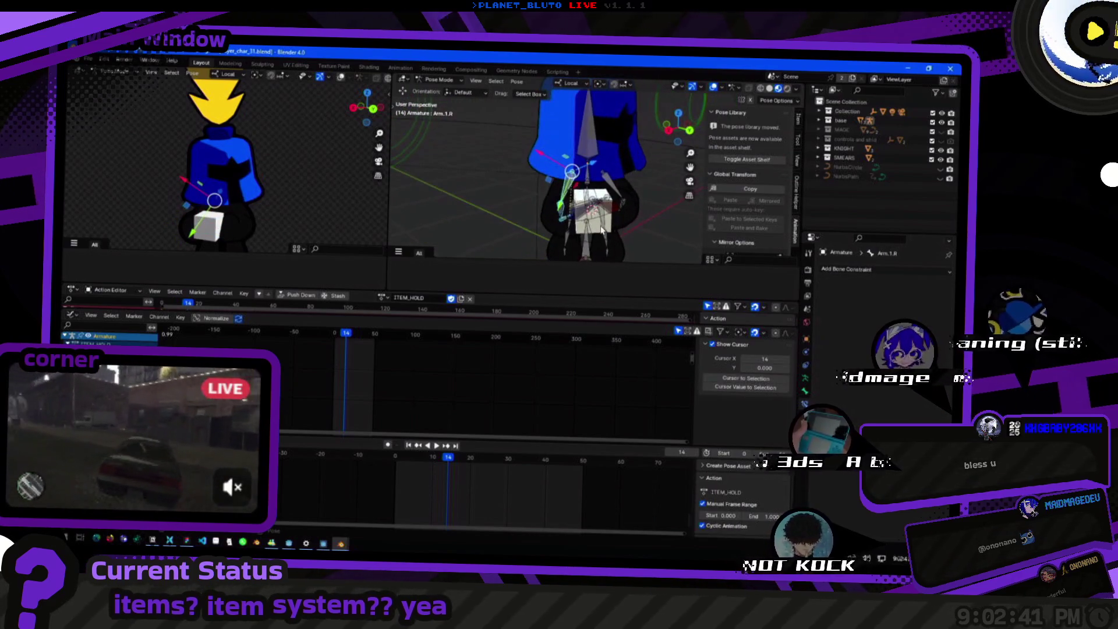
pyautogui.hotkey('ctrl', 'shift', 'z')
pyautogui.hotkey('ctrl', 'shift', 'z')
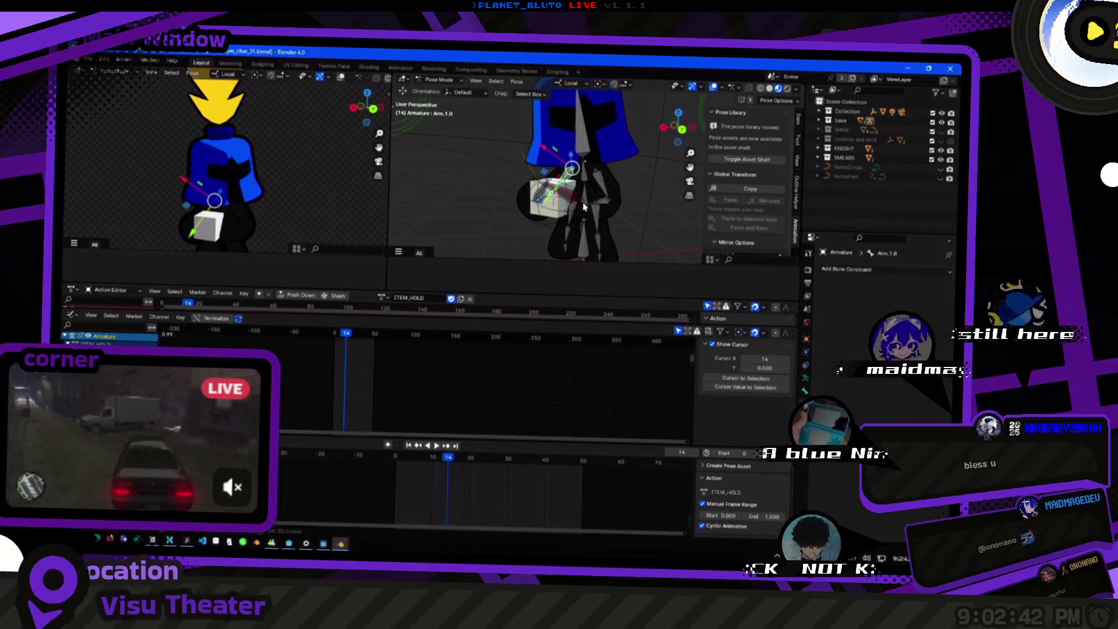
pyautogui.hotkey('ctrl', 'z')
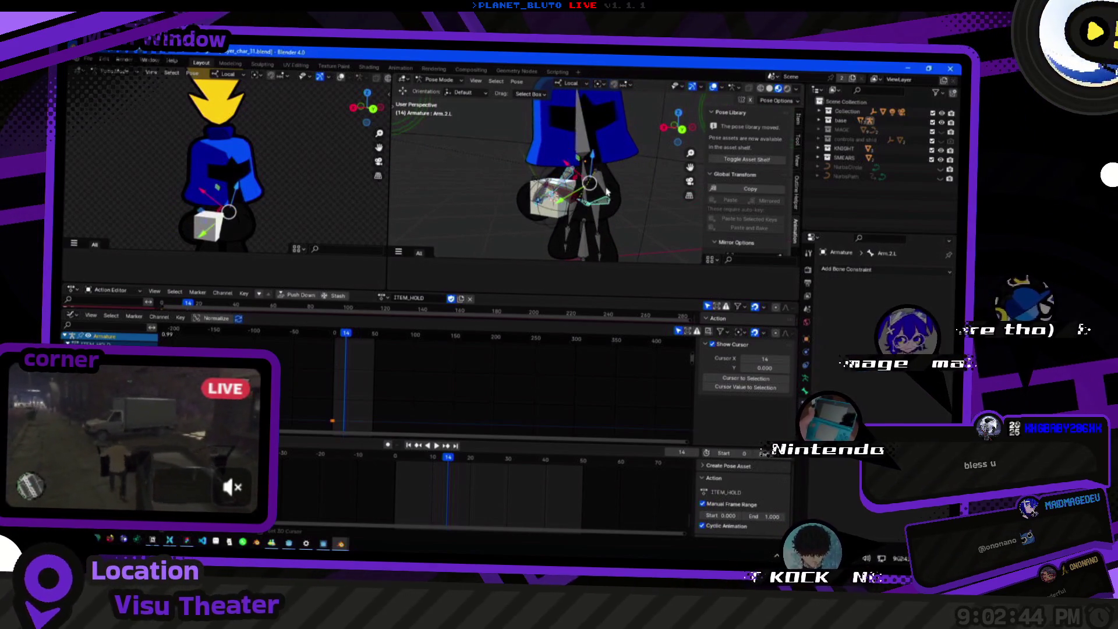
pyautogui.hotkey('ctrl', 'z')
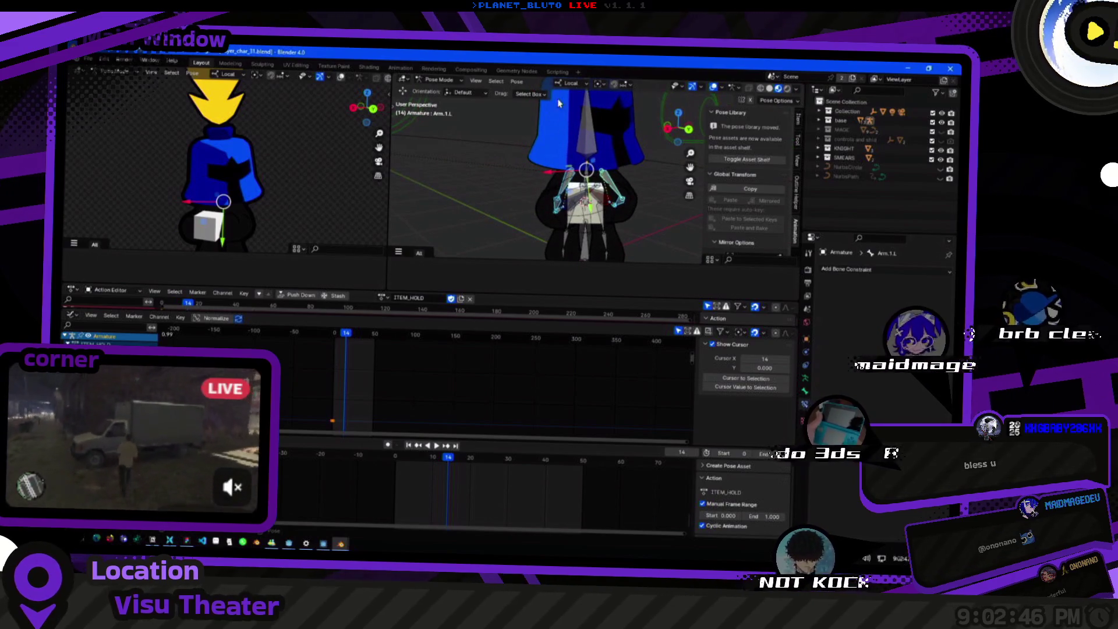
pyautogui.click(516, 82)
pyautogui.moveTo(547, 244)
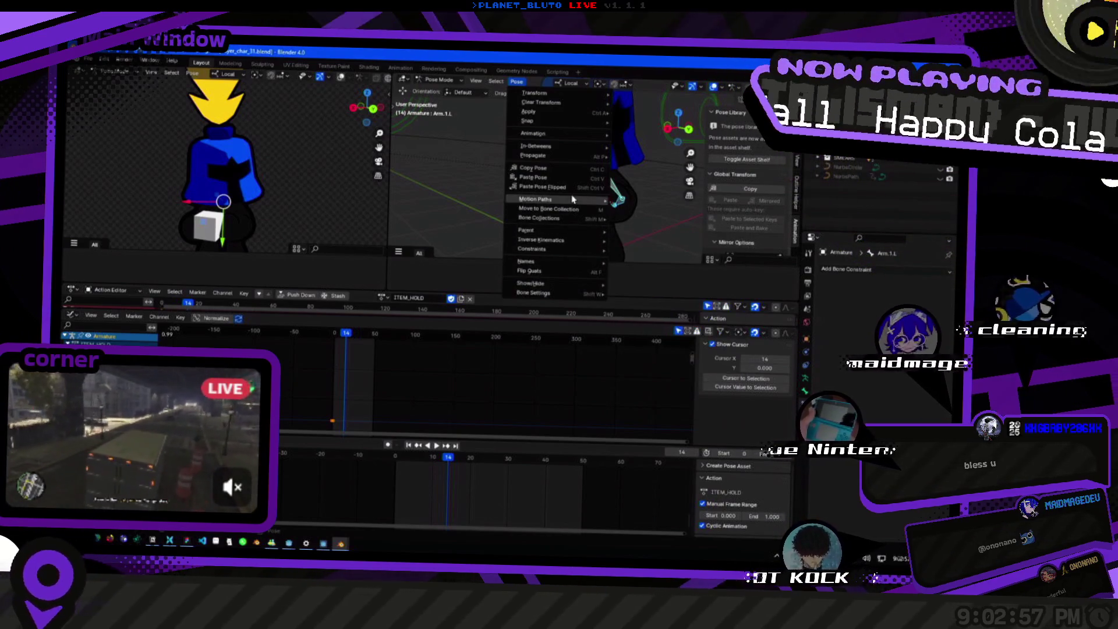
# Bake the pose into a new action using the default Bake Action settings.
pyautogui.moveTo(573, 149)
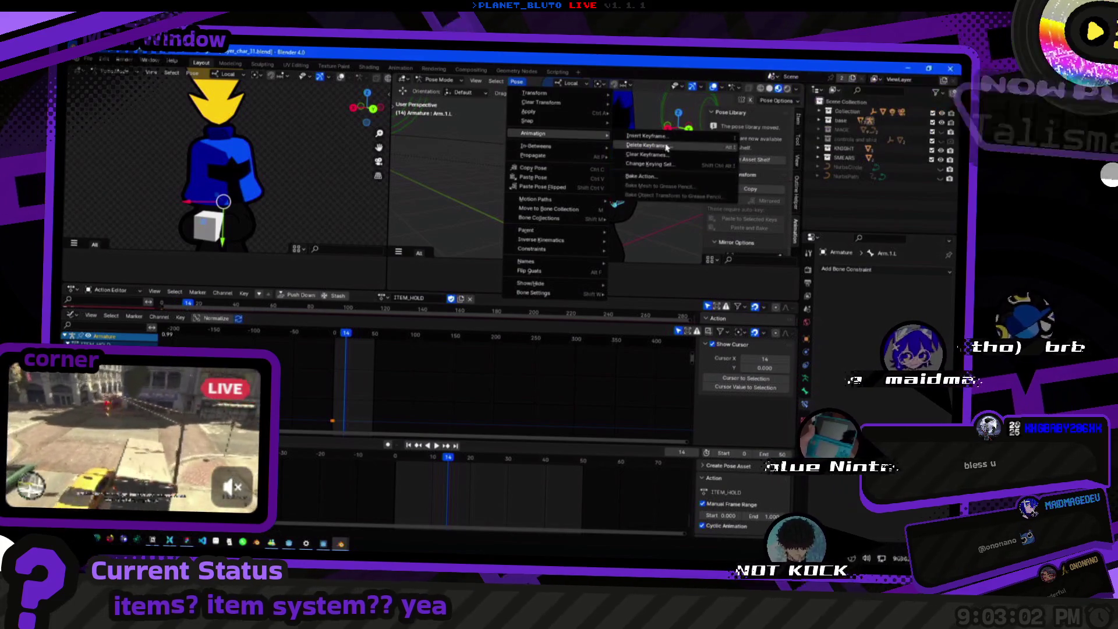
pyautogui.click(667, 178)
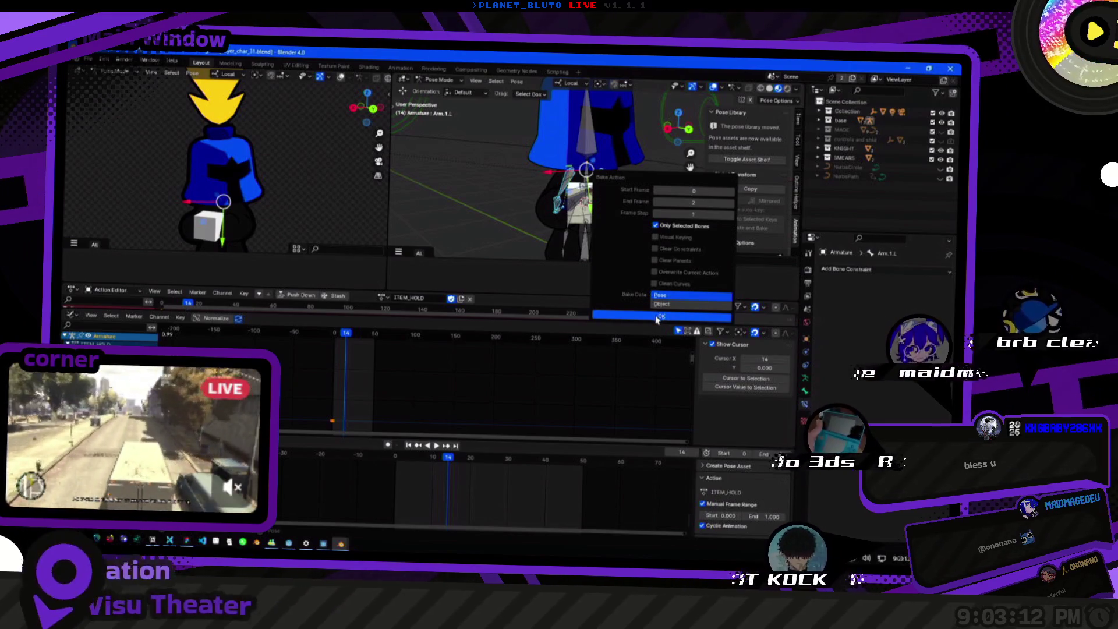
pyautogui.click(657, 317)
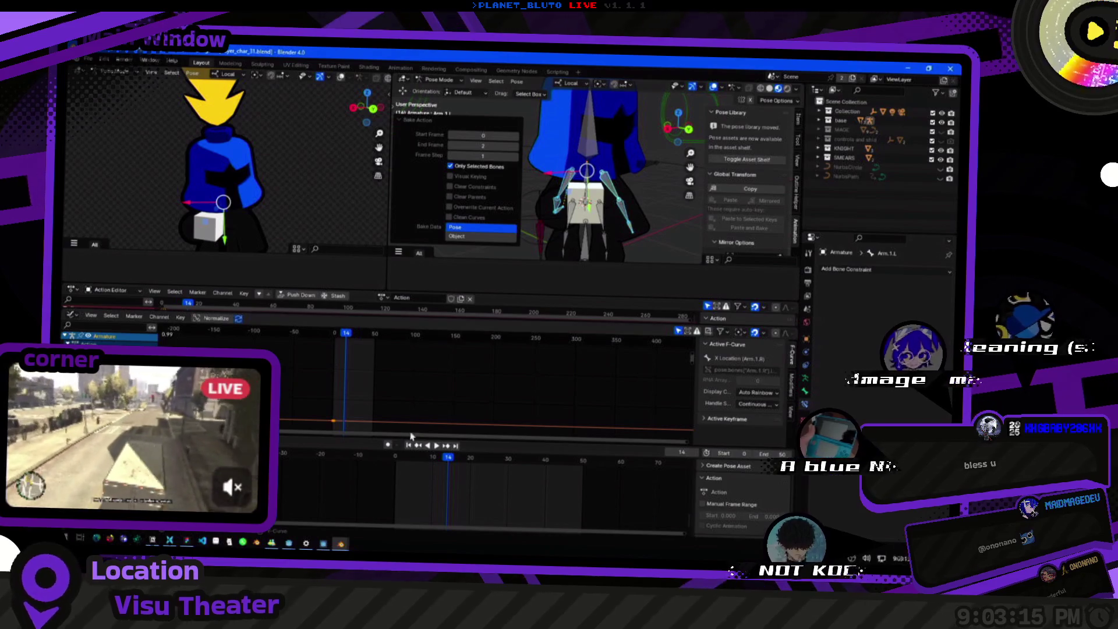
# Play the baked animation from the start, then revert to ITEM_HOLD at frame 0.
pyautogui.hotkey('shift', 'Left')
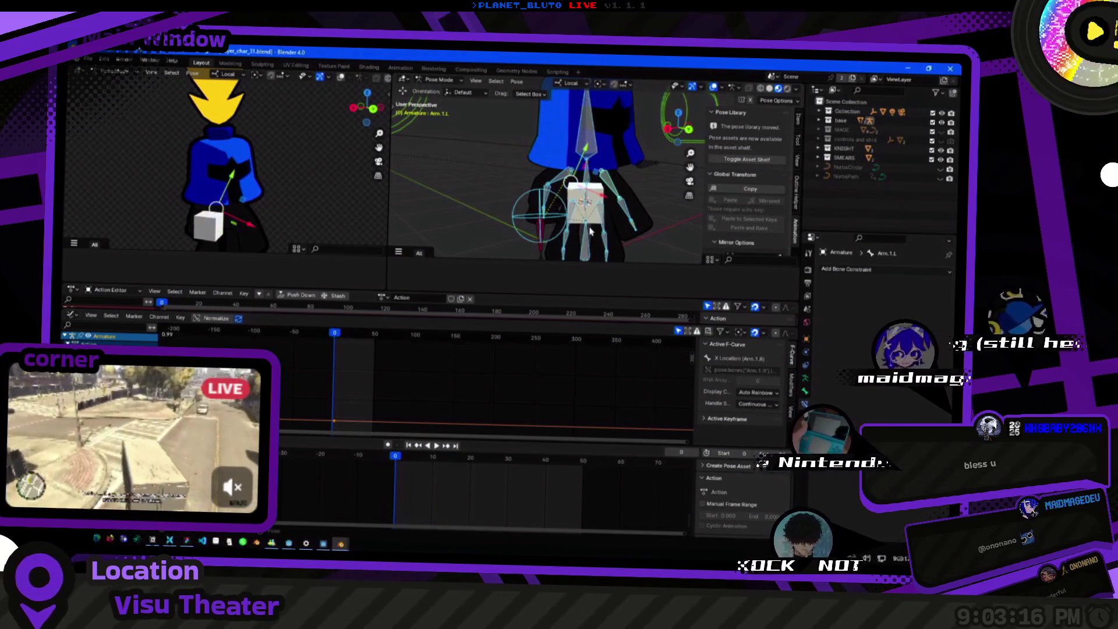
pyautogui.press('space')
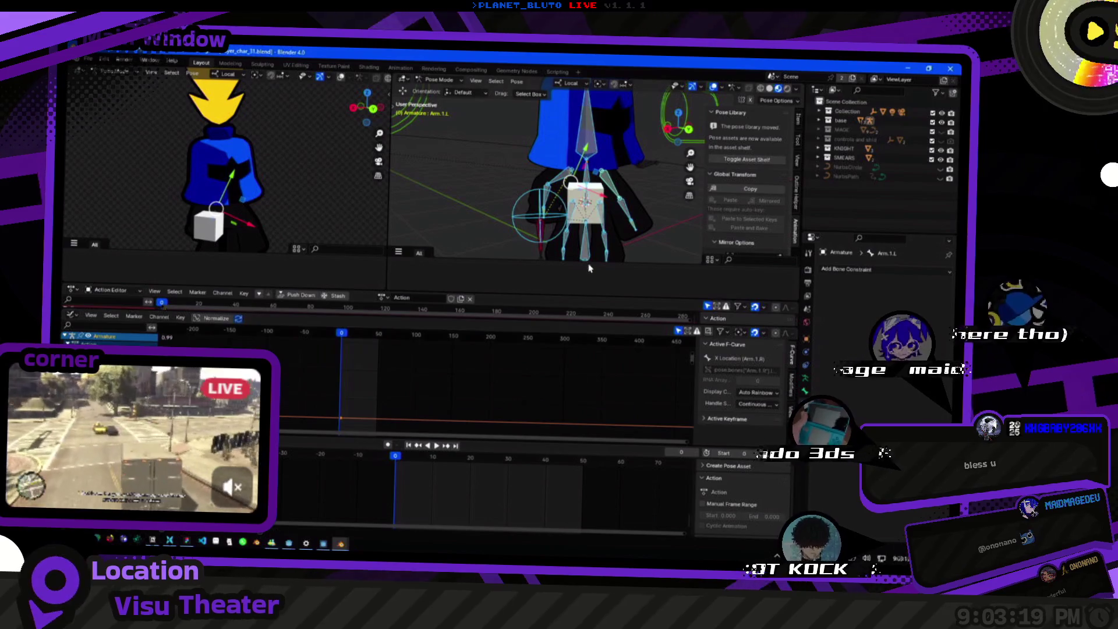
pyautogui.press('space')
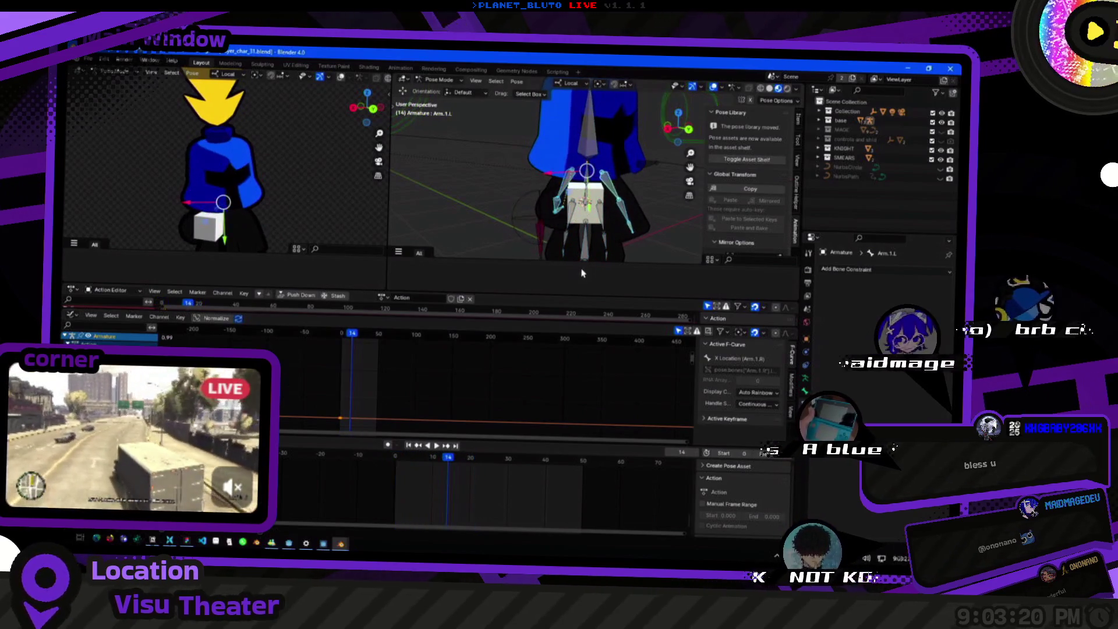
pyautogui.hotkey('ctrl', 'z')
pyautogui.press('Up')
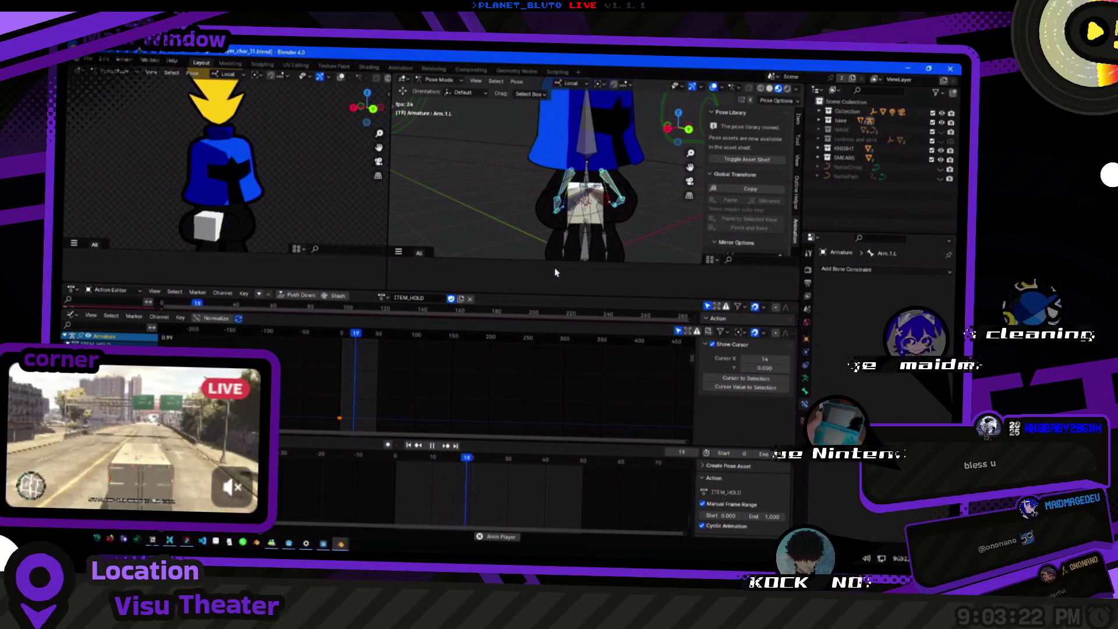
pyautogui.press('Down')
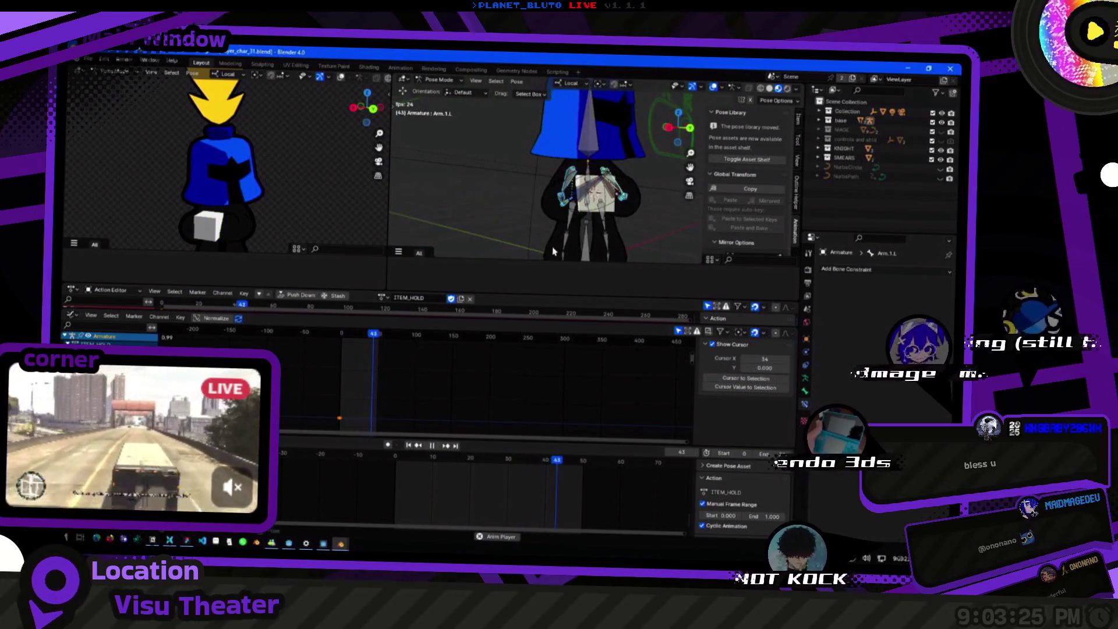
pyautogui.click(393, 469)
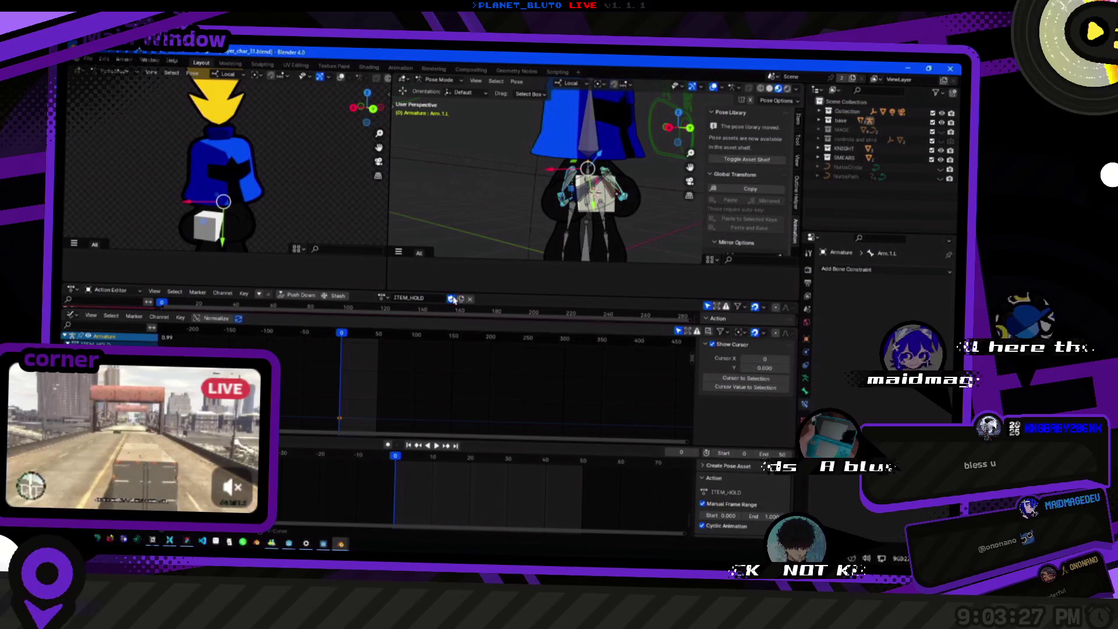
# Rotate the Weapon bone so the held cube and both hands swing to a new angle.
pyautogui.moveTo(564, 211); pyautogui.dragTo(570, 225)
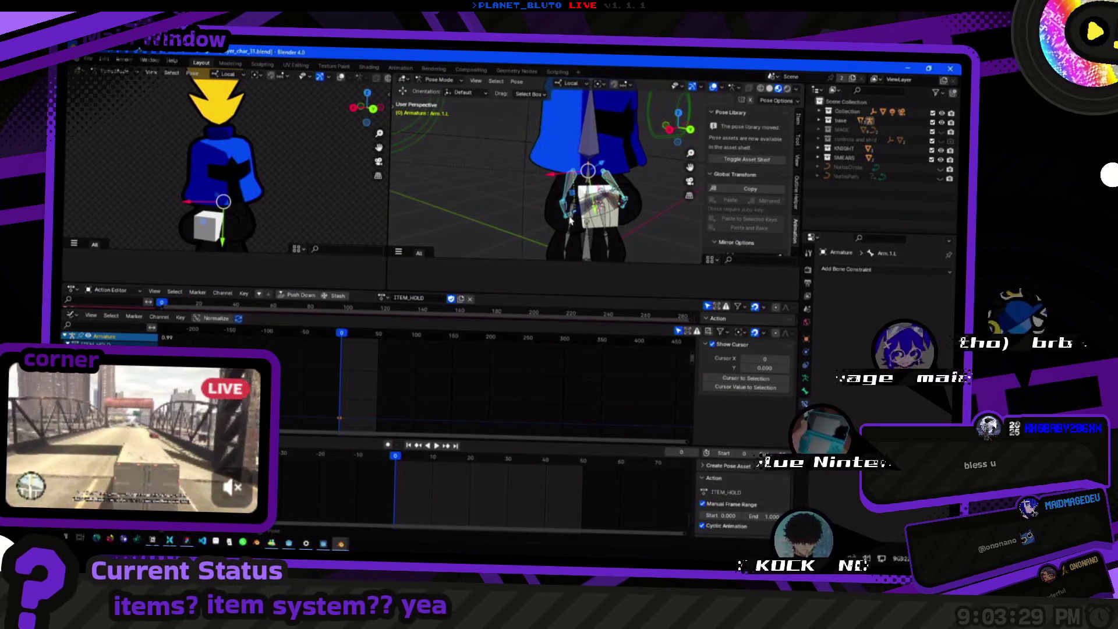
pyautogui.press('a')
pyautogui.rightClick(569, 217)
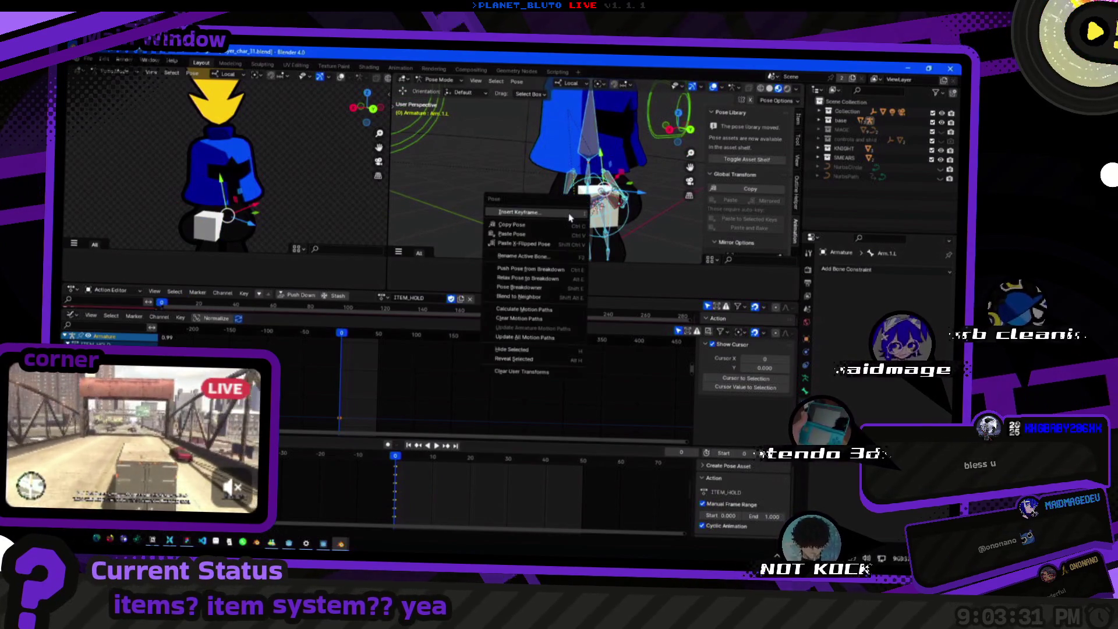
pyautogui.press('Escape')
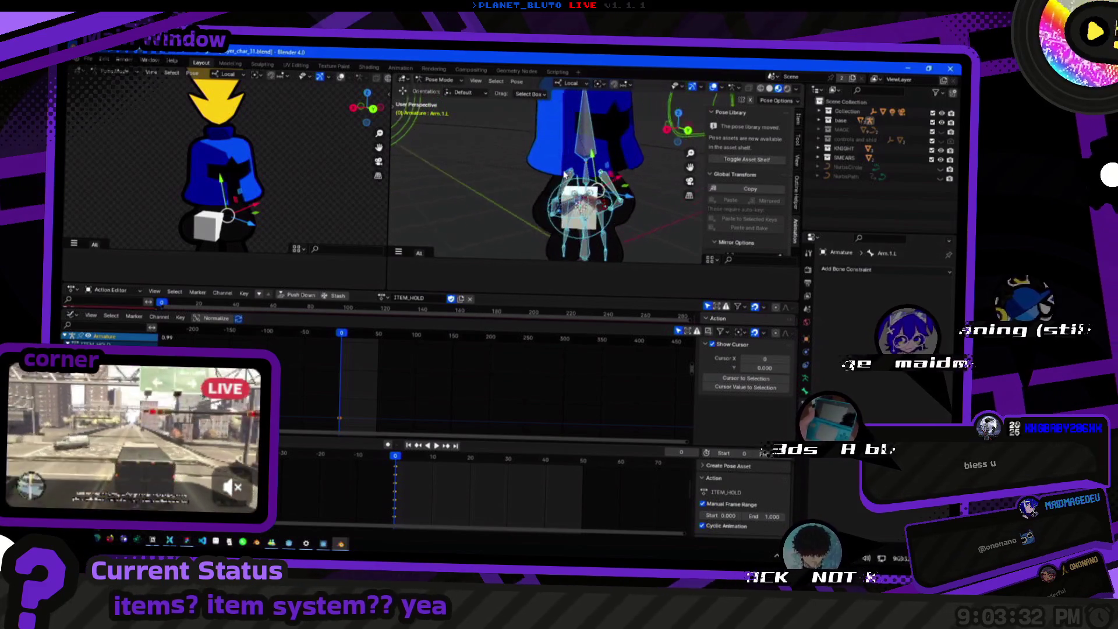
pyautogui.click(576, 214)
pyautogui.moveTo(577, 214)
pyautogui.mouseDown()
pyautogui.moveTo(606, 227)
pyautogui.moveTo(579, 217)
pyautogui.moveTo(590, 217)
pyautogui.mouseUp()
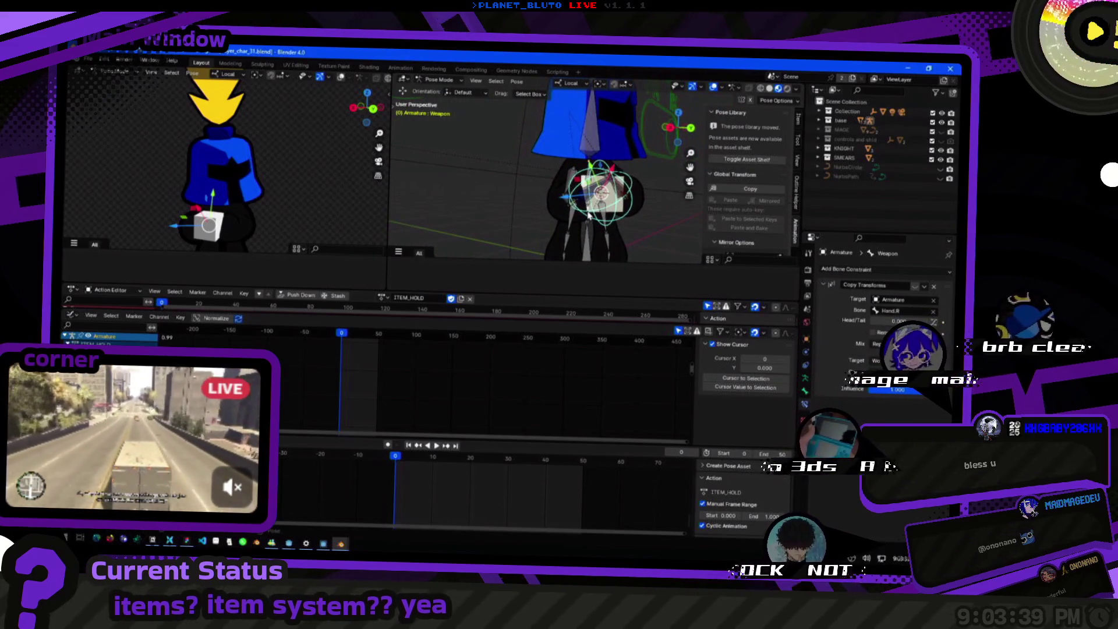
pyautogui.moveTo(623, 211); pyautogui.dragTo(606, 208)
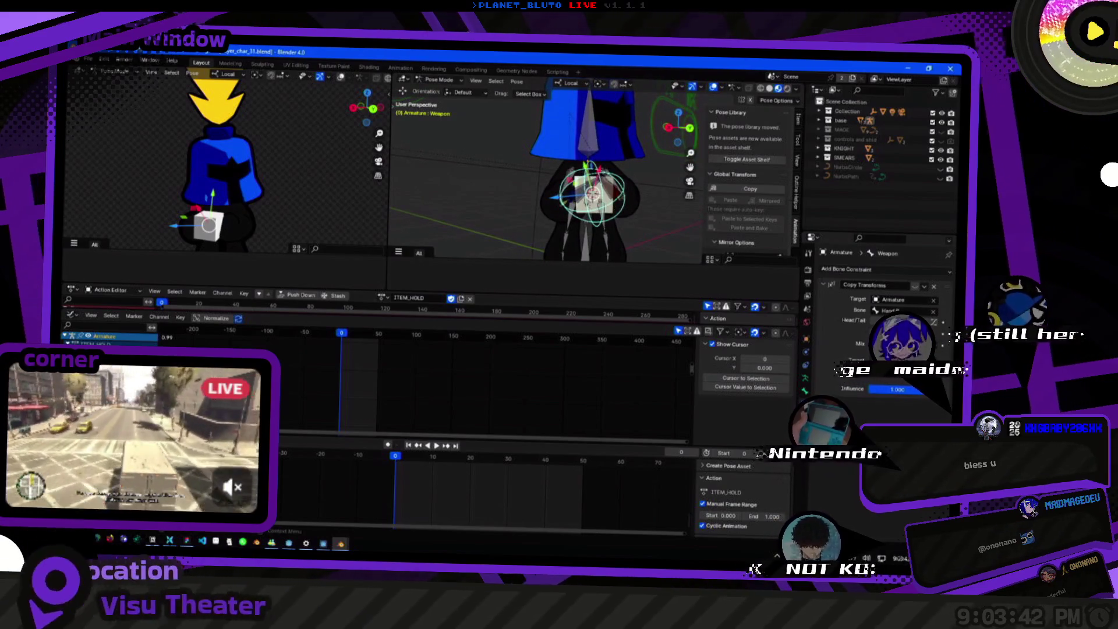
pyautogui.moveTo(605, 208)
pyautogui.mouseDown()
pyautogui.moveTo(565, 192)
pyautogui.moveTo(577, 196)
pyautogui.mouseUp()
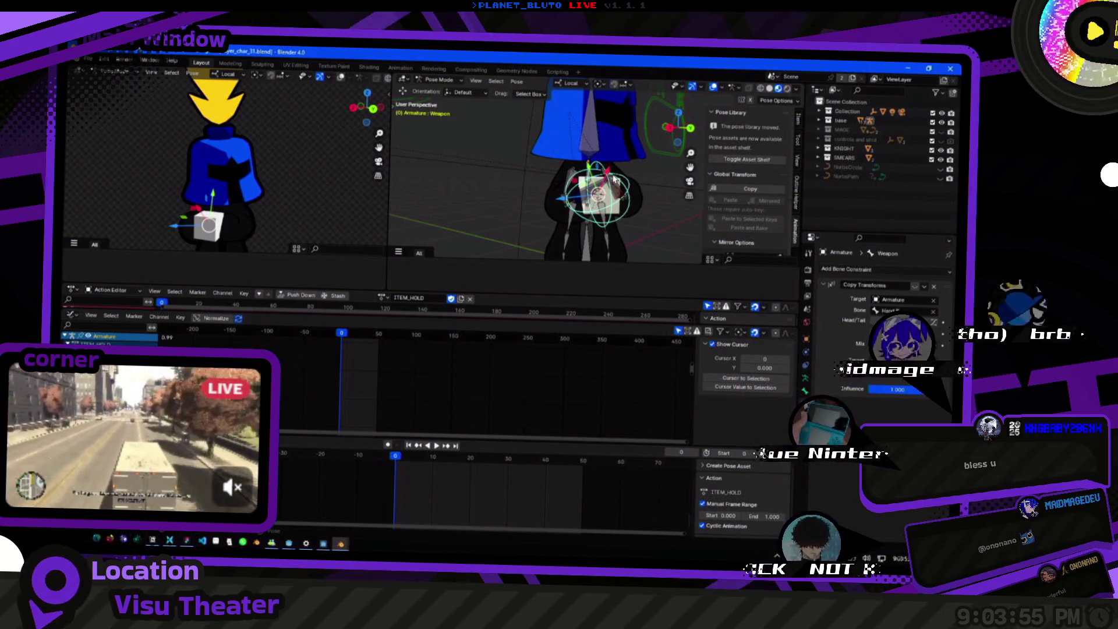
# Show the Weapon bone's constraints, then select Hand.L and display its Bone Constraints.
pyautogui.click(871, 299)
pyautogui.moveTo(686, 206); pyautogui.dragTo(658, 215)
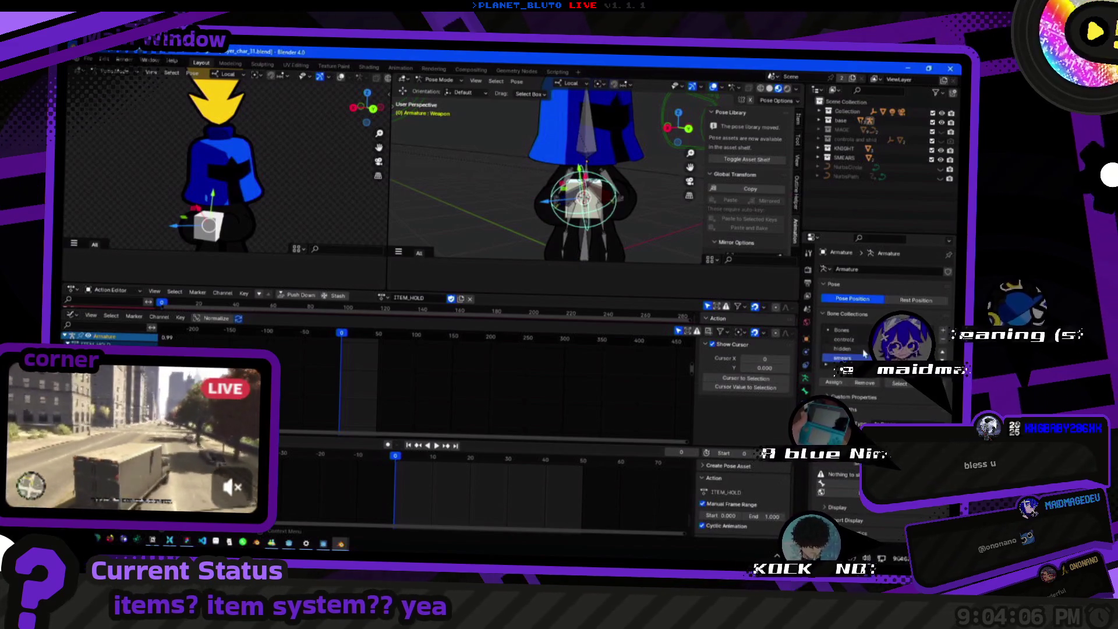
pyautogui.click(807, 402)
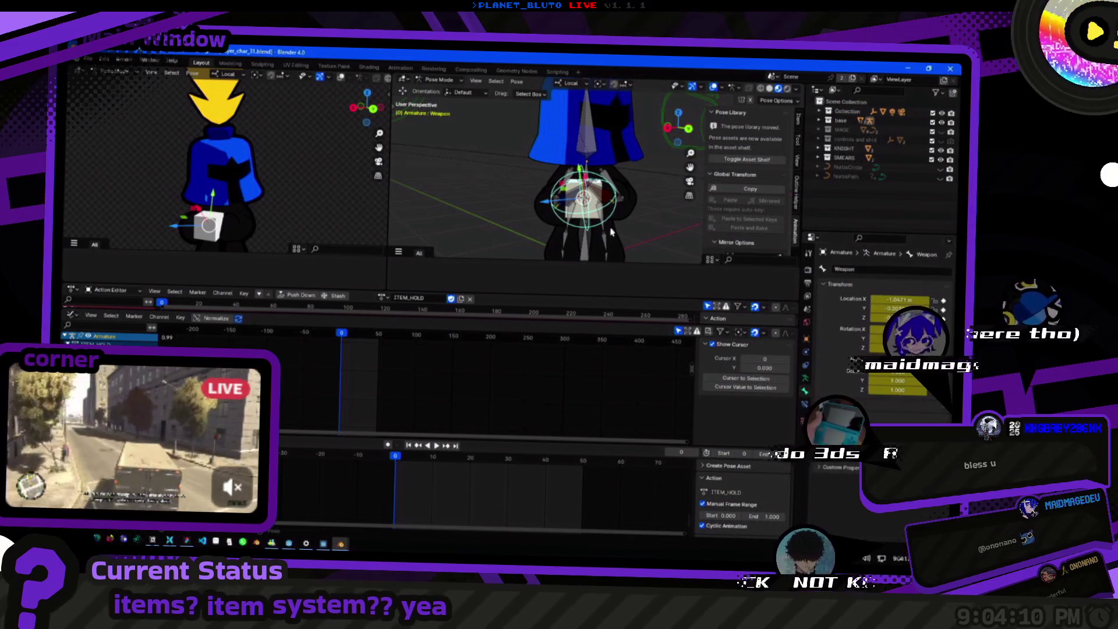
pyautogui.click(583, 197)
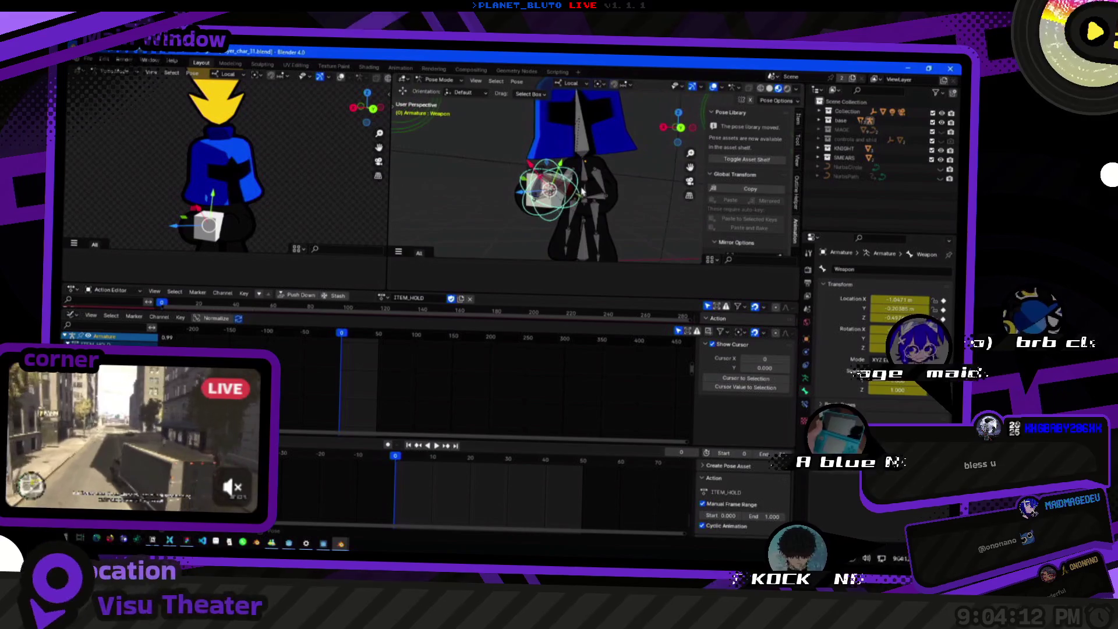
pyautogui.click(804, 405)
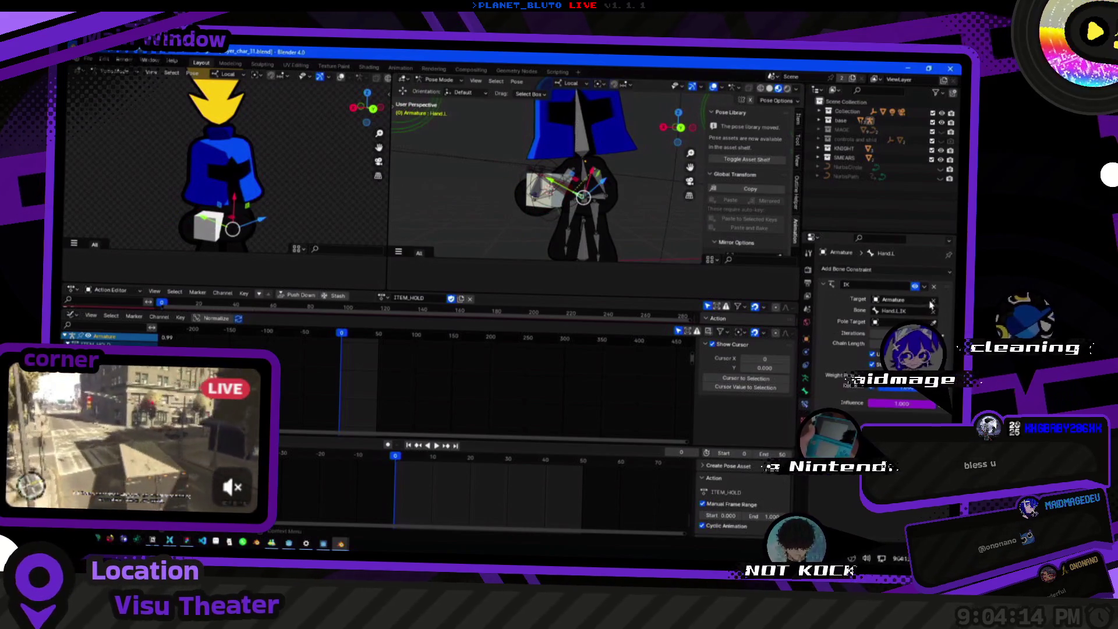
# Delete Hand.L's IK constraint and toggle Rest/Pose Position, ending in Pose Position.
pyautogui.click(934, 286)
pyautogui.moveTo(594, 214); pyautogui.dragTo(710, 275)
pyautogui.click(807, 379)
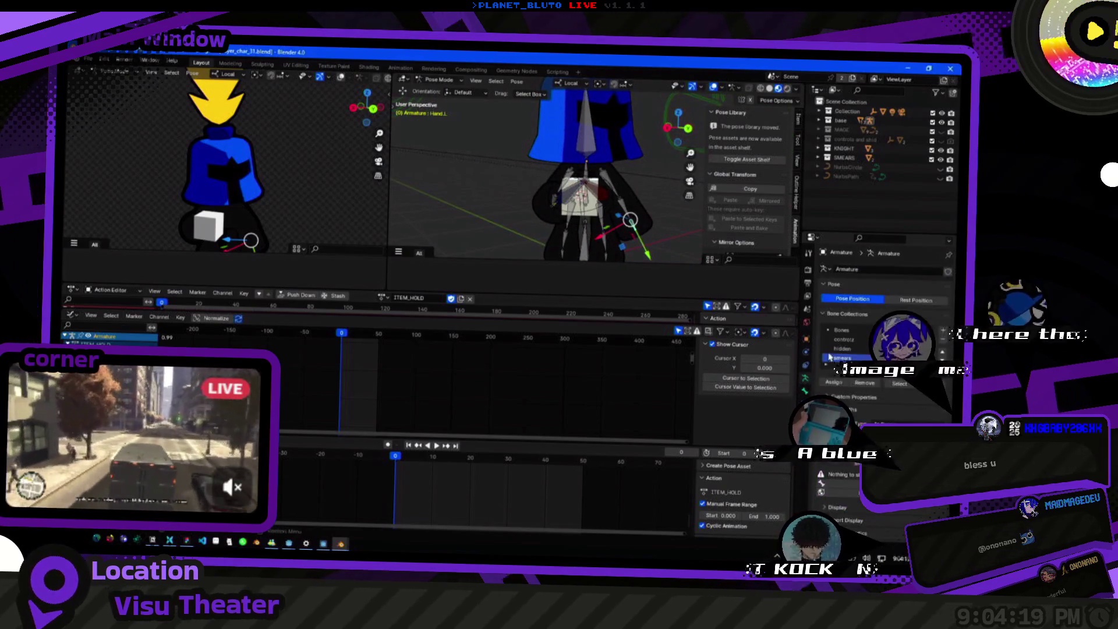
pyautogui.click(910, 301)
pyautogui.click(853, 298)
pyautogui.click(913, 300)
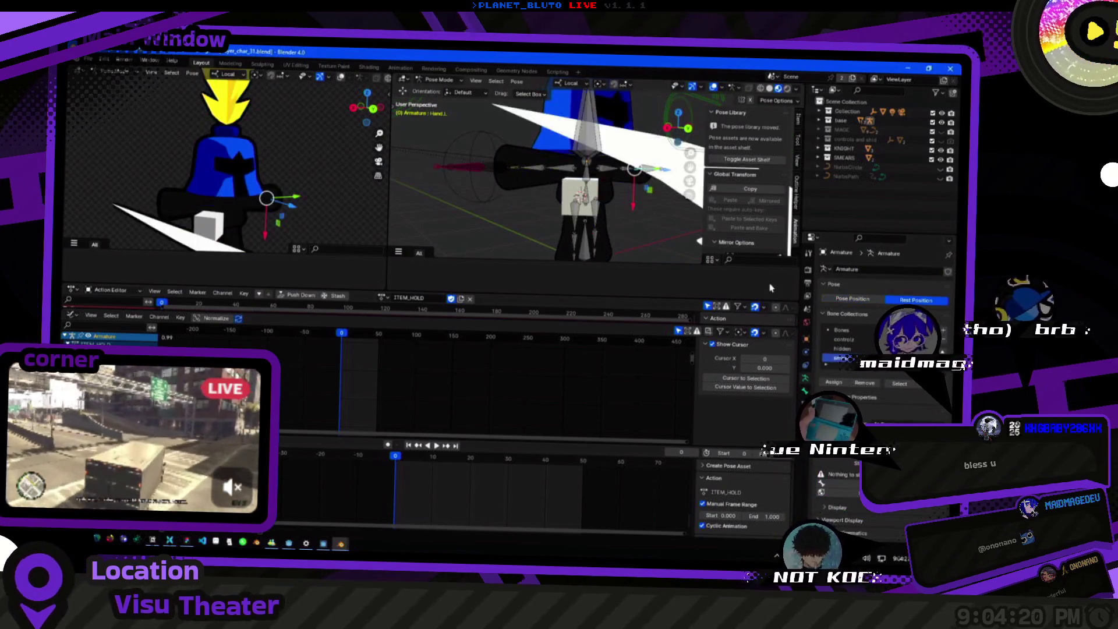
pyautogui.click(853, 298)
# Select the Hand.R.IK, Hand.R and Weapon bones, framing the Weapon bone in view.
pyautogui.click(567, 215)
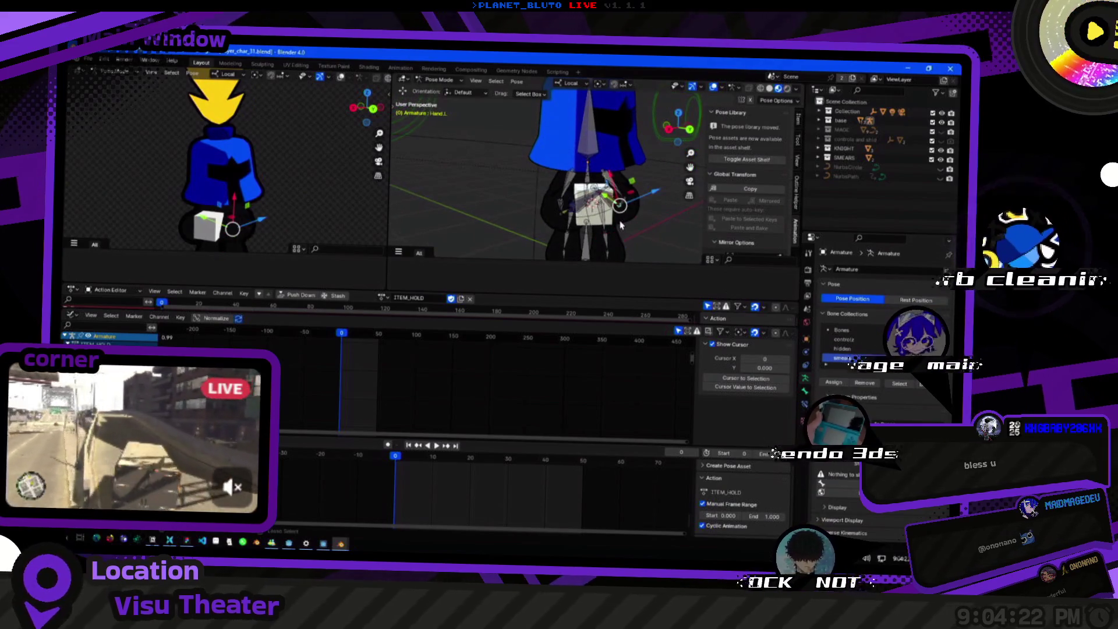
pyautogui.scroll(5, 567, 220)
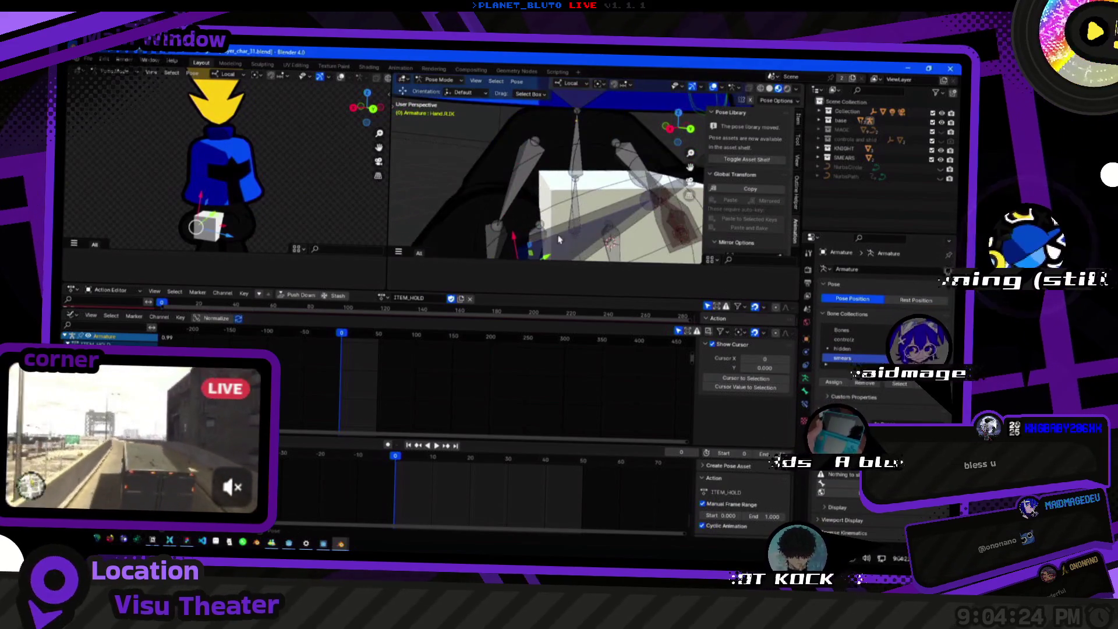
pyautogui.click(554, 211)
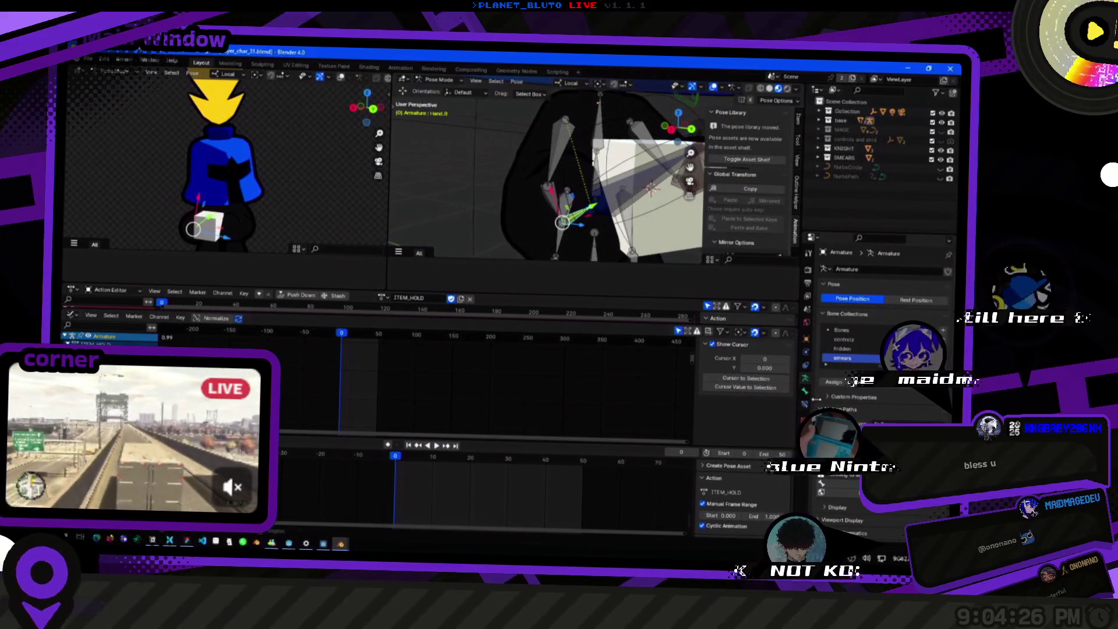
pyautogui.click(630, 203)
pyautogui.press('KP_Decimal')
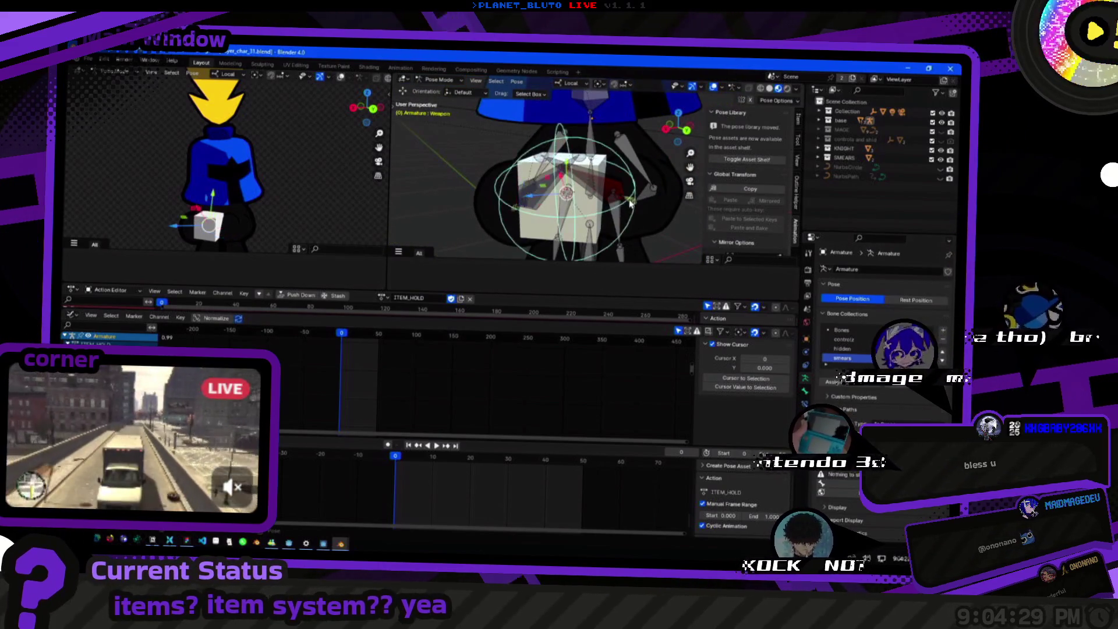
pyautogui.click(631, 205)
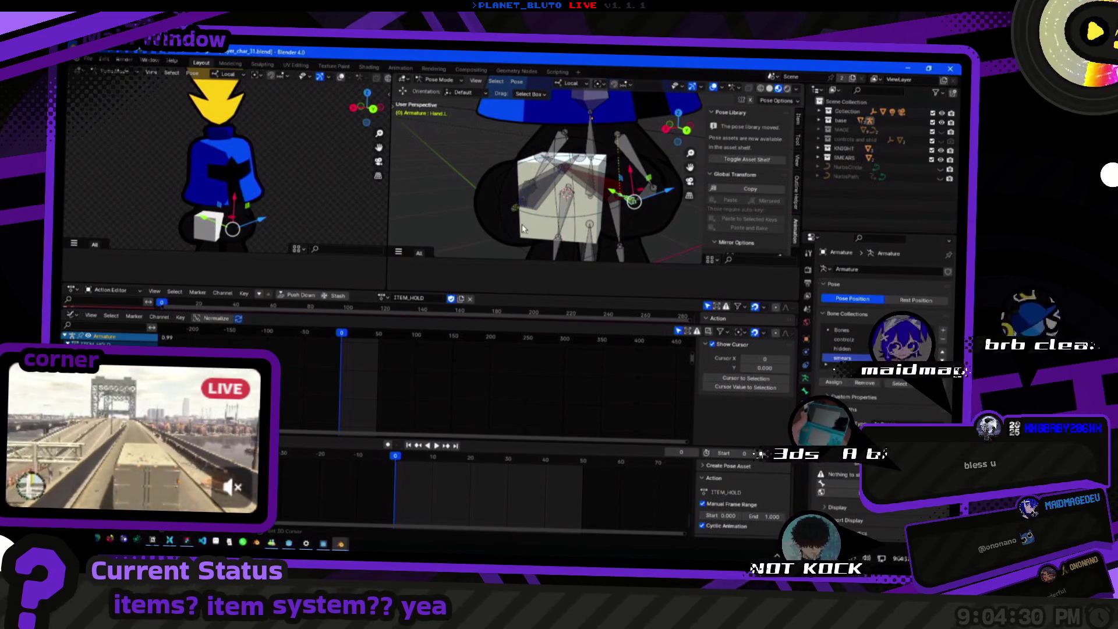
pyautogui.hotkey('ctrl', 'z')
# Frame the Hand.R bone, then alternate selection between Hand.L and Hand.R.
pyautogui.click(600, 180)
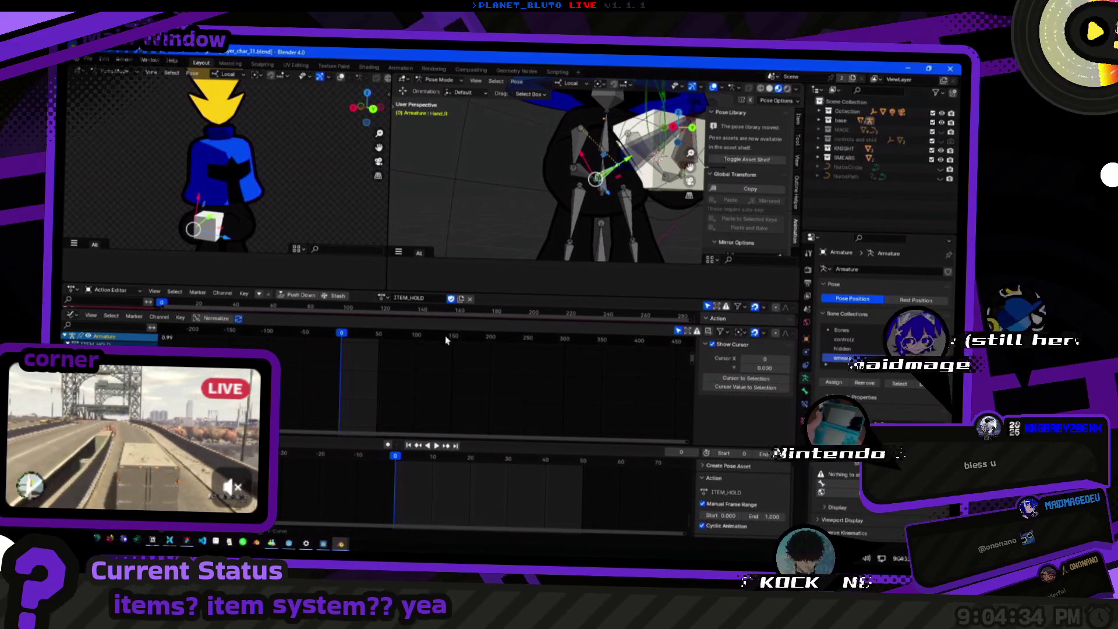
pyautogui.press('KP_Decimal')
pyautogui.click(612, 192)
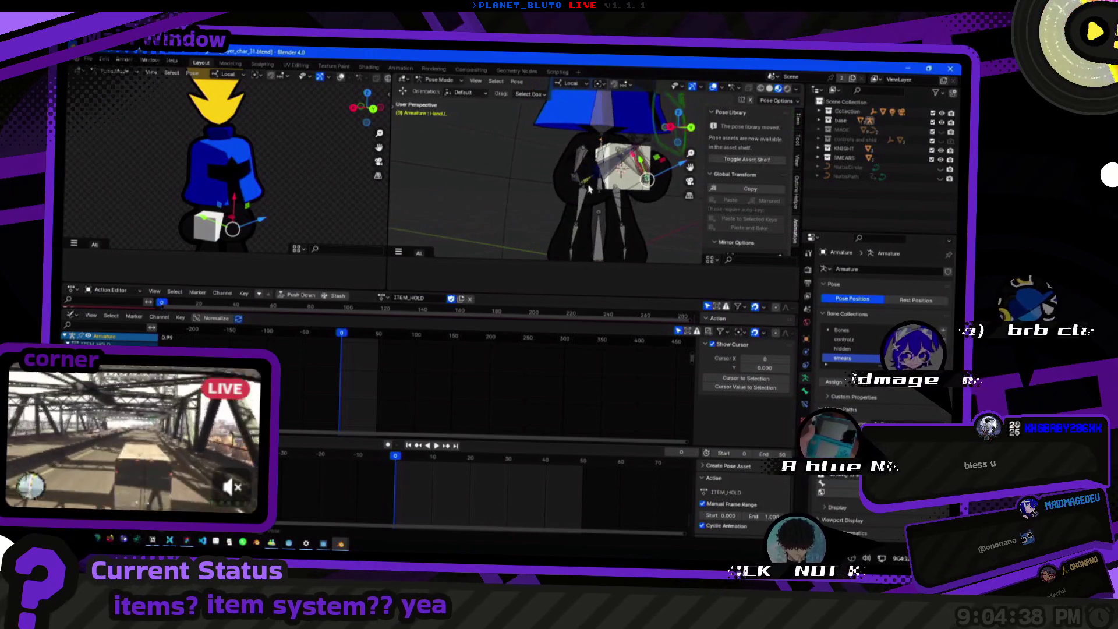
pyautogui.click(583, 184)
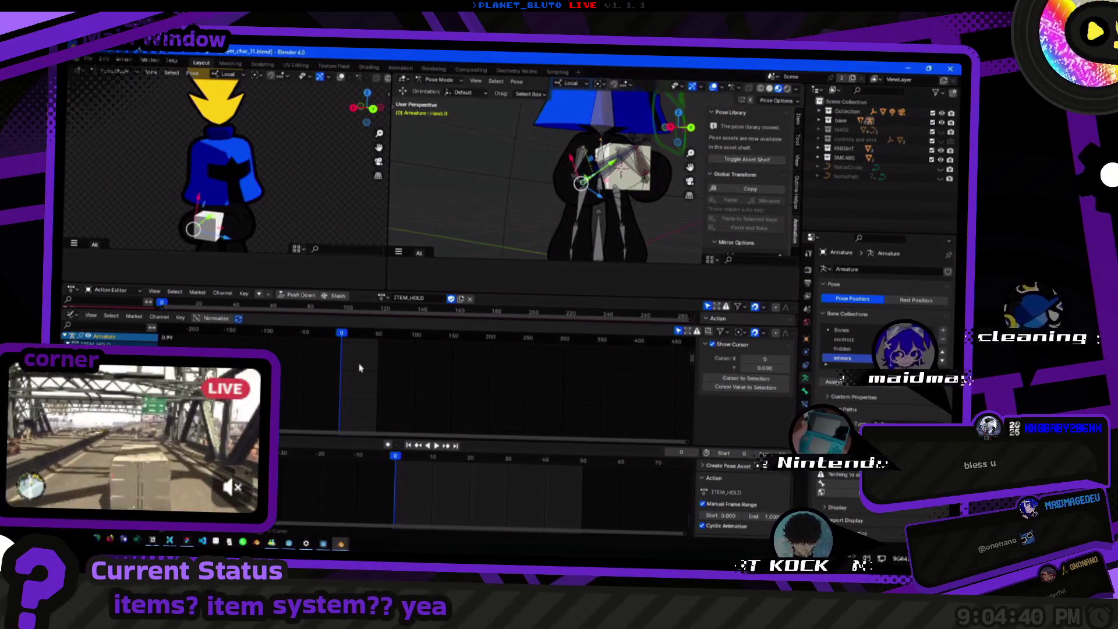
pyautogui.moveTo(583, 184)
pyautogui.mouseDown()
pyautogui.moveTo(597, 184)
pyautogui.moveTo(565, 197)
pyautogui.mouseUp()
pyautogui.click(588, 196)
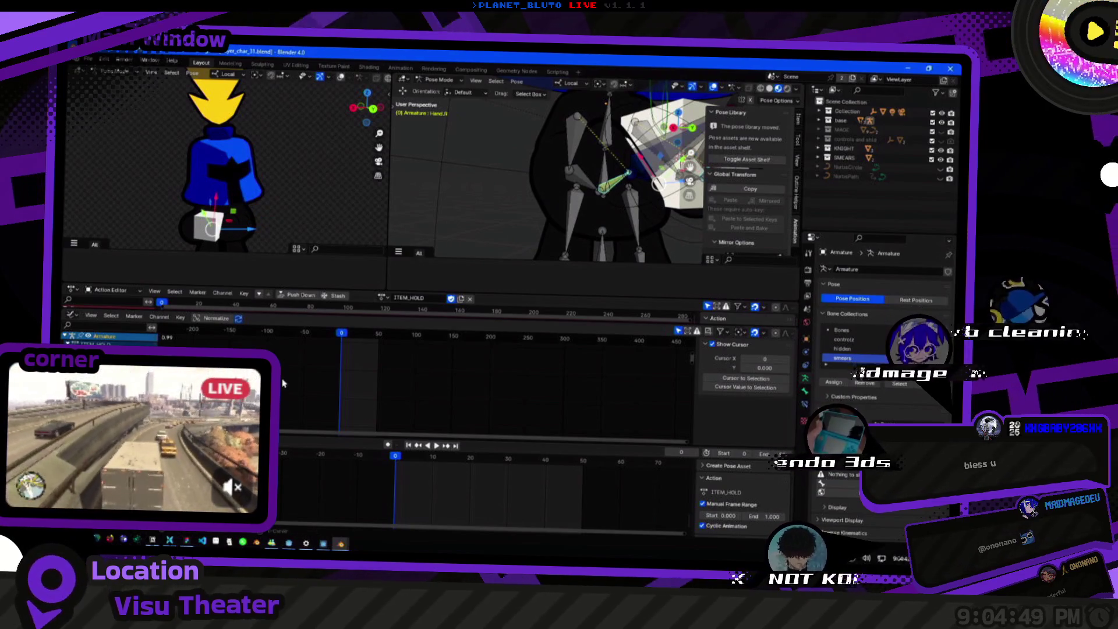
# Select the current-frame keyframe, then drag the Action Editor border down to reveal Summary, Hand.R and Hand.L.
pyautogui.scroll(-3, 382, 392)
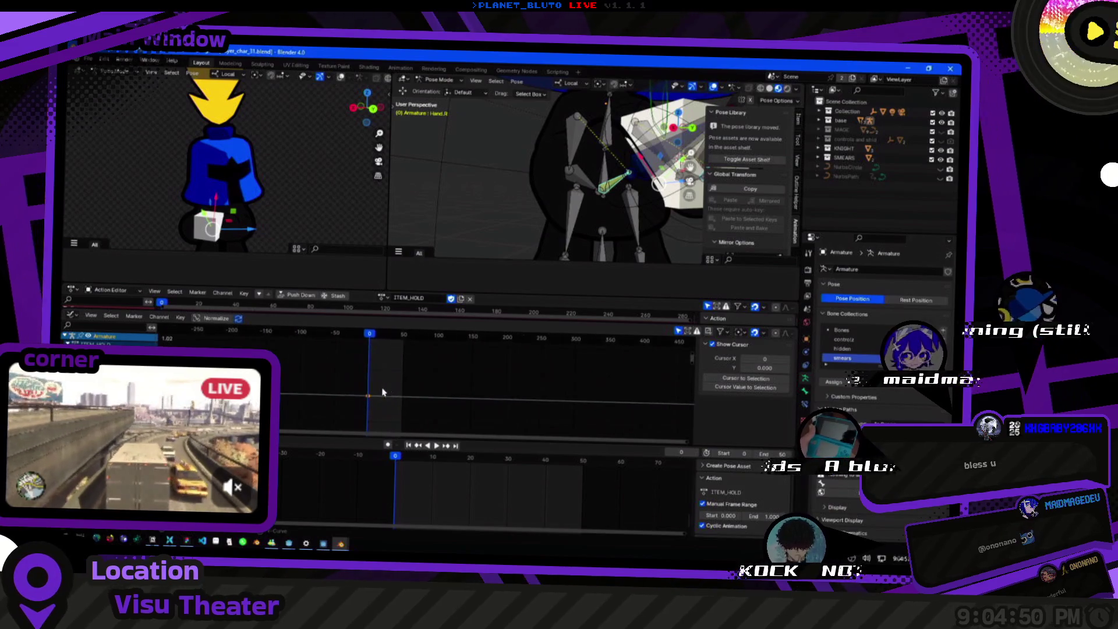
pyautogui.scroll(3, 382, 392)
pyautogui.scroll(2, 385, 489)
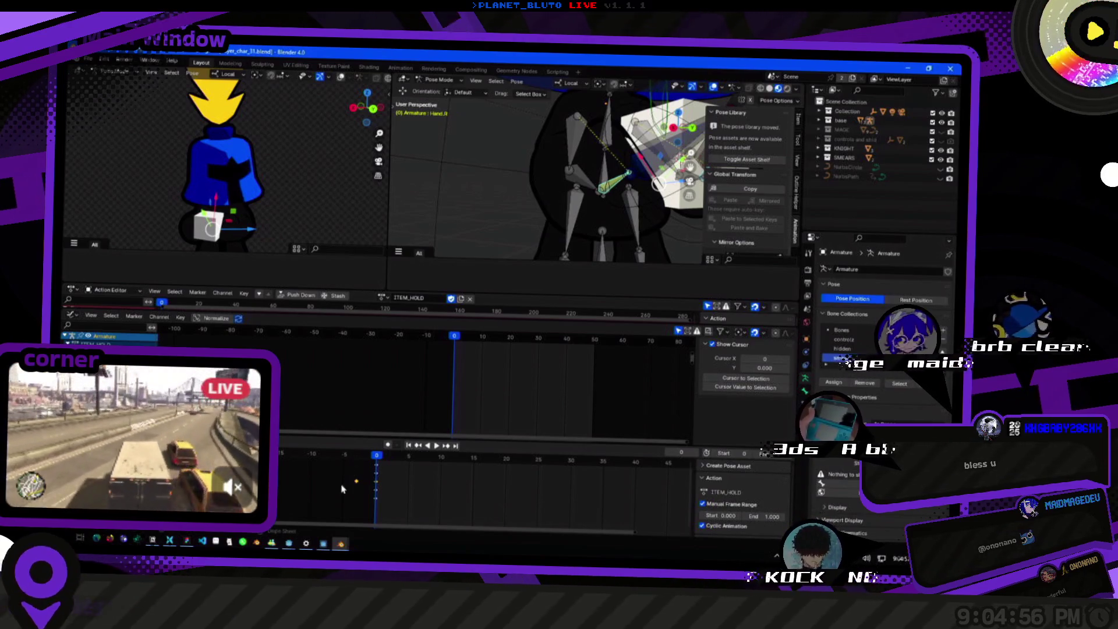
pyautogui.click(356, 484)
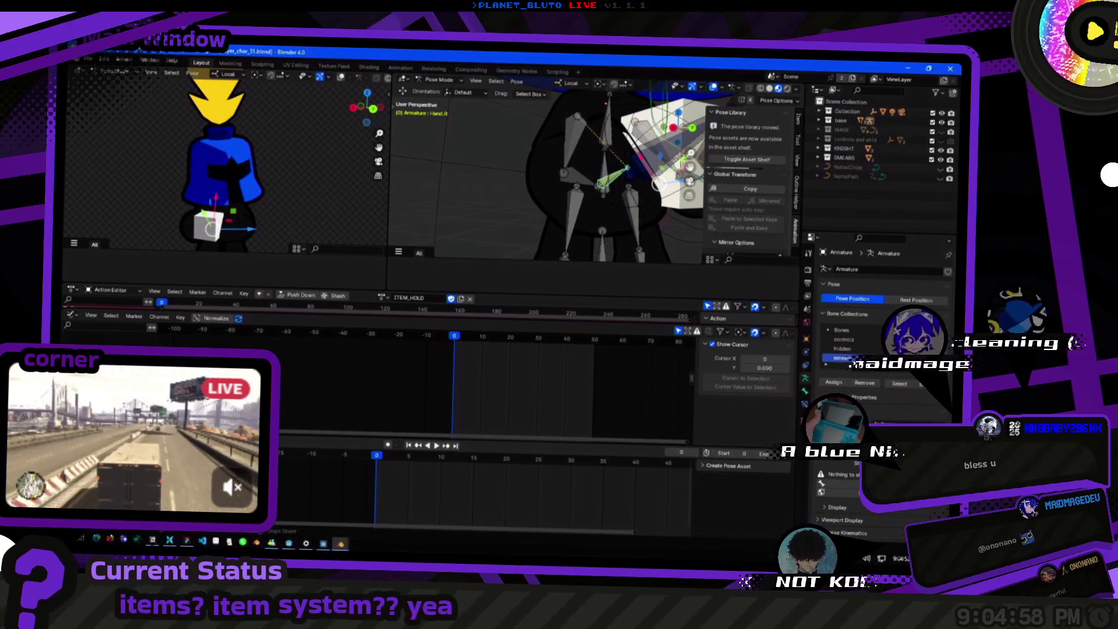
pyautogui.click(357, 482)
pyautogui.click(351, 482)
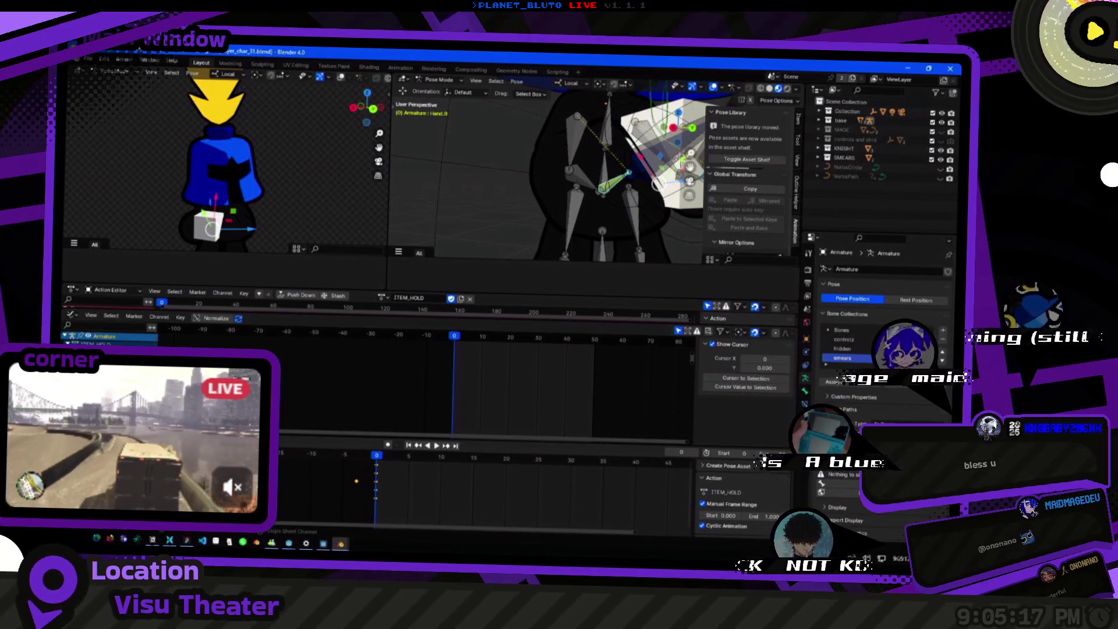
pyautogui.moveTo(433, 319); pyautogui.dragTo(428, 408)
pyautogui.scroll(4, 315, 353)
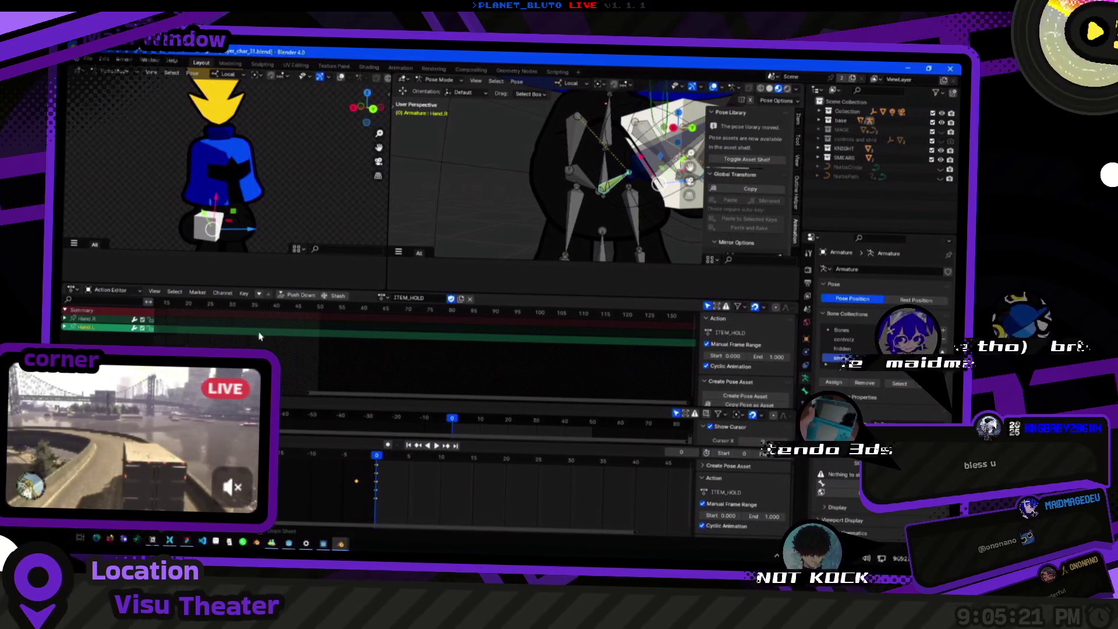
# Check Hand.R's location channels and its IK constraint, then display Hand.R's bone transform values.
pyautogui.click(66, 318)
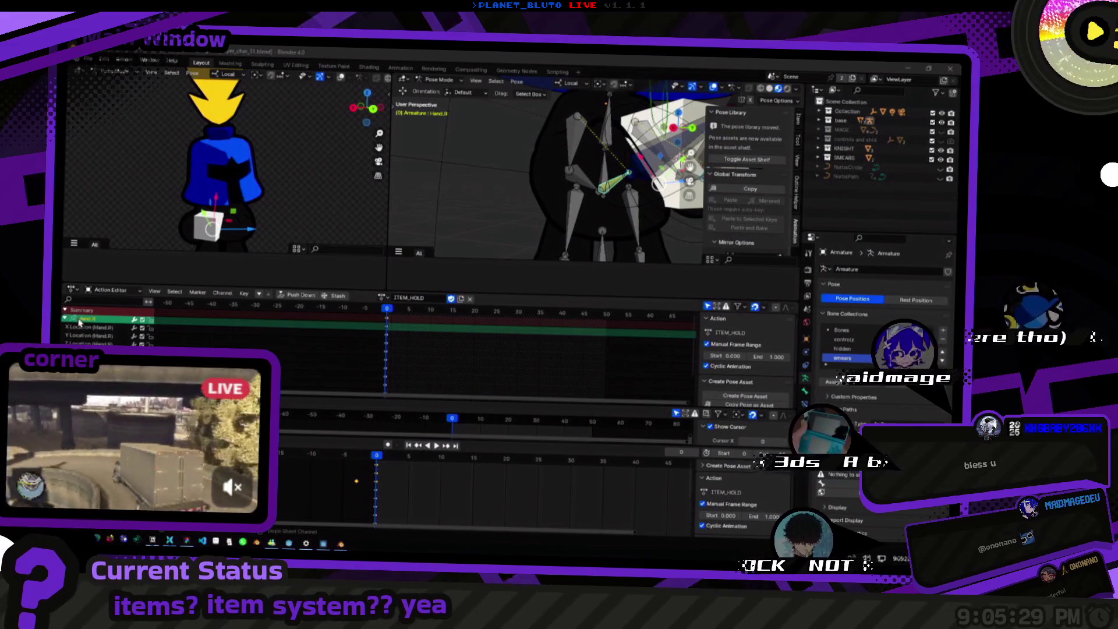
pyautogui.click(65, 319)
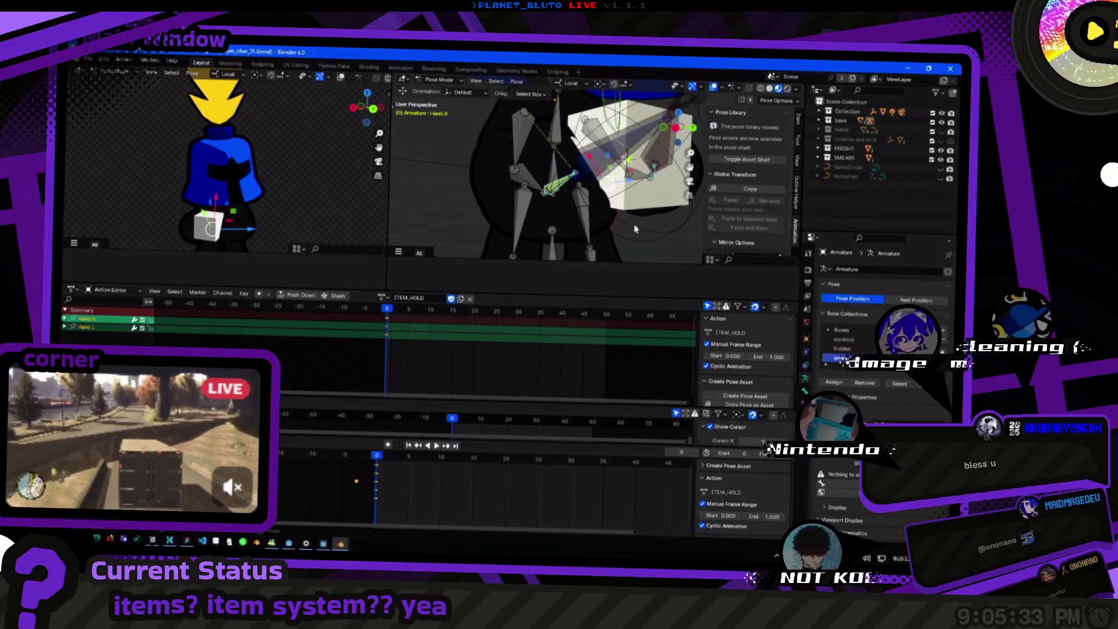
pyautogui.click(805, 402)
pyautogui.click(806, 392)
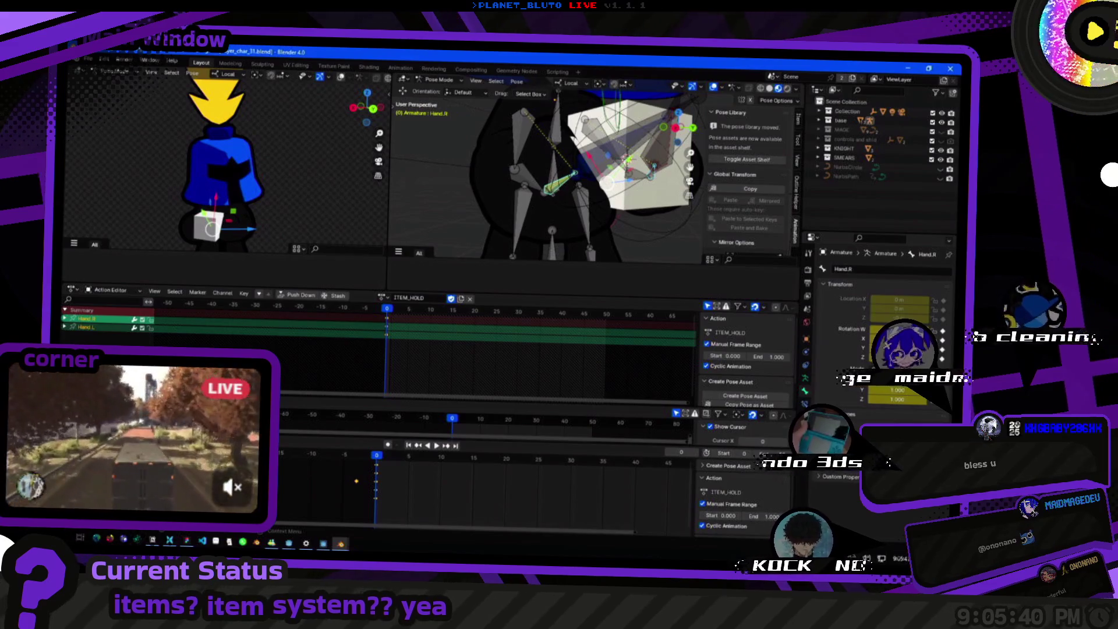
pyautogui.moveTo(641, 204)
pyautogui.mouseDown()
pyautogui.moveTo(693, 250)
pyautogui.moveTo(618, 196)
pyautogui.mouseUp()
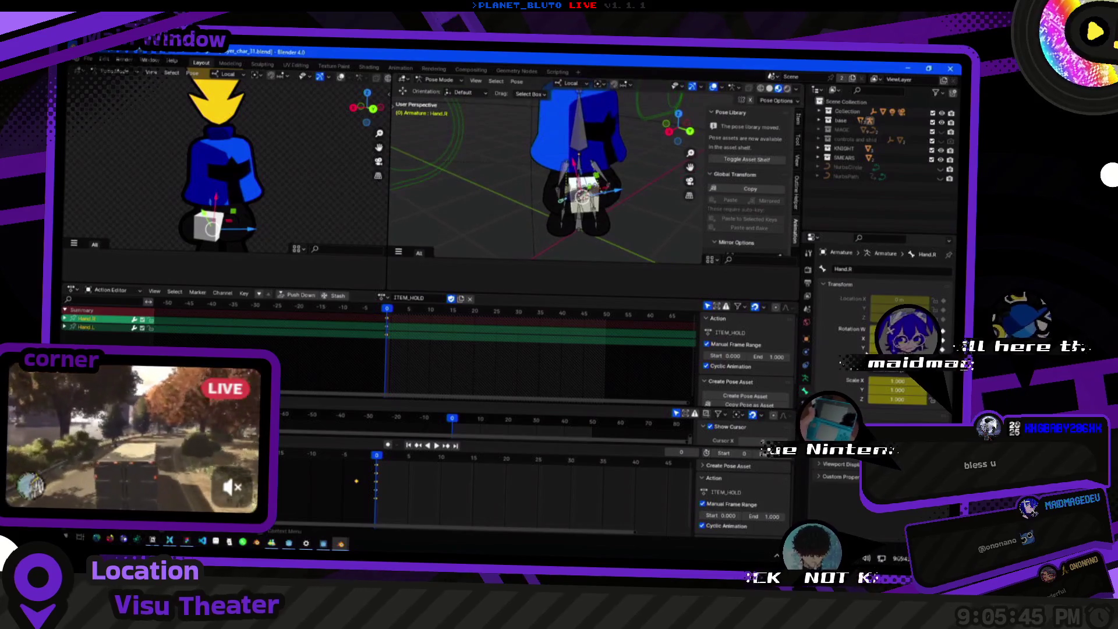
pyautogui.click(773, 101)
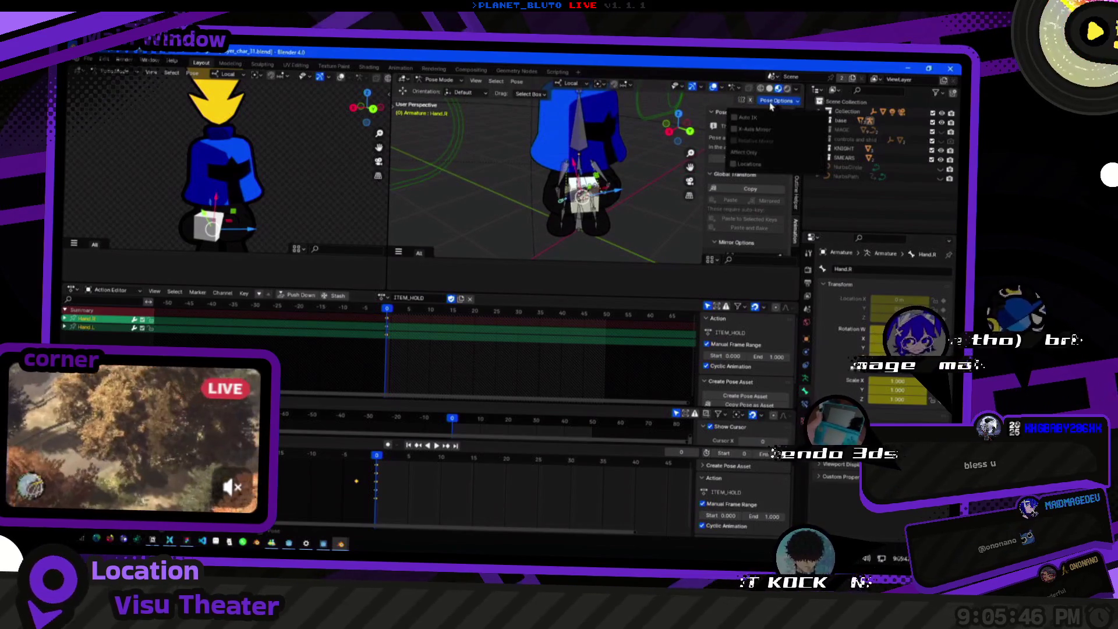
pyautogui.press('Tab')
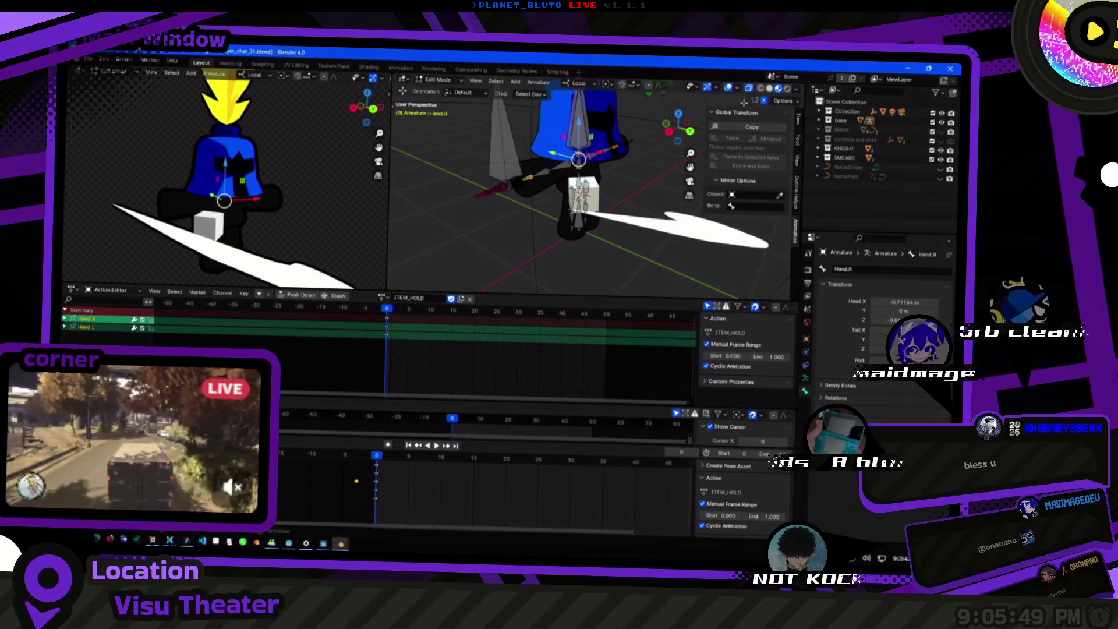
pyautogui.press('Tab')
pyautogui.press('Tab')
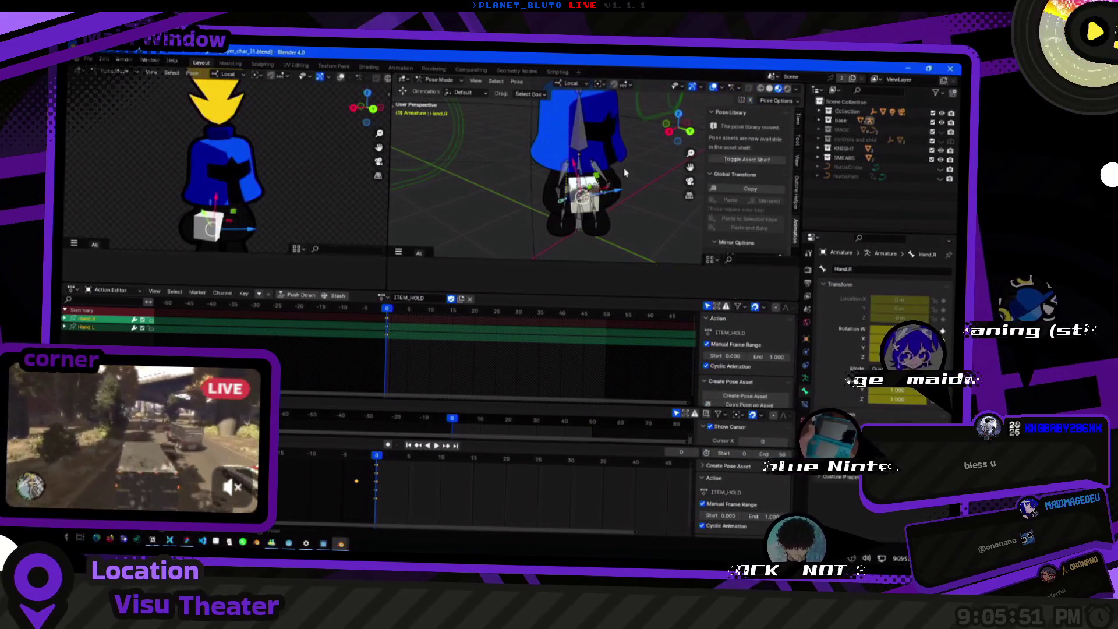
pyautogui.moveTo(624, 172)
pyautogui.mouseDown()
pyautogui.moveTo(641, 165)
pyautogui.moveTo(545, 237)
pyautogui.moveTo(582, 220)
pyautogui.mouseUp()
pyautogui.hotkey('ctrl', 'Tab')
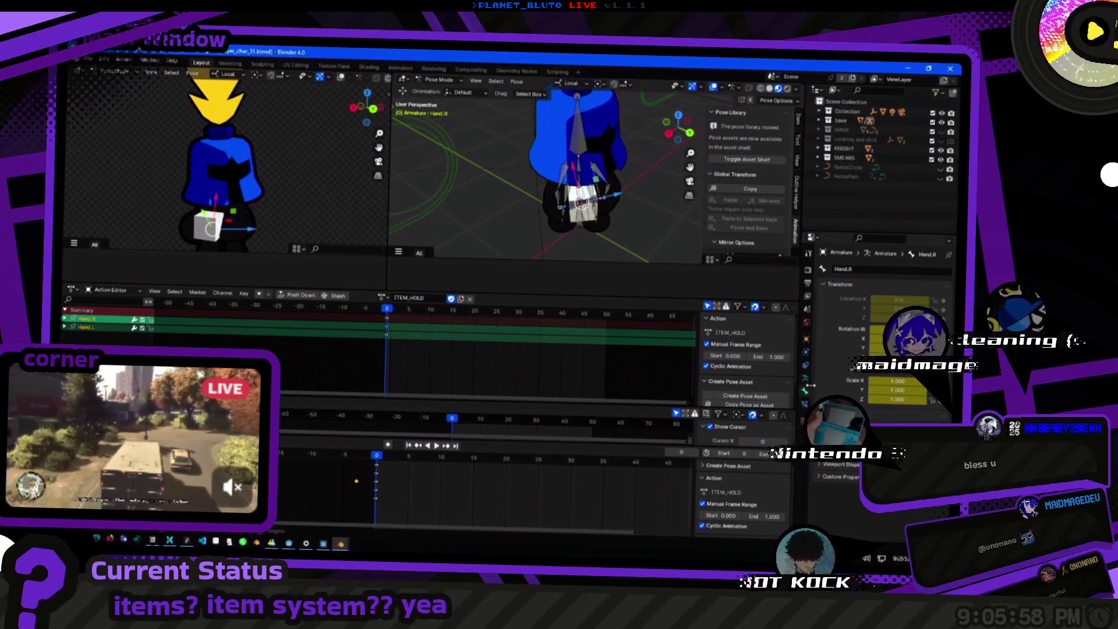
pyautogui.hotkey('ctrl', 'Tab')
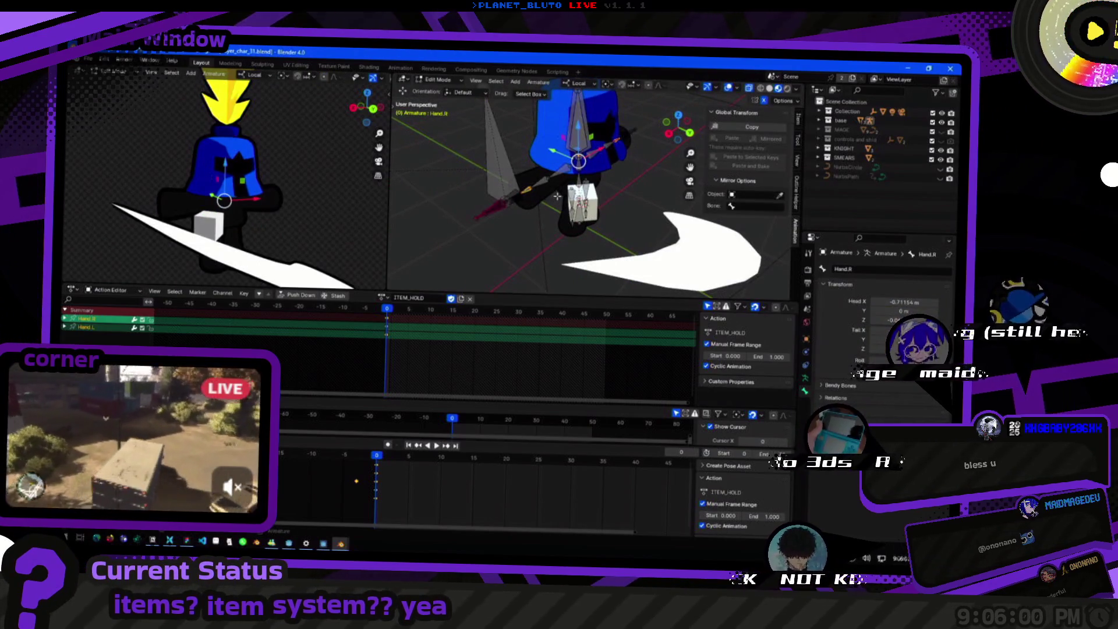
pyautogui.hotkey('ctrl', 'Tab')
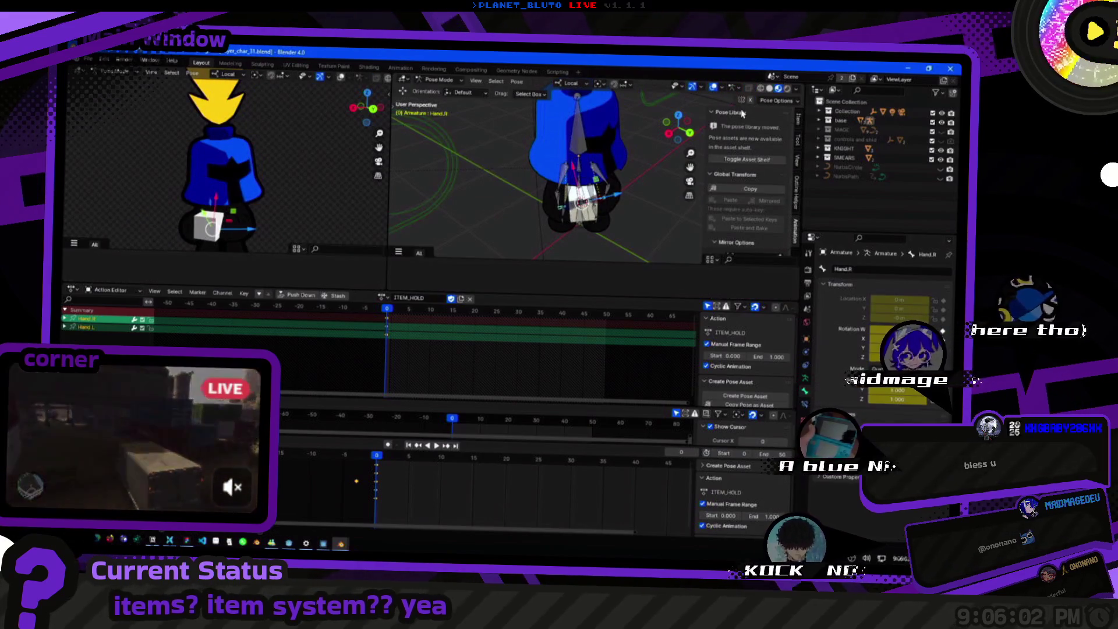
pyautogui.click(777, 102)
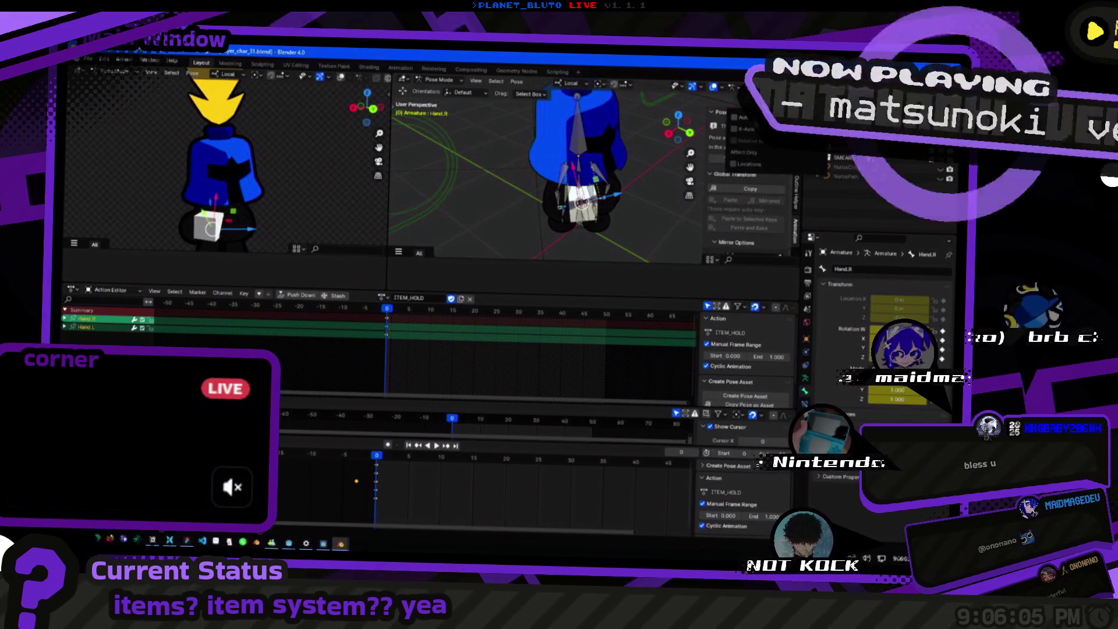
# Enter Edit Mode, inspect Hand.R's IK constraint targeting Hand.R.IK, and switch to Rest Position.
pyautogui.hotkey('ctrl', 'Tab')
pyautogui.hotkey('ctrl', 'Tab')
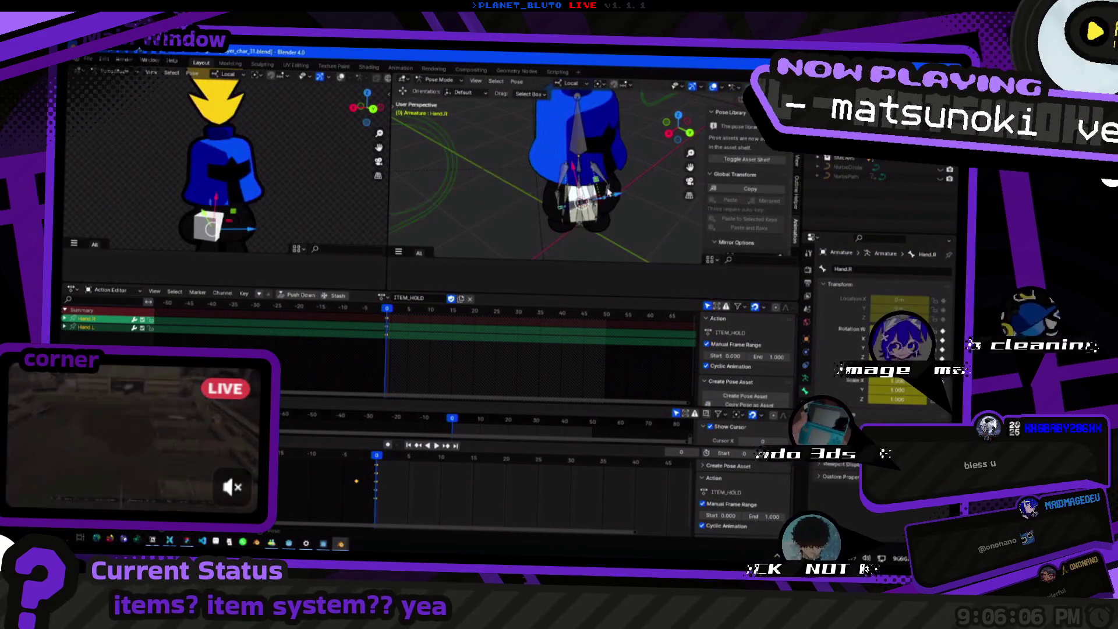
pyautogui.click(806, 377)
pyautogui.click(826, 299)
pyautogui.moveTo(571, 186)
pyautogui.mouseDown()
pyautogui.moveTo(616, 186)
pyautogui.moveTo(452, 183)
pyautogui.moveTo(488, 158)
pyautogui.mouseUp()
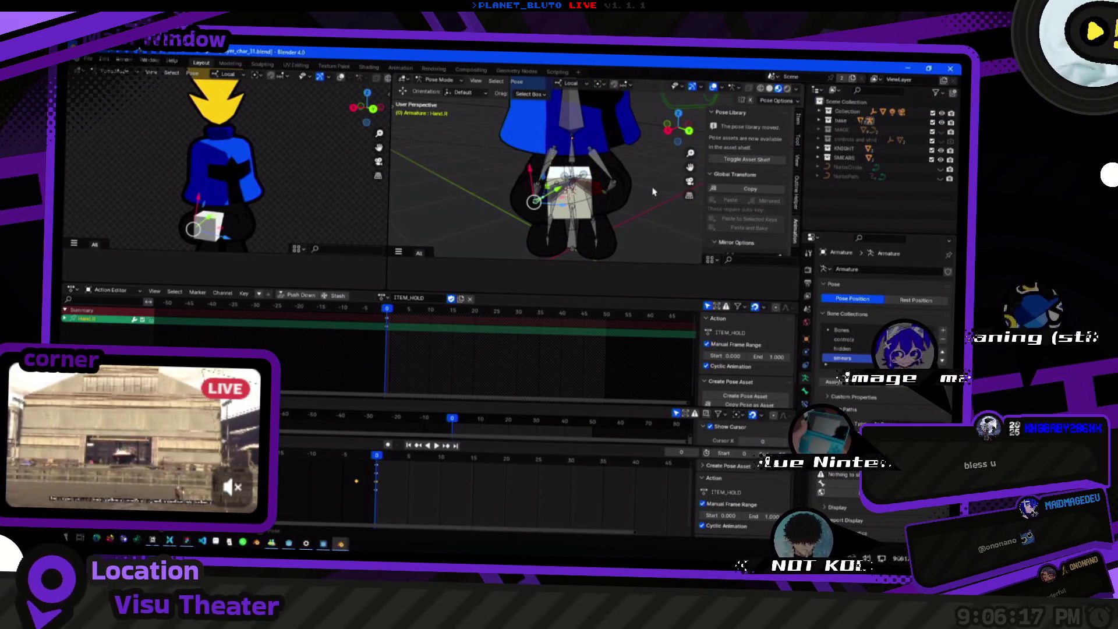
pyautogui.click(805, 391)
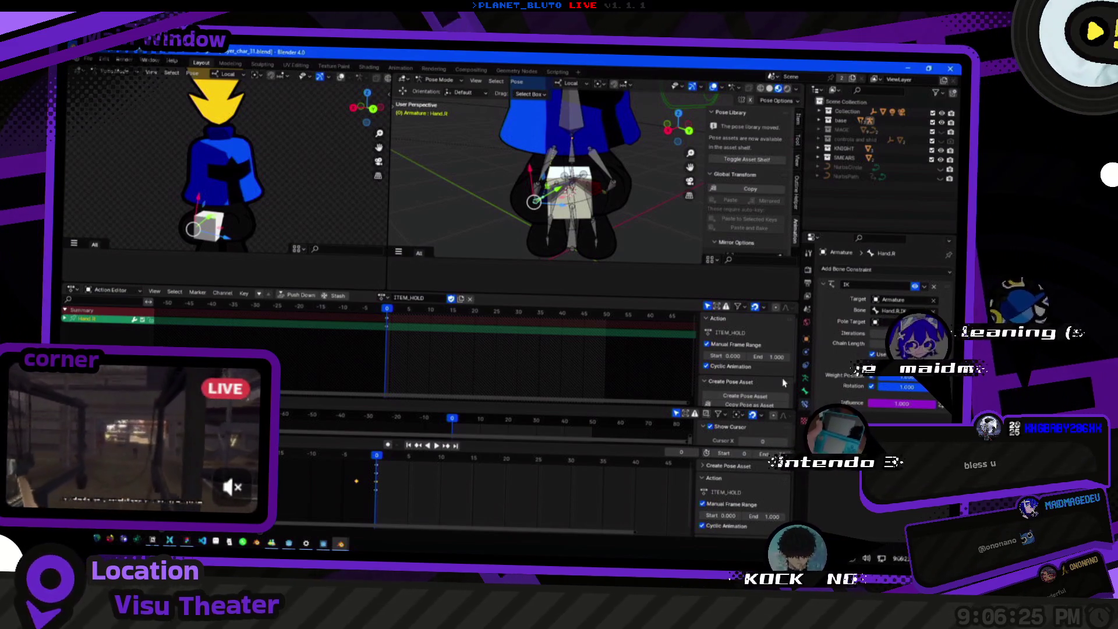
pyautogui.scroll(-5, 626, 201)
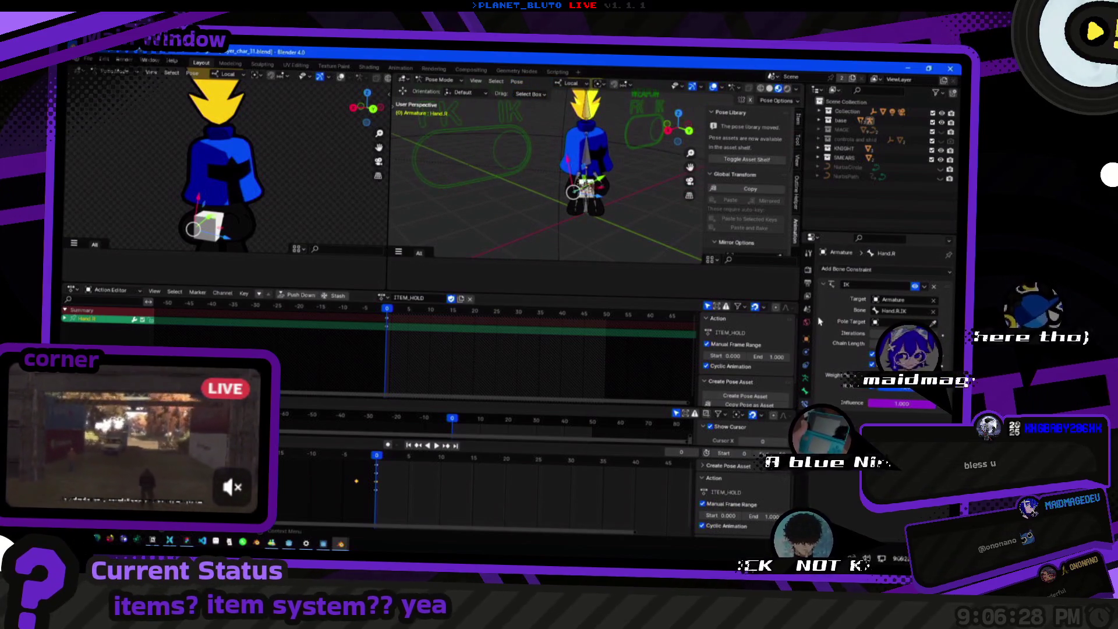
pyautogui.click(806, 379)
# Return the rig to Pose Position and undo the last change.
pyautogui.click(916, 300)
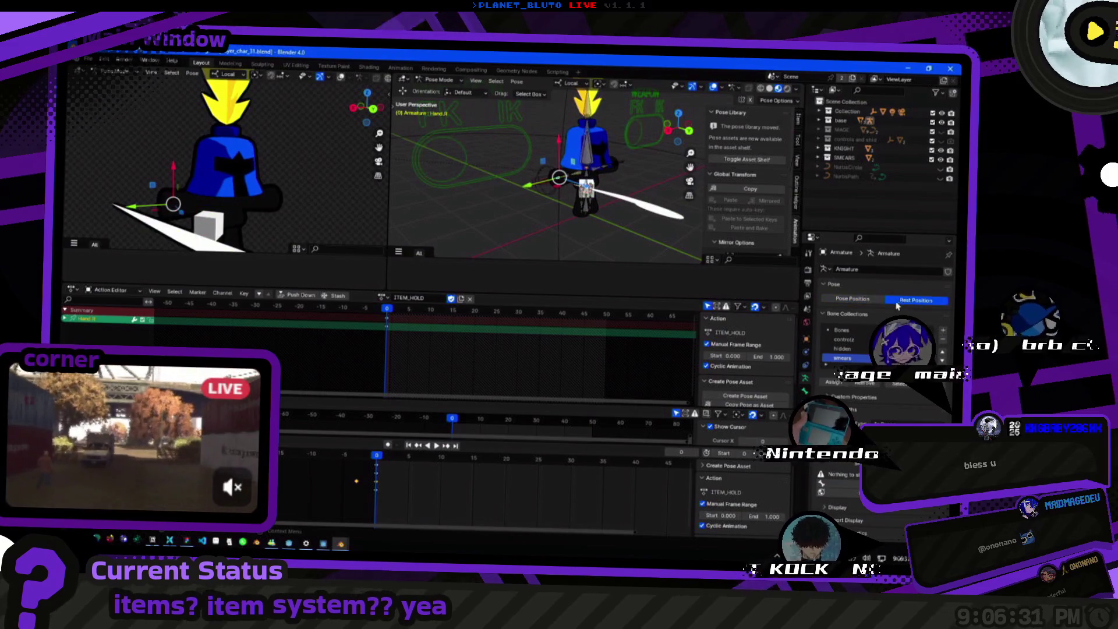
pyautogui.click(855, 299)
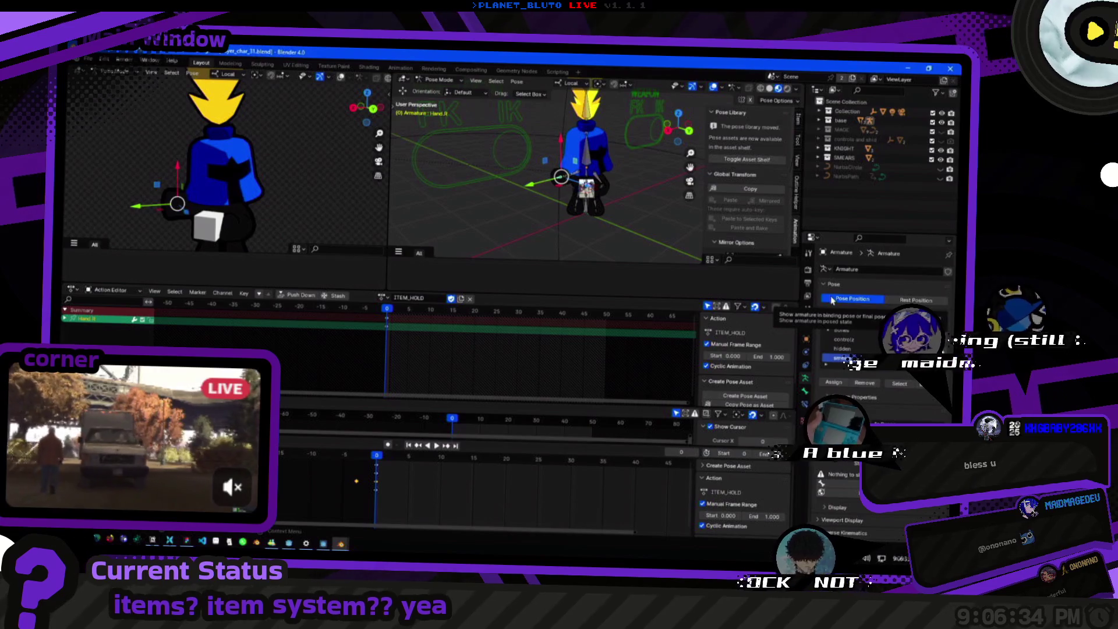
pyautogui.scroll(-1, 856, 511)
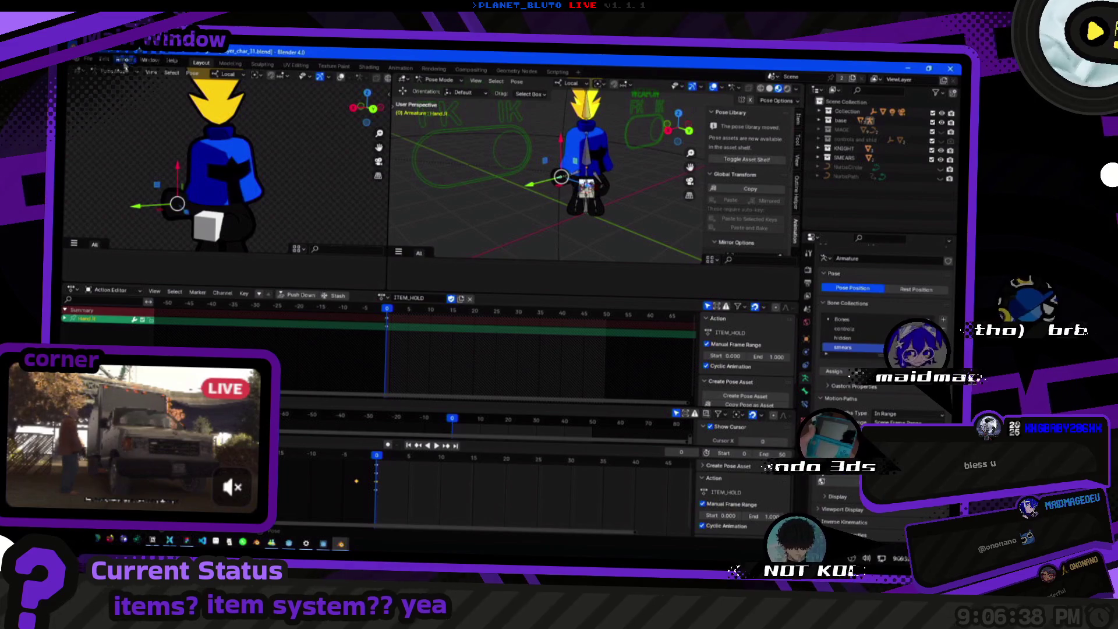
pyautogui.click(100, 58)
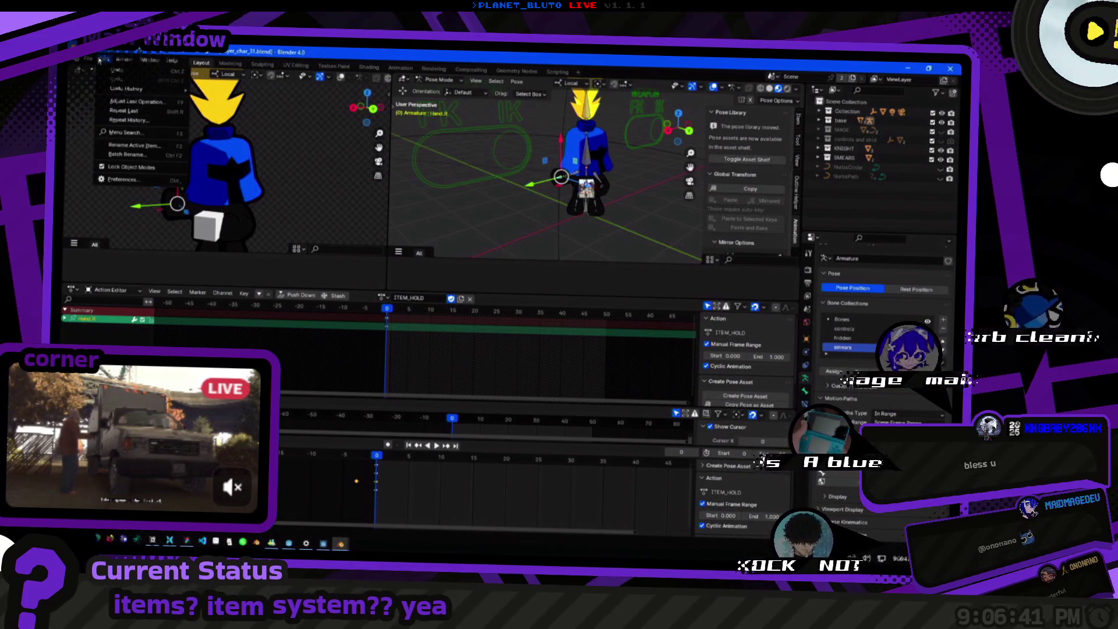
pyautogui.click(118, 70)
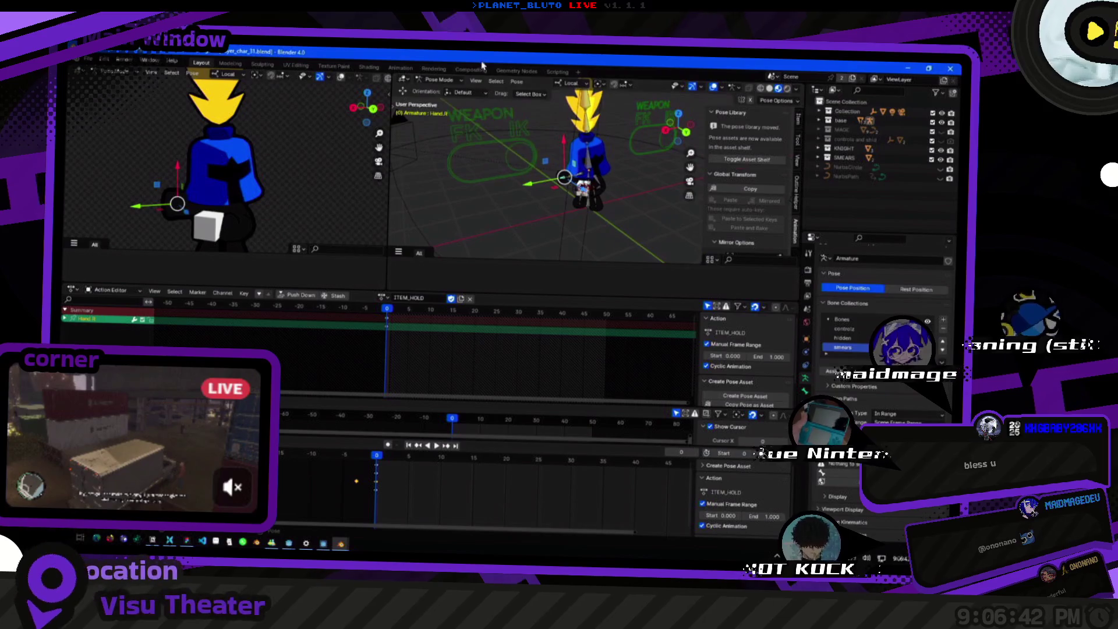
# Toggle deform on the selected bones from the Pose menu and orbit around the character.
pyautogui.click(516, 82)
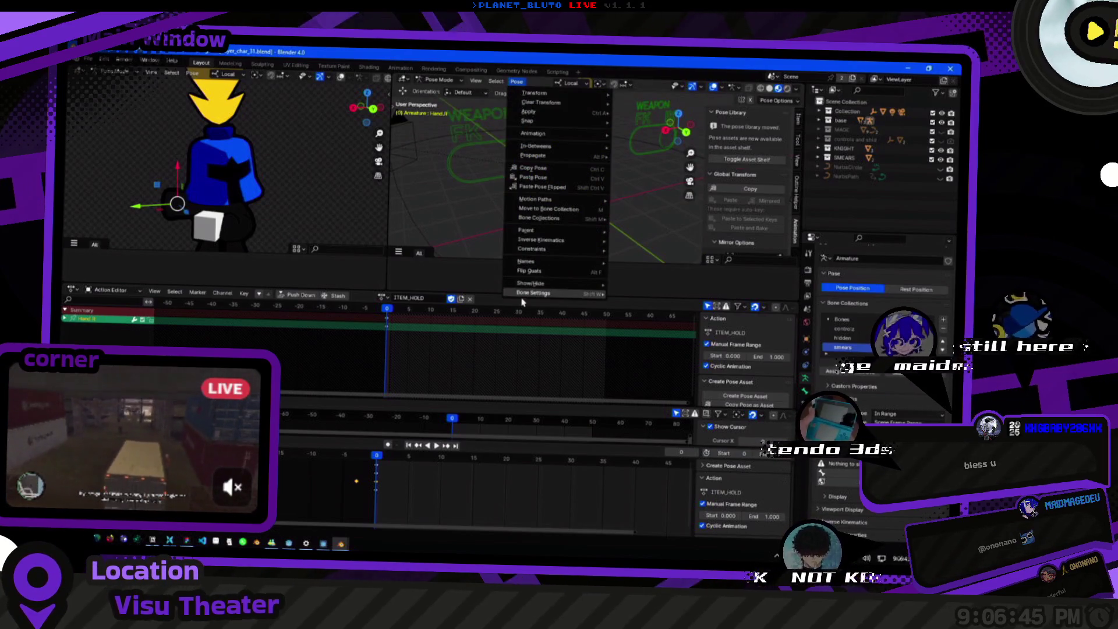
pyautogui.moveTo(523, 299)
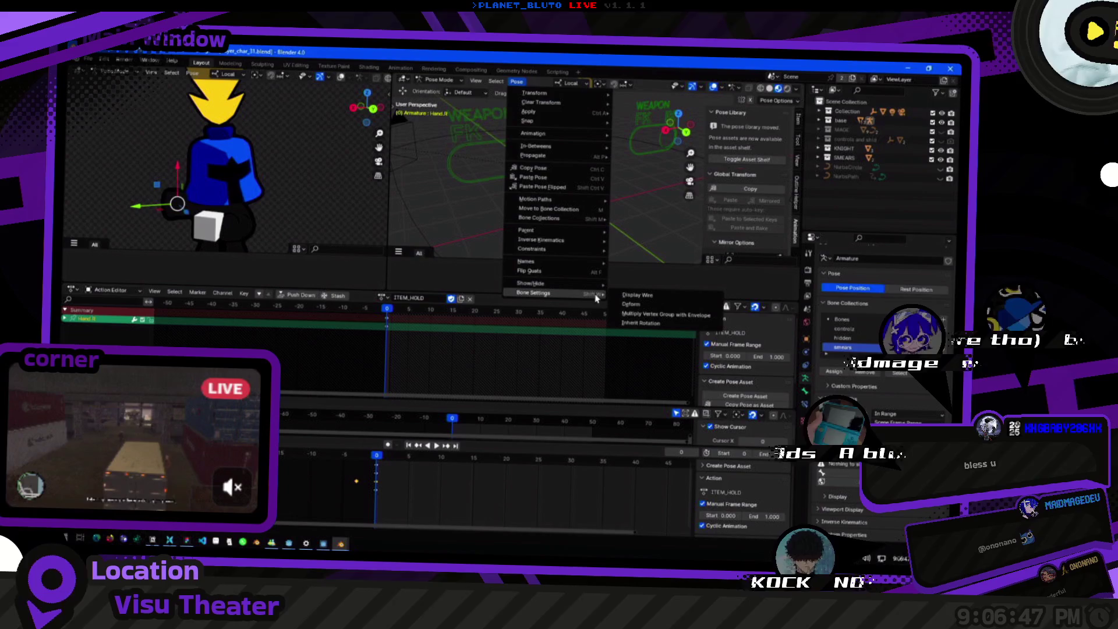
pyautogui.click(623, 304)
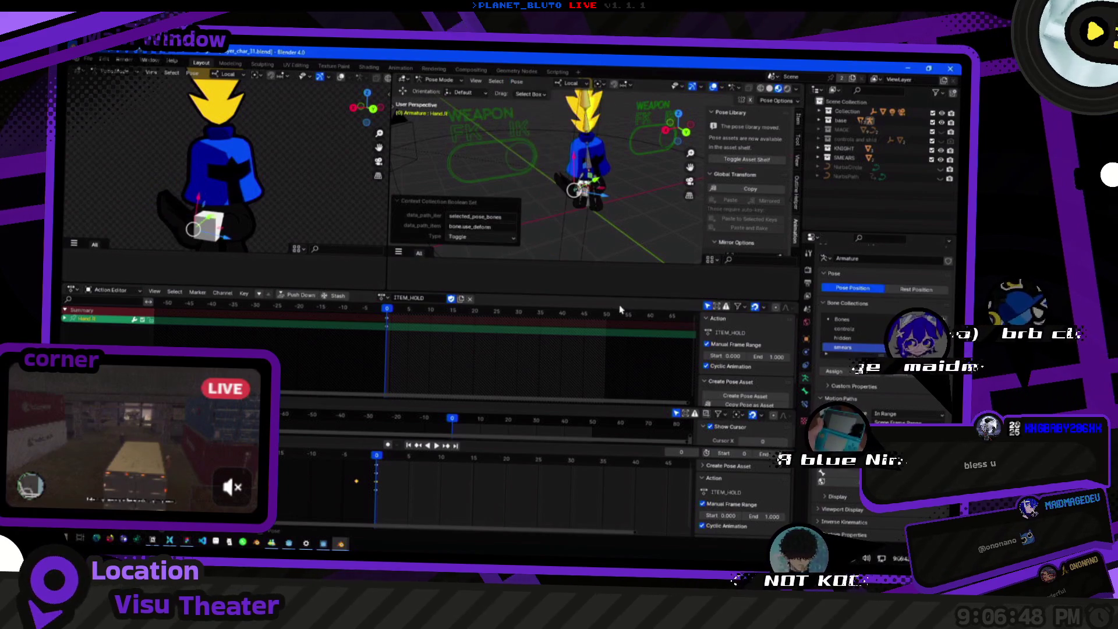
pyautogui.click(496, 238)
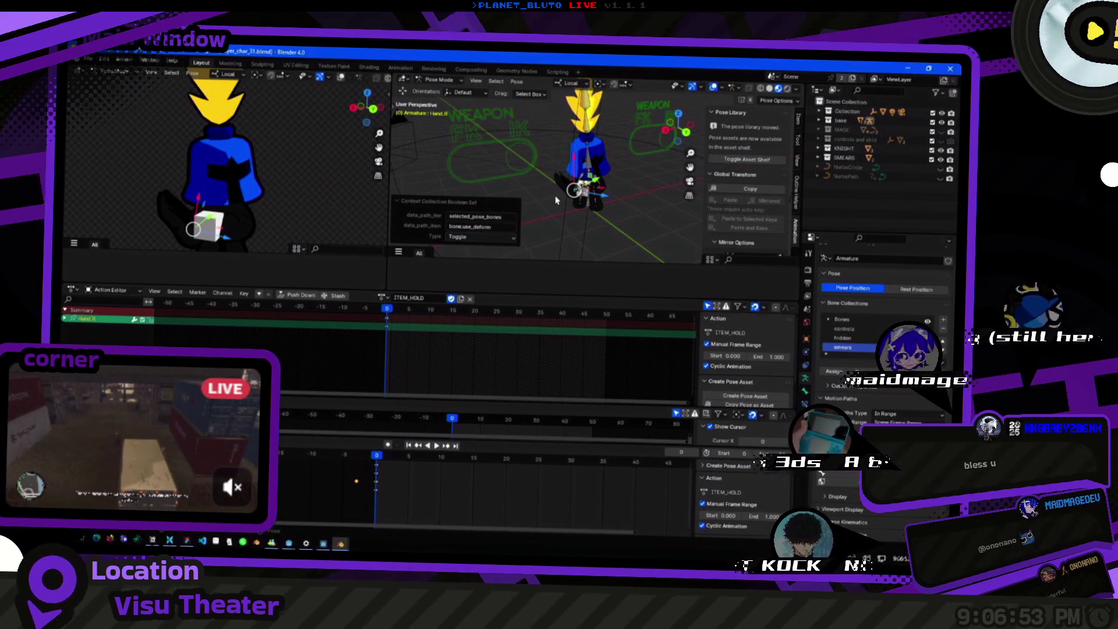
pyautogui.moveTo(523, 224); pyautogui.dragTo(622, 178)
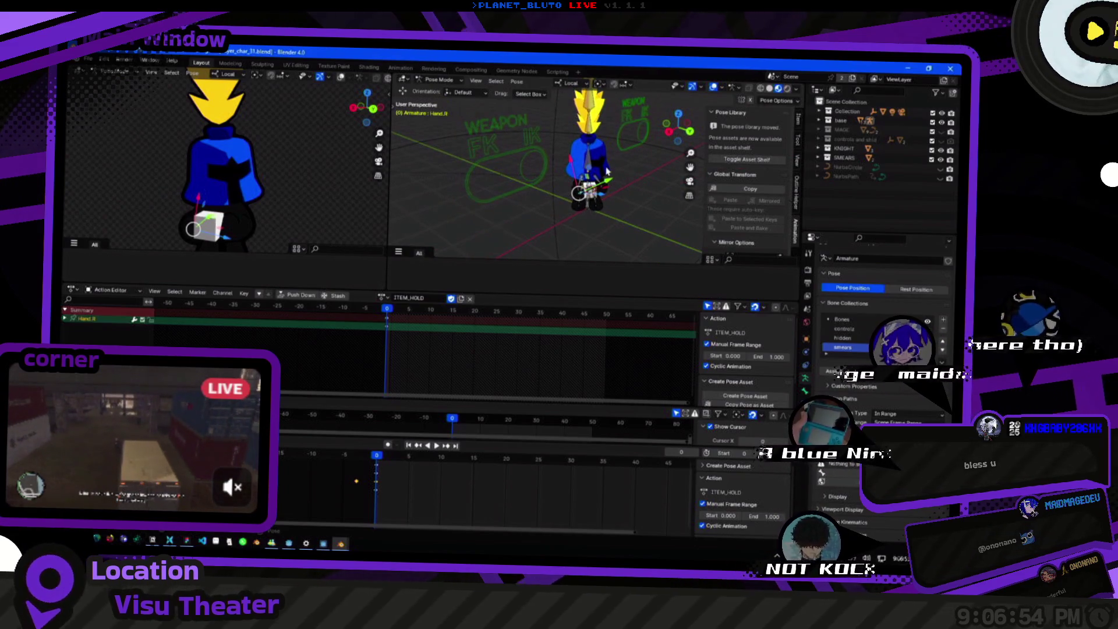
pyautogui.scroll(5, 594, 172)
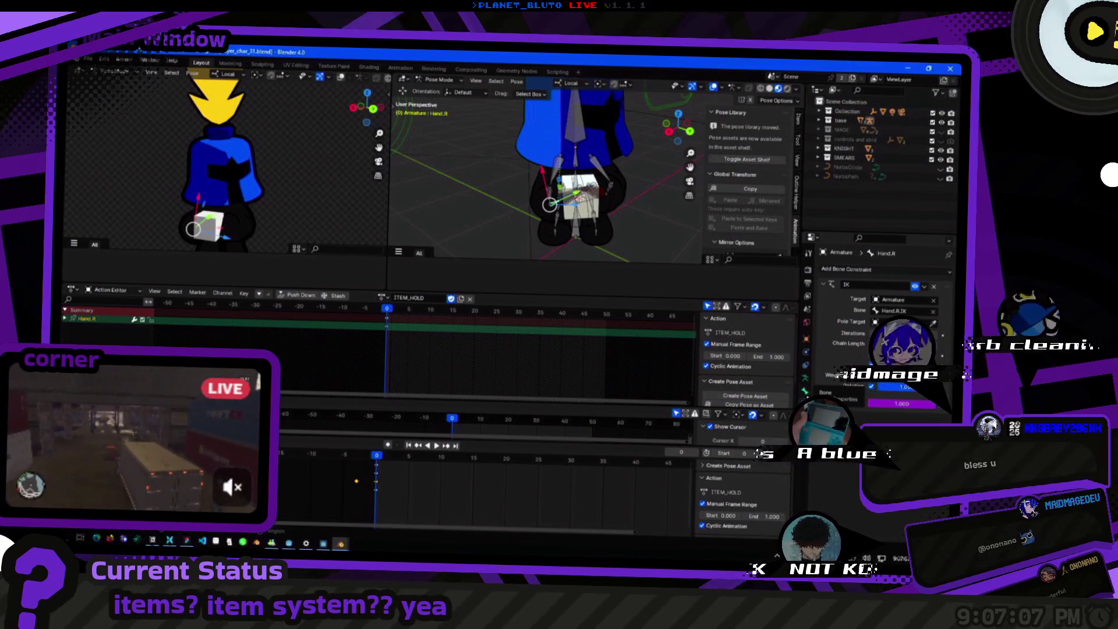
pyautogui.scroll(3, 531, 229)
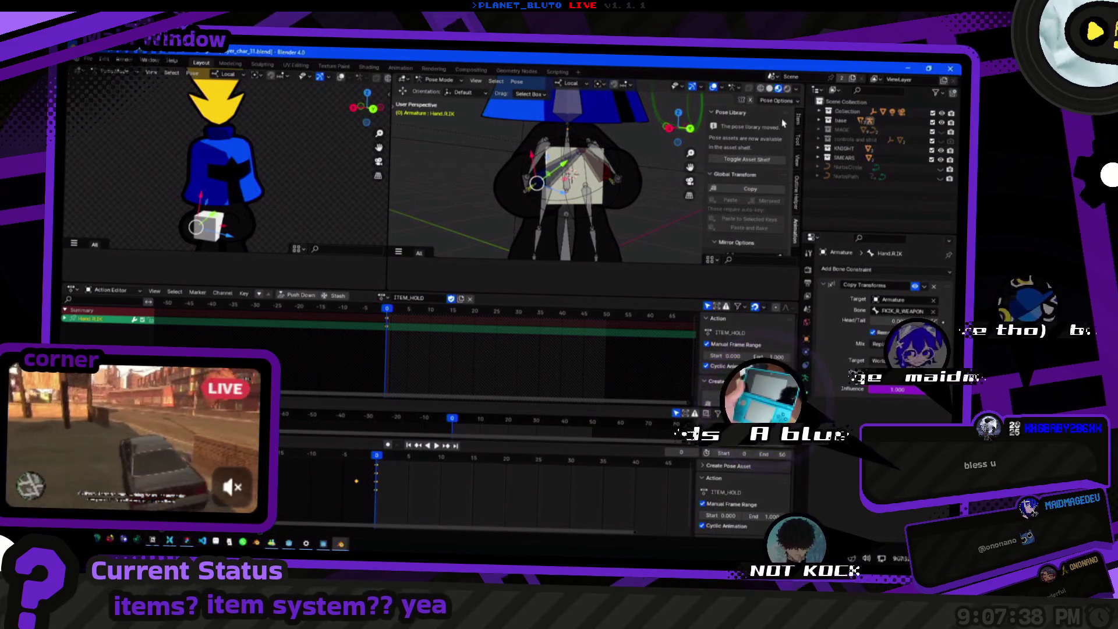
# Show the active bone's location, rotation and scale in the sidebar's Item tab.
pyautogui.click(797, 119)
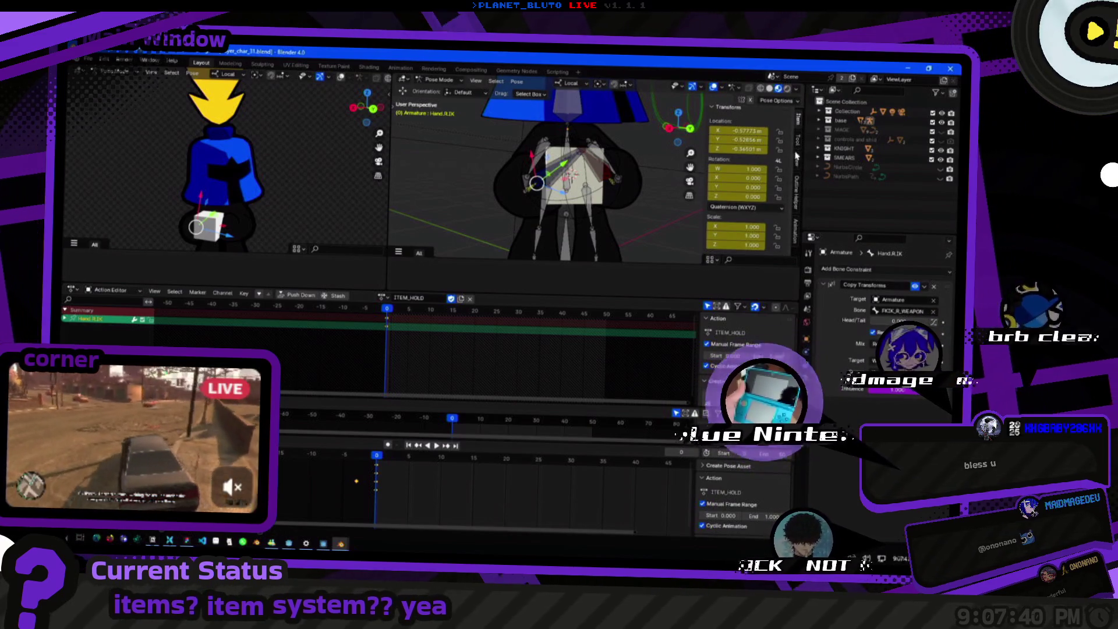
pyautogui.click(798, 142)
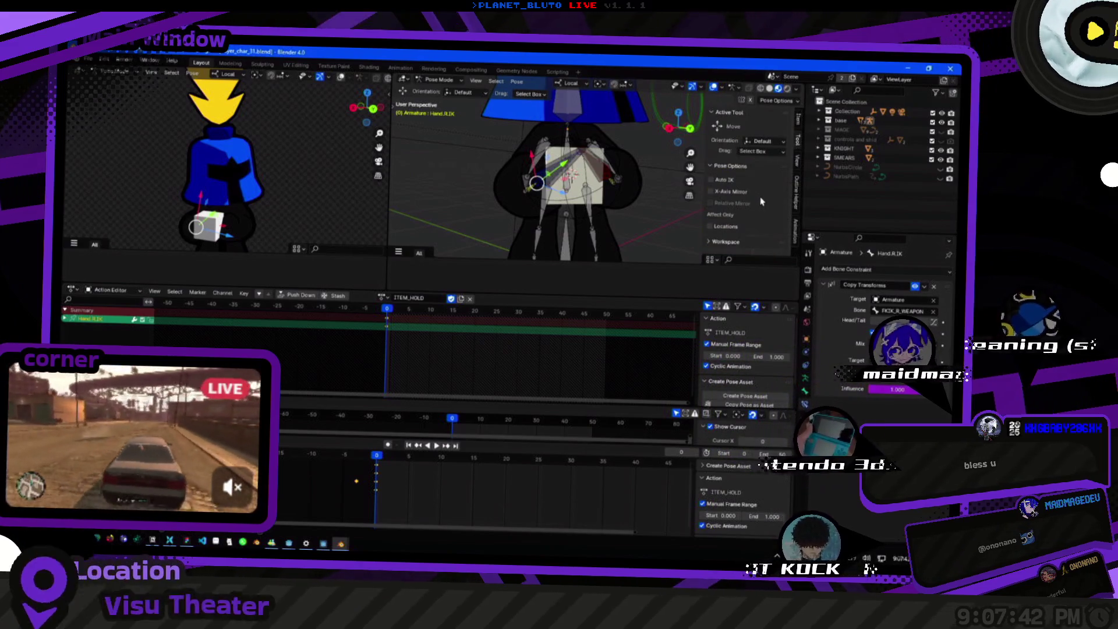
pyautogui.click(798, 120)
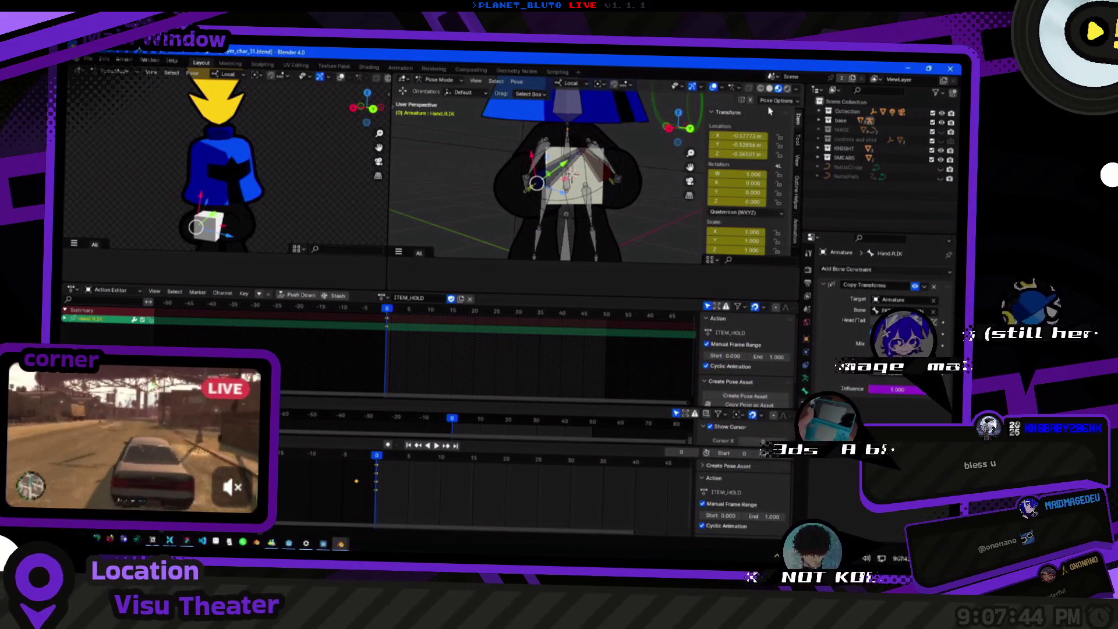
# Glance through the viewport Overlays, Shading and interaction-mode dropdowns.
pyautogui.click(724, 89)
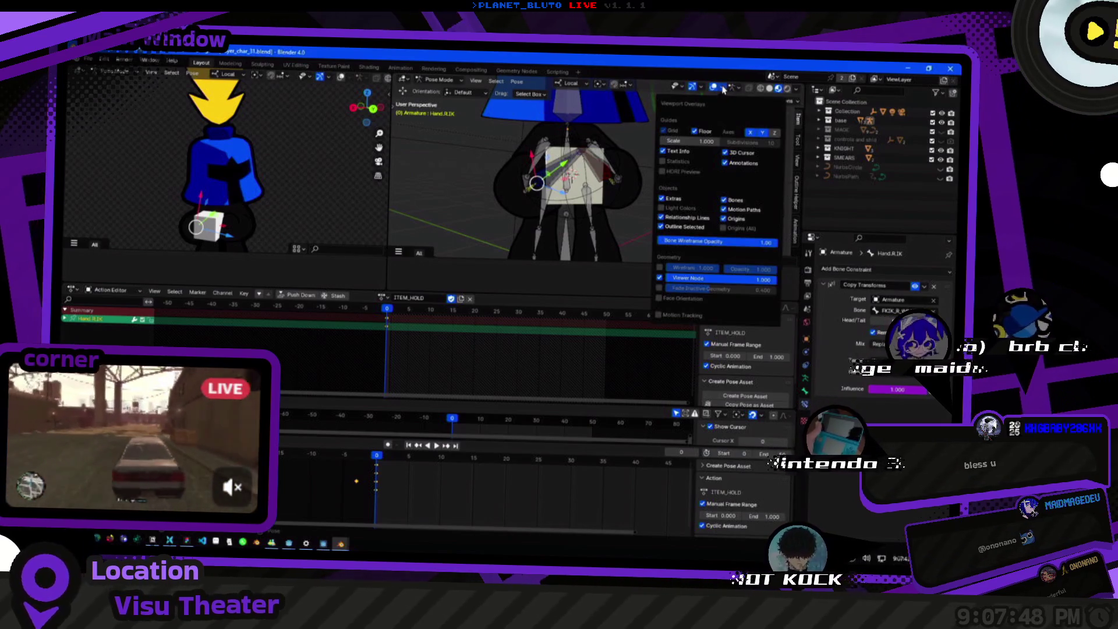
pyautogui.click(724, 89)
pyautogui.click(796, 90)
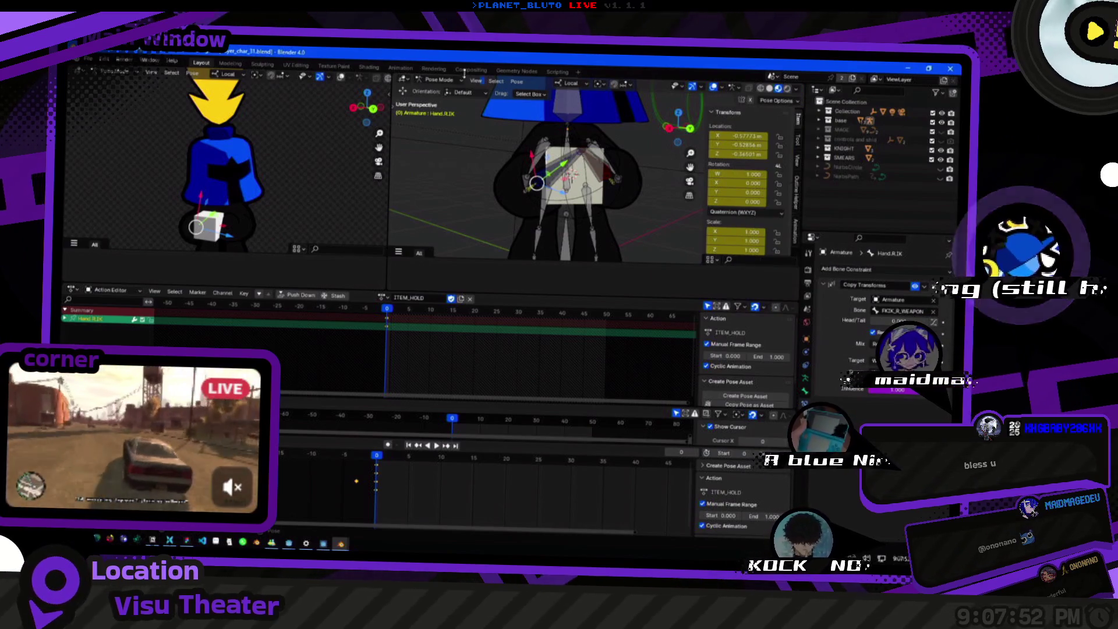
pyautogui.click(443, 81)
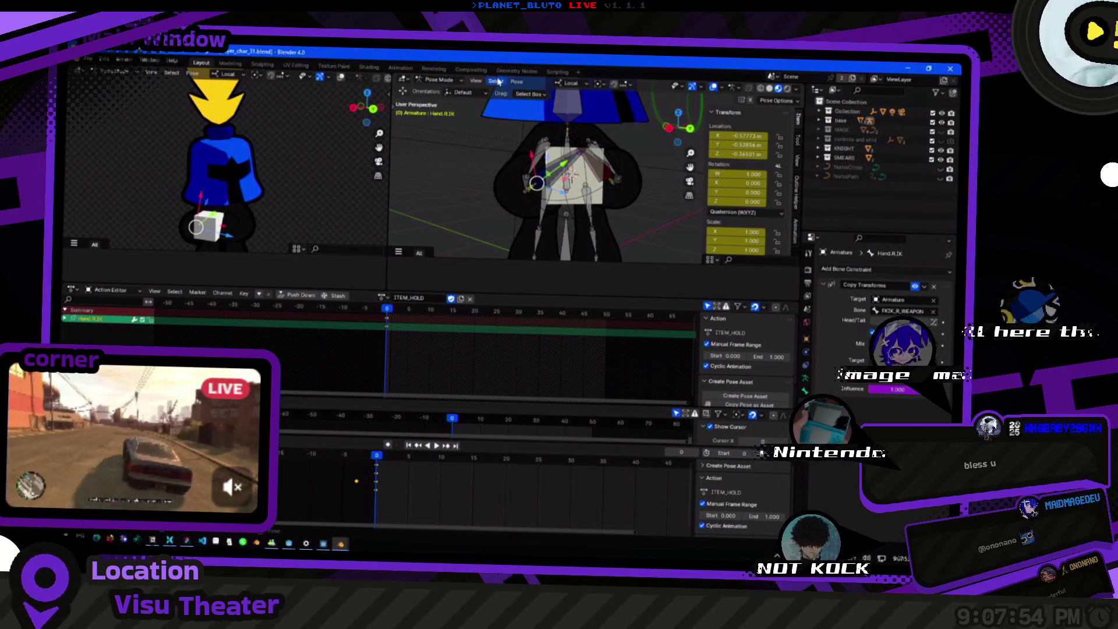
pyautogui.click(517, 82)
# Orbit around the character to view the cube held between both hand bones.
pyautogui.moveTo(564, 200)
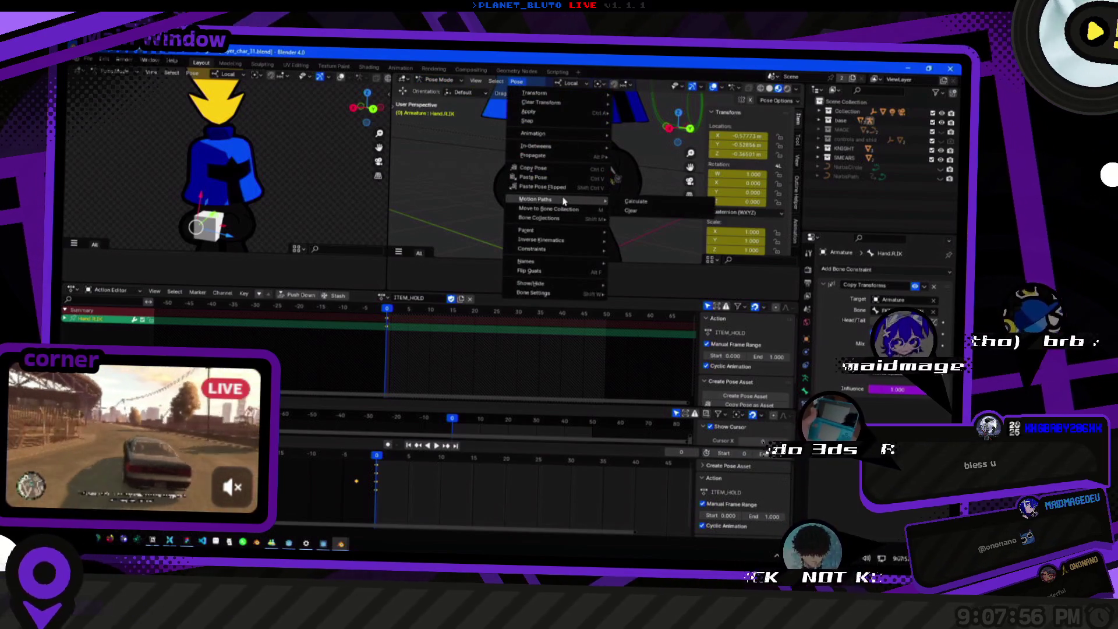
pyautogui.moveTo(564, 251)
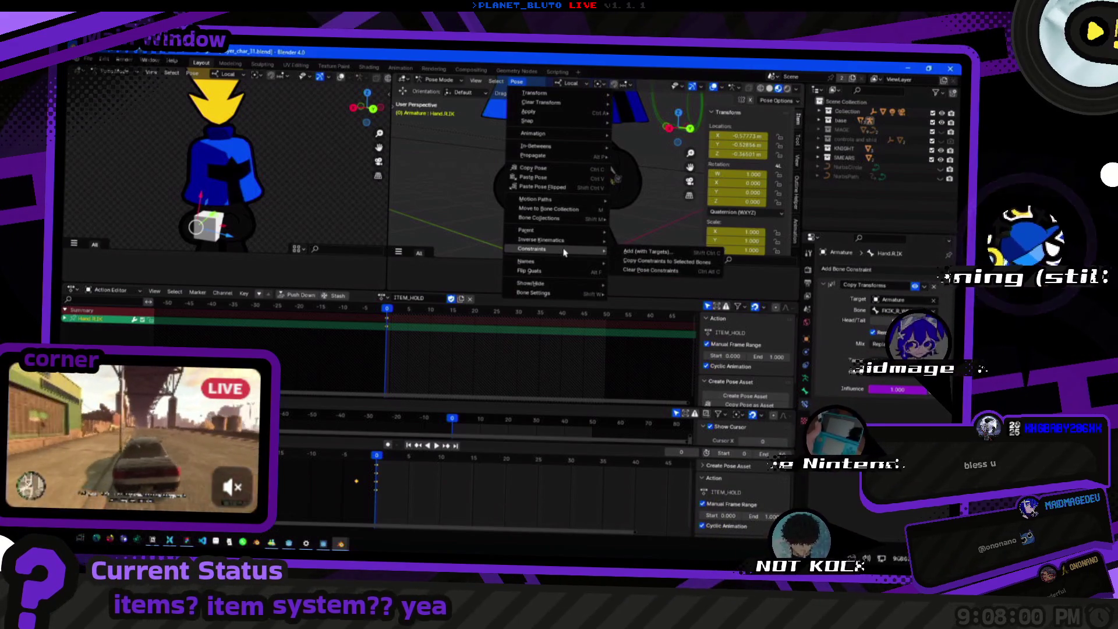
pyautogui.moveTo(427, 202); pyautogui.dragTo(568, 187)
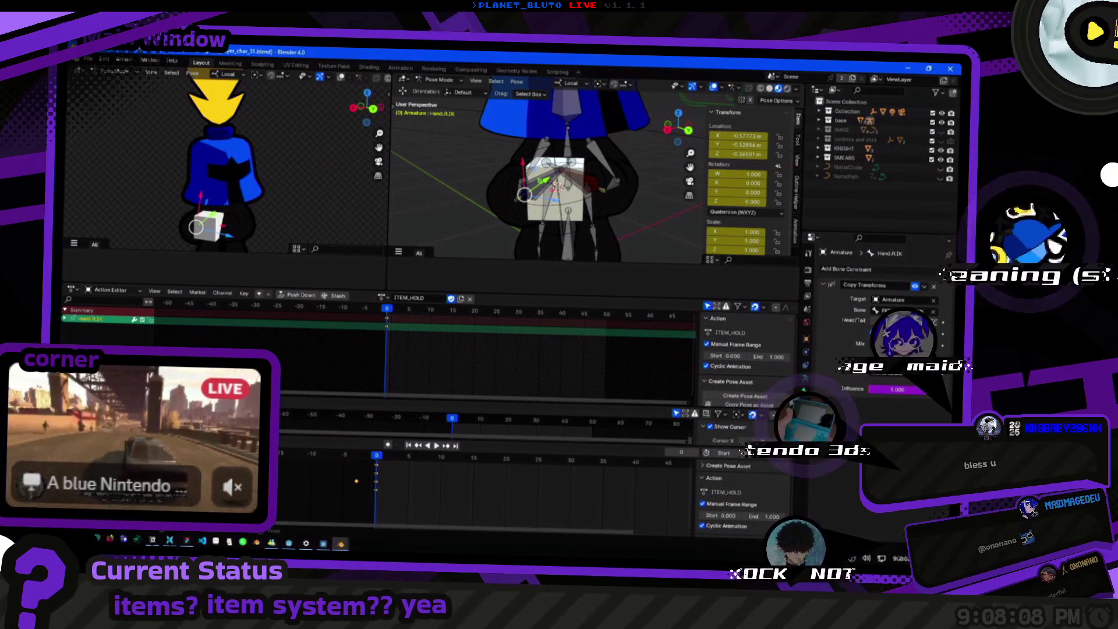
pyautogui.moveTo(567, 186)
pyautogui.mouseDown()
pyautogui.moveTo(648, 159)
pyautogui.moveTo(564, 158)
pyautogui.mouseUp()
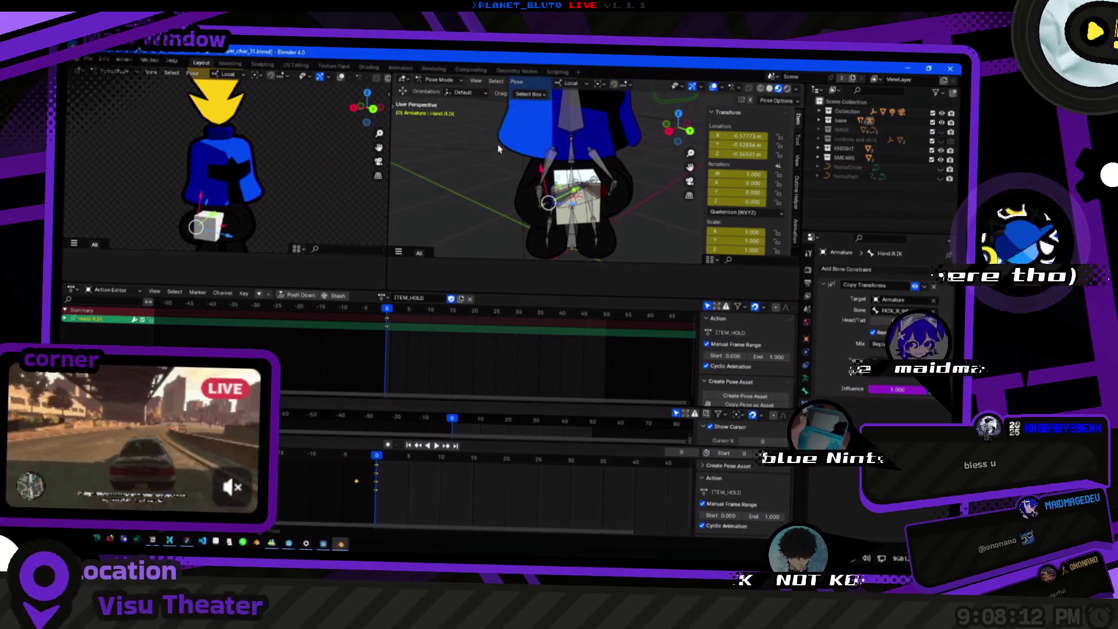
pyautogui.moveTo(498, 148); pyautogui.dragTo(360, 65)
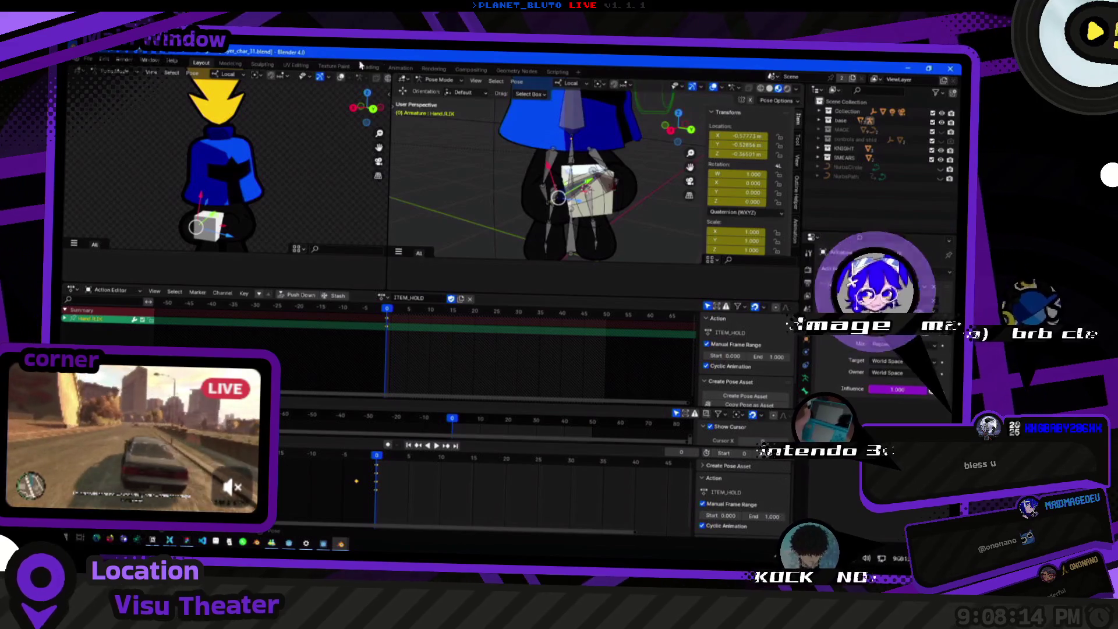
pyautogui.click(516, 82)
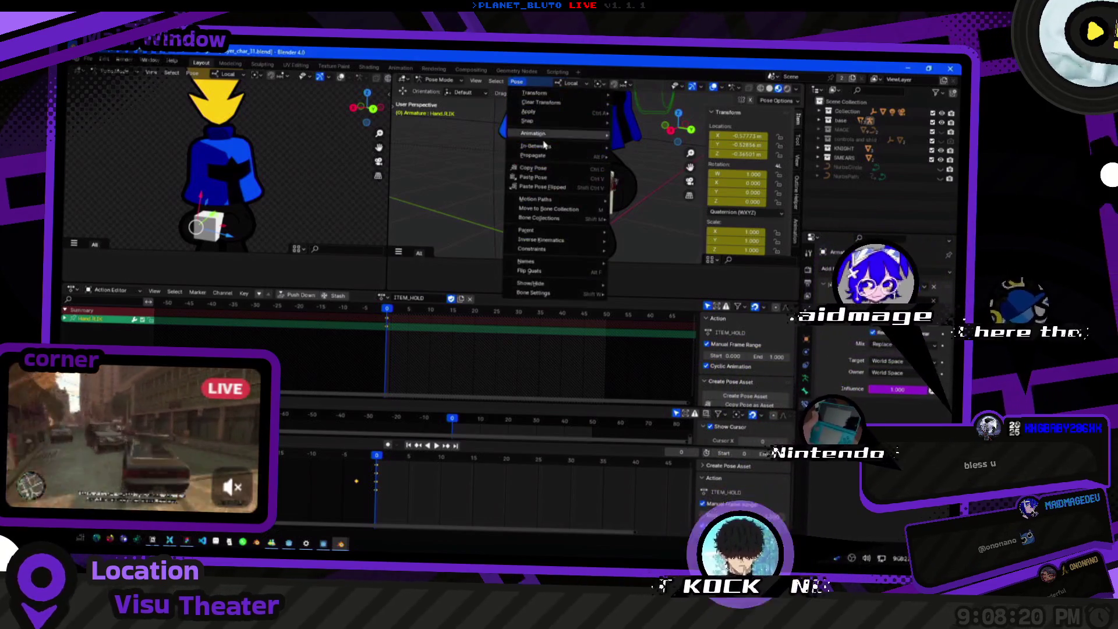
# Open the Armature data properties listing the Bones, controls, hidden and smears collections.
pyautogui.moveTo(544, 148)
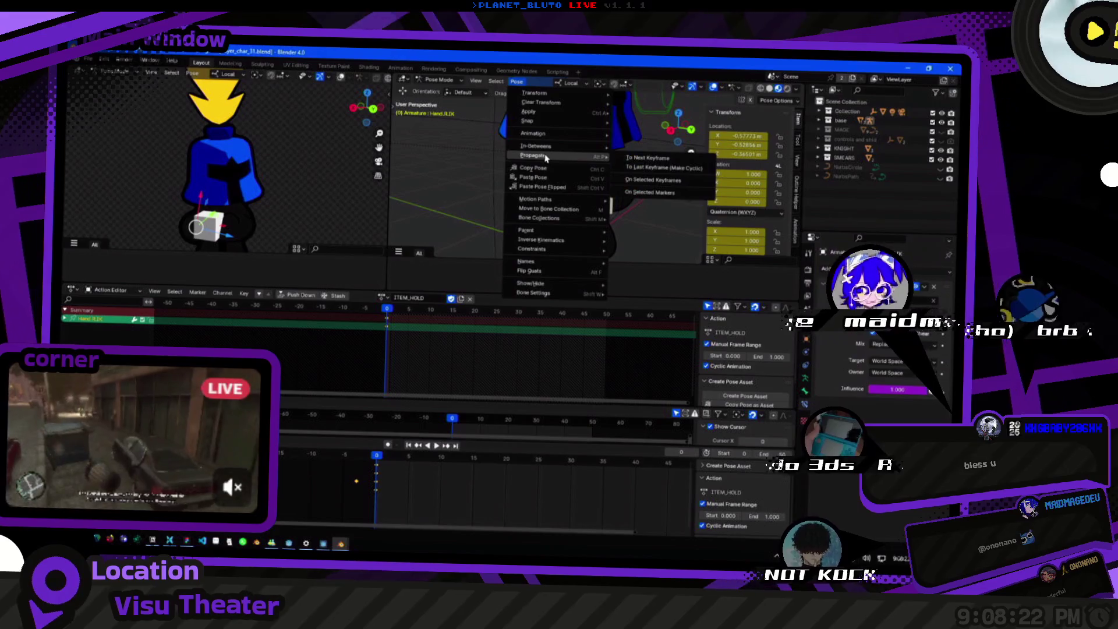
pyautogui.moveTo(585, 293)
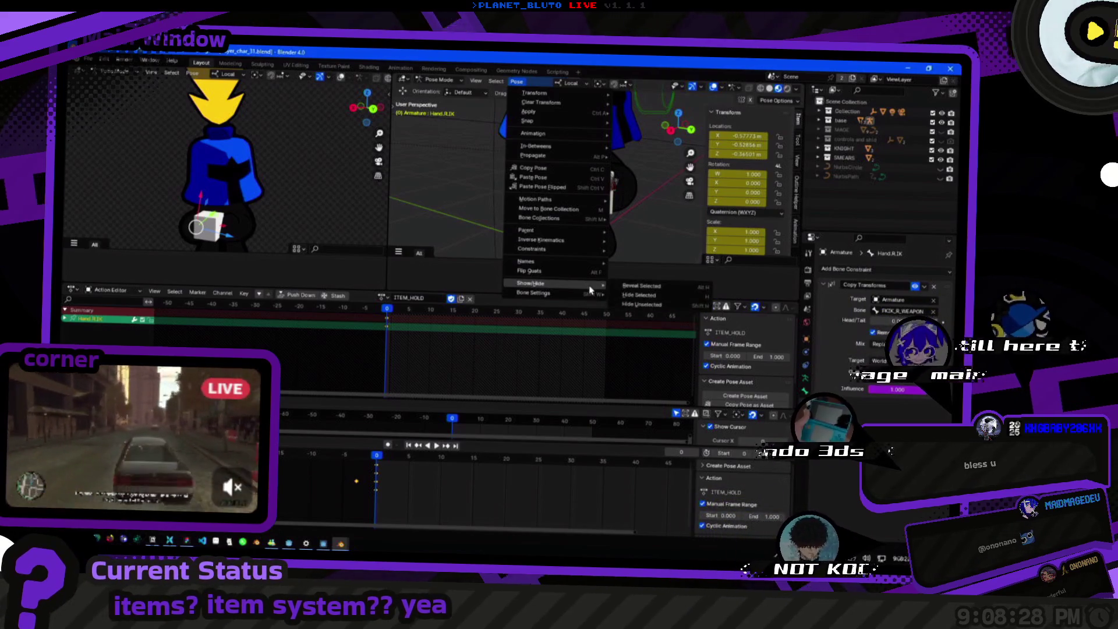
pyautogui.click(805, 377)
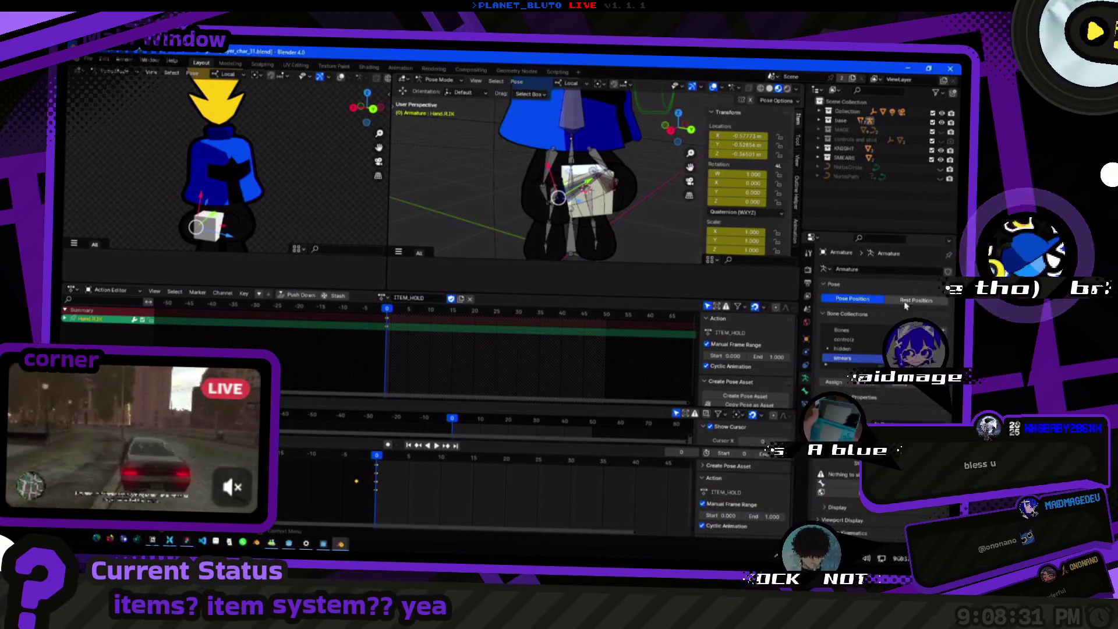
# Flip repeatedly between Rest Position and Pose Position, ending with the character posed.
pyautogui.click(902, 300)
pyautogui.click(869, 300)
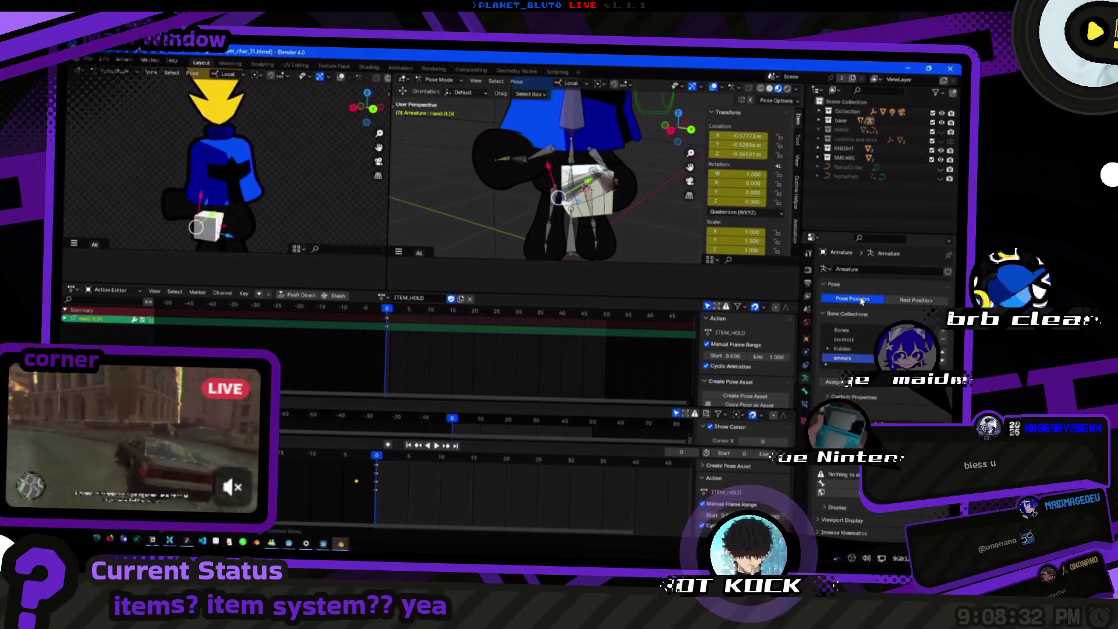
pyautogui.click(916, 300)
pyautogui.click(862, 300)
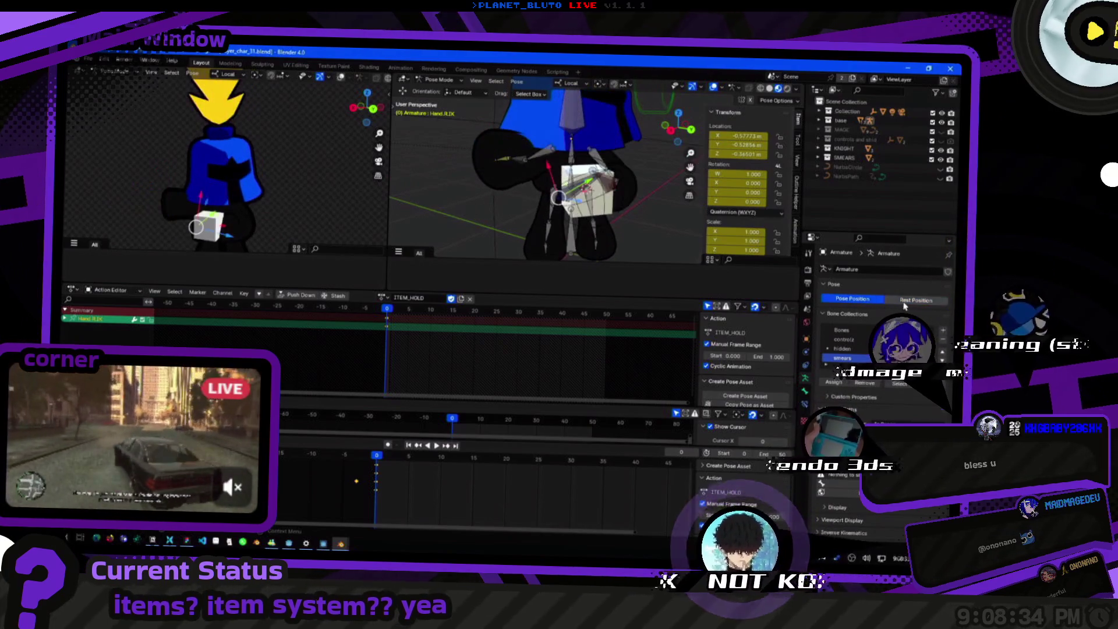
pyautogui.click(916, 300)
pyautogui.click(861, 299)
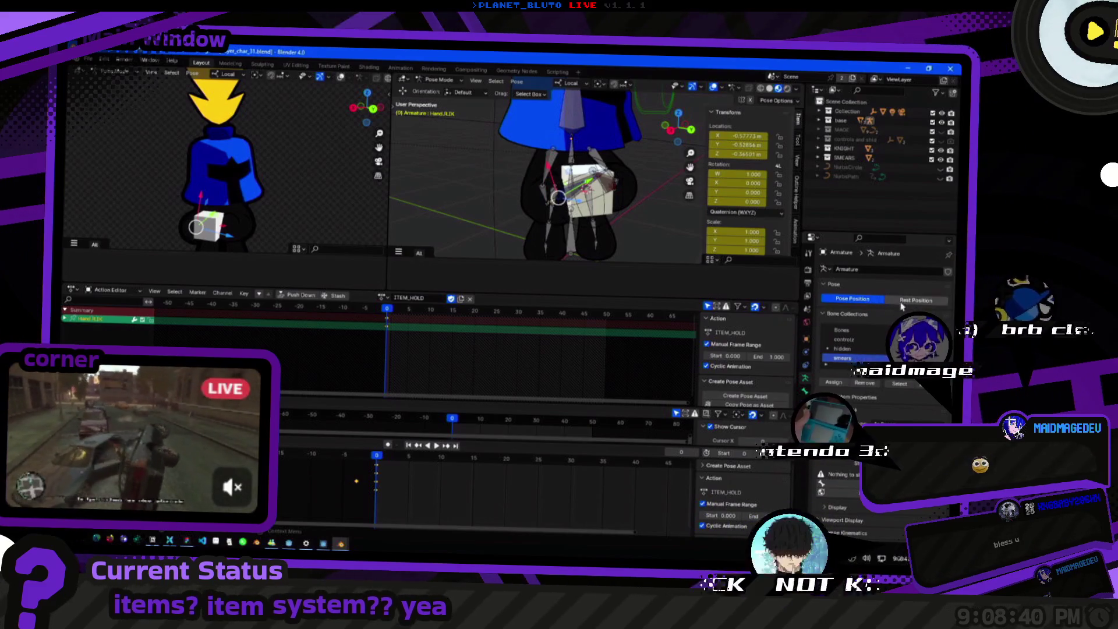
pyautogui.click(891, 300)
pyautogui.click(871, 300)
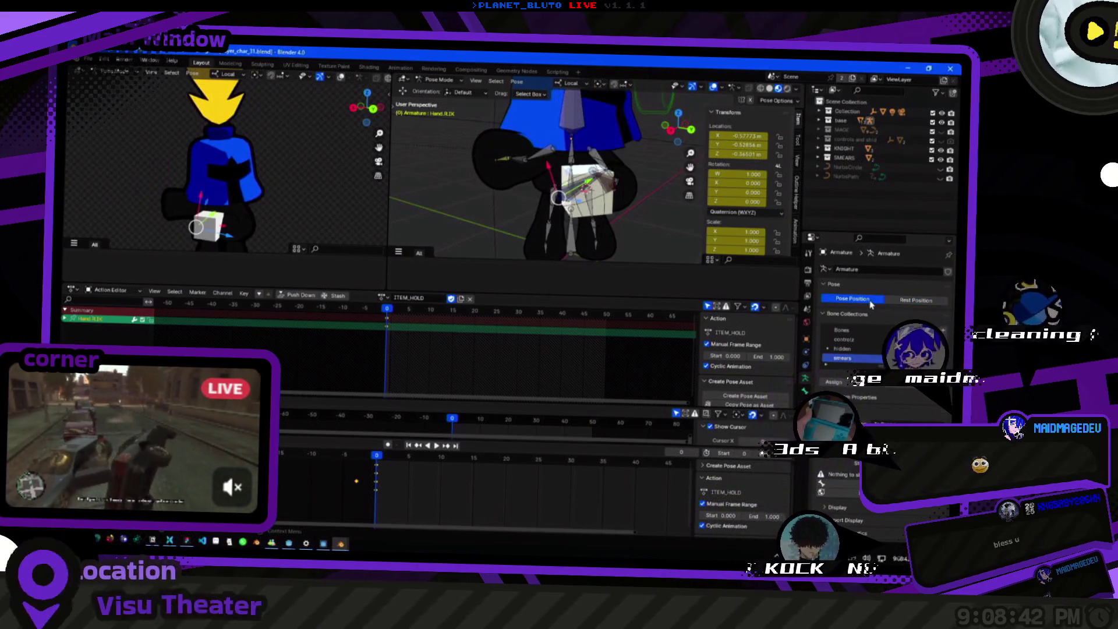
pyautogui.click(902, 300)
pyautogui.click(874, 299)
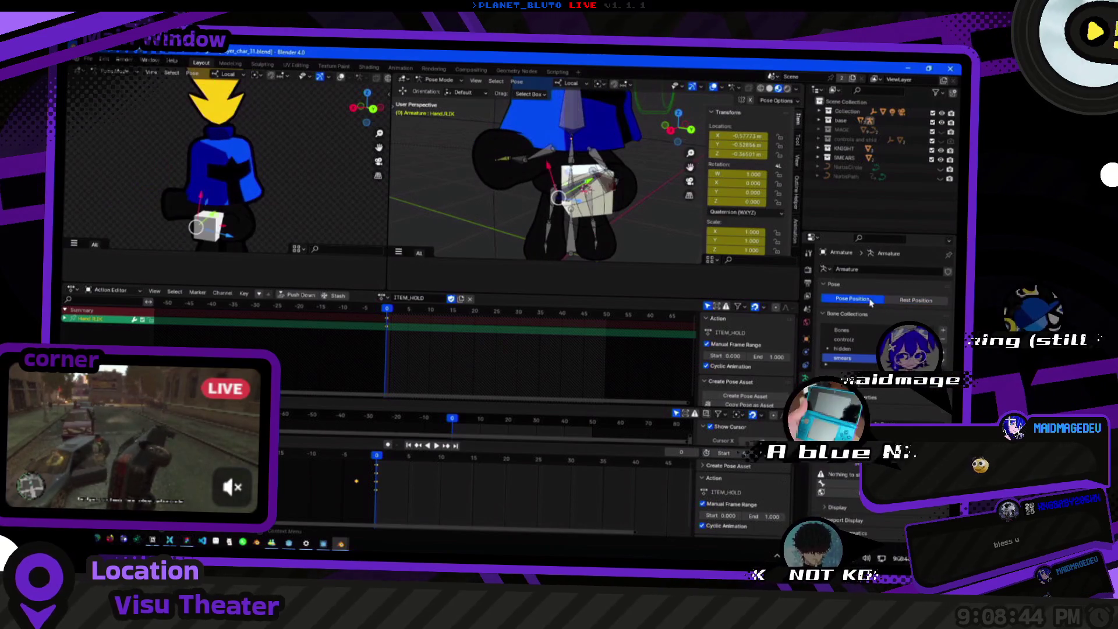
pyautogui.click(908, 300)
pyautogui.click(856, 298)
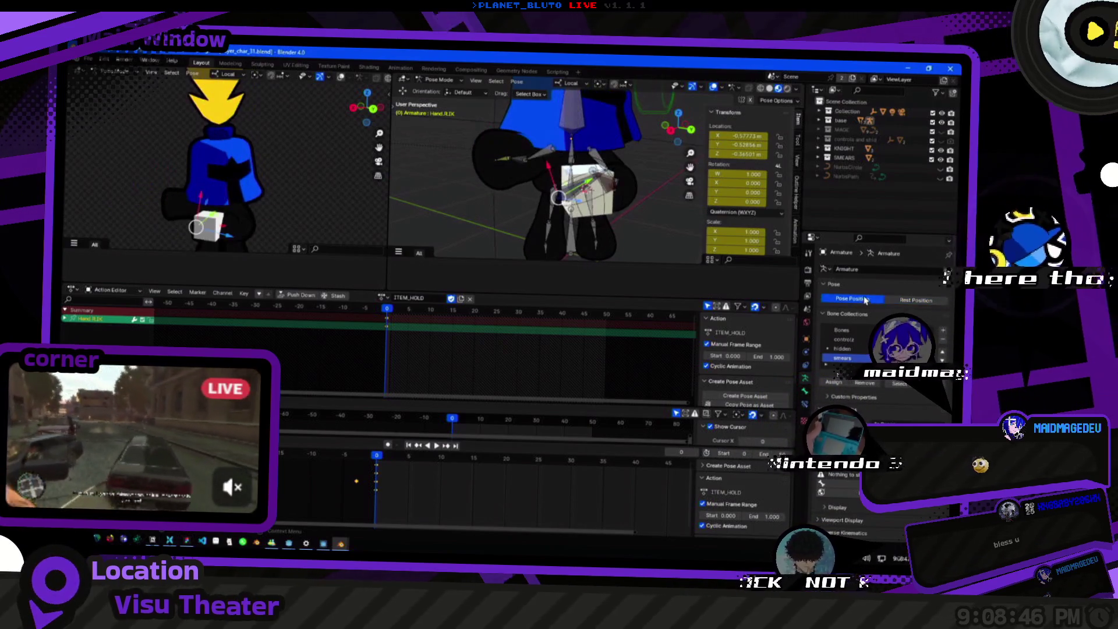
# Expand the armature's Inverse Kinematics and Viewport Display settings.
pyautogui.scroll(-1, 845, 364)
pyautogui.scroll(-1, 812, 490)
pyautogui.click(842, 505)
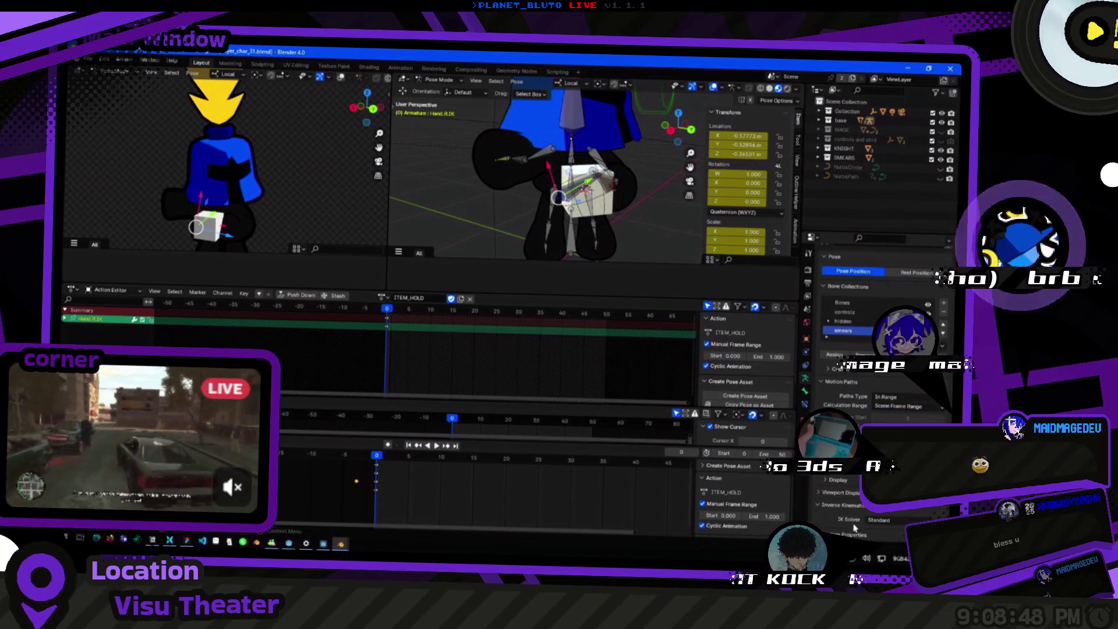
pyautogui.scroll(1, 850, 513)
pyautogui.click(833, 509)
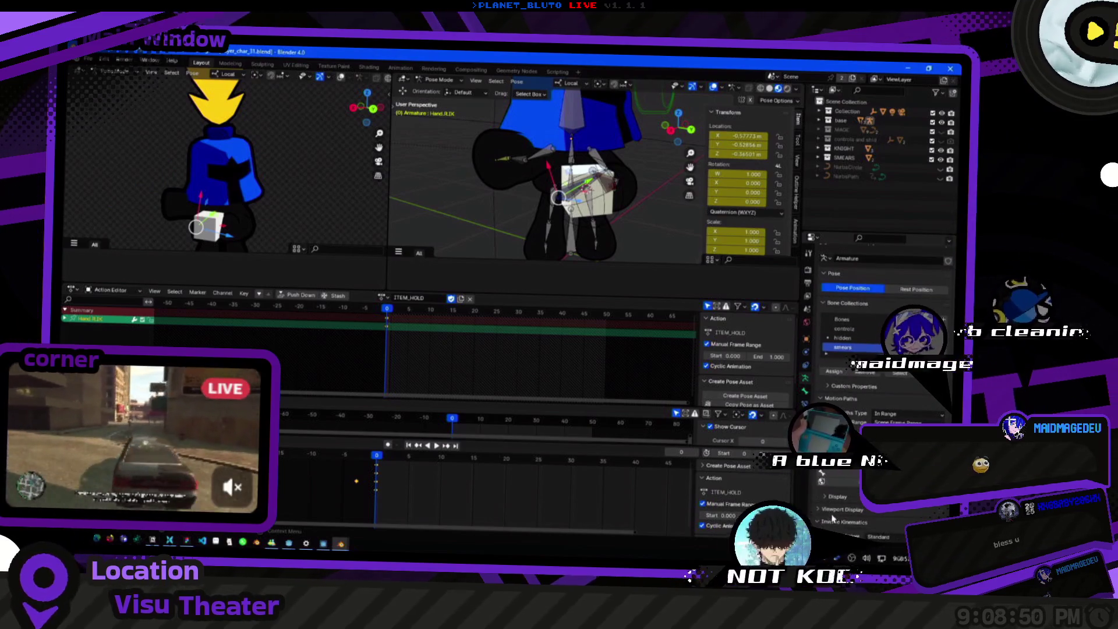
pyautogui.scroll(-5, 832, 509)
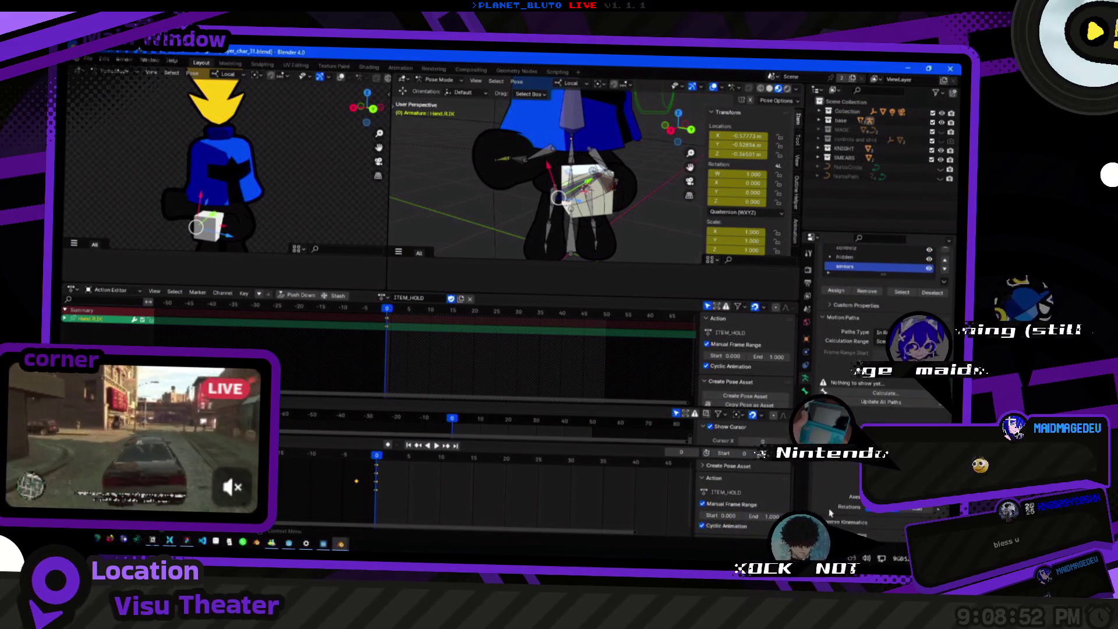
pyautogui.scroll(5, 880, 379)
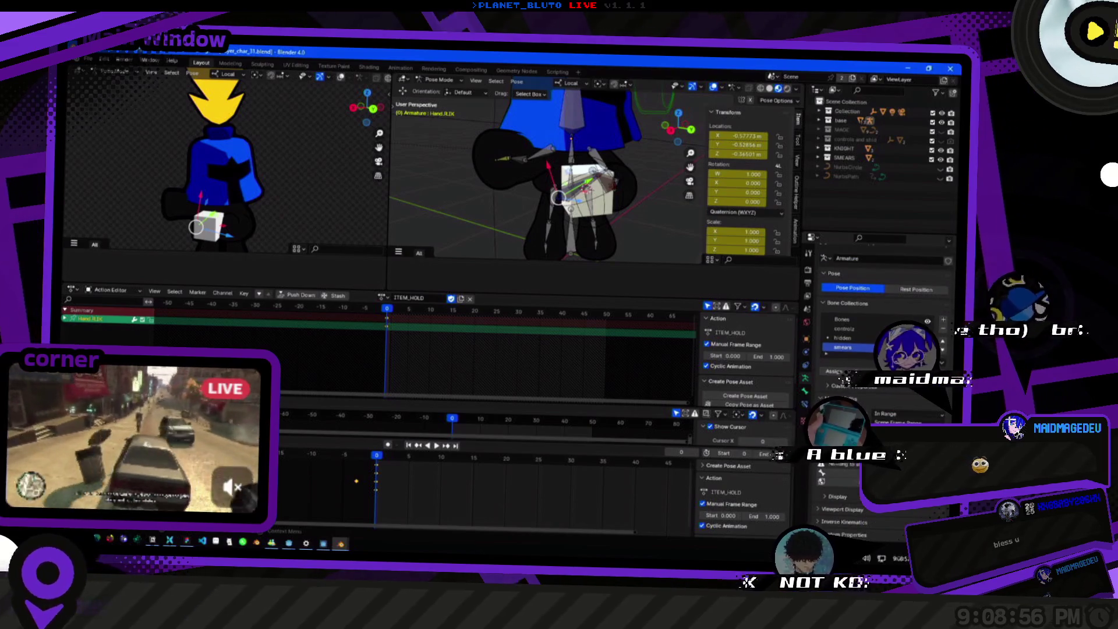
pyautogui.scroll(1, 827, 354)
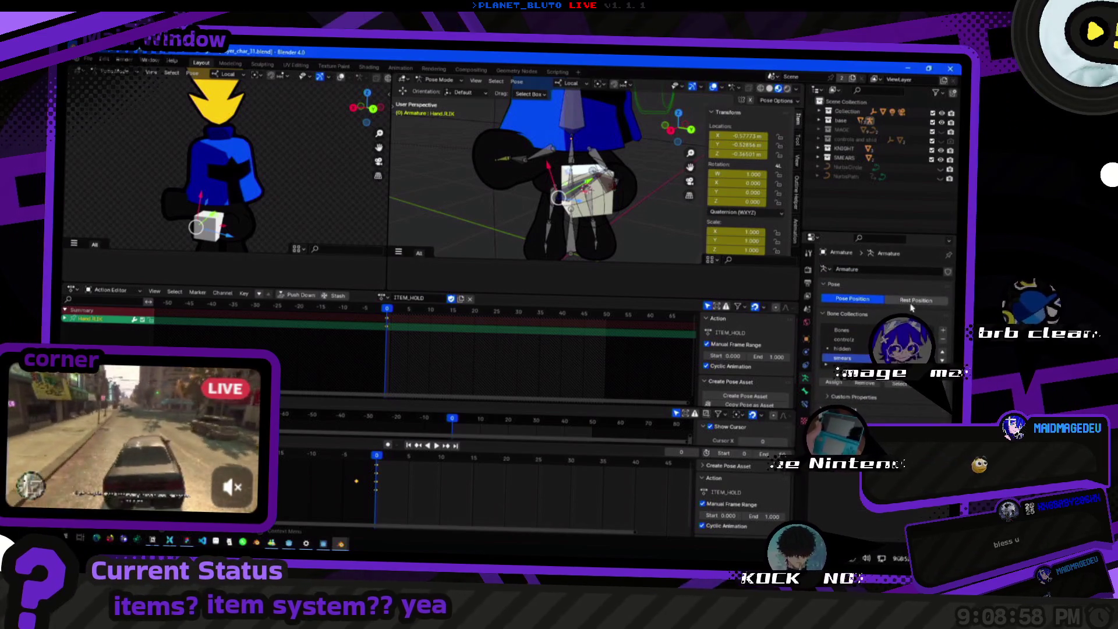
# Orbit the view and select the Hand.R bone.
pyautogui.moveTo(524, 192)
pyautogui.mouseDown()
pyautogui.moveTo(479, 194)
pyautogui.moveTo(511, 181)
pyautogui.moveTo(670, 195)
pyautogui.moveTo(553, 191)
pyautogui.mouseUp()
pyautogui.moveTo(523, 199); pyautogui.dragTo(504, 202)
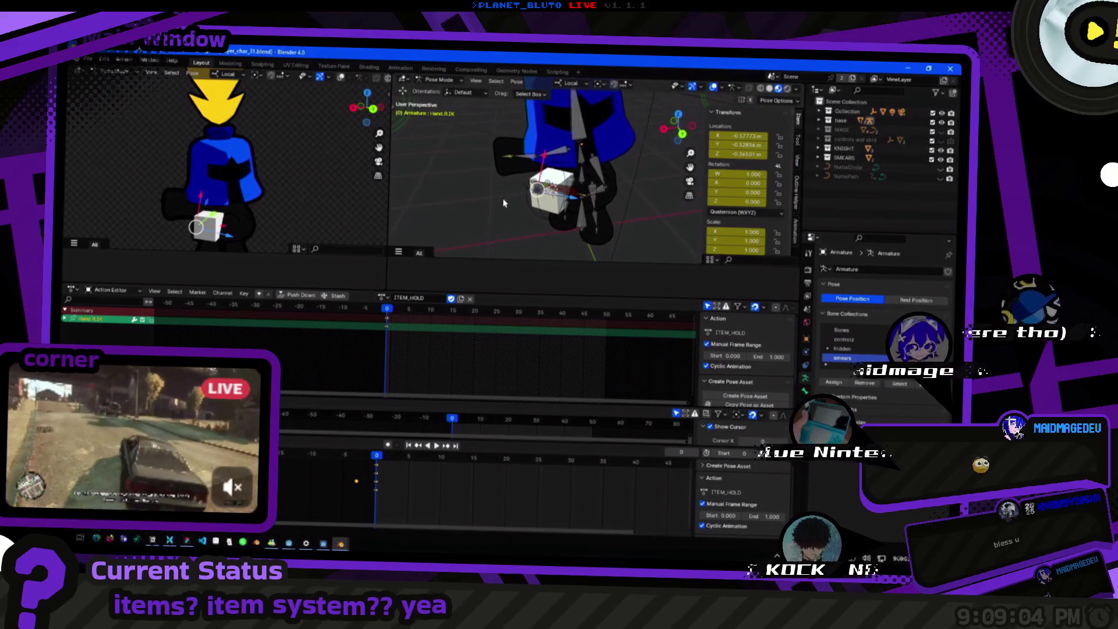
pyautogui.click(503, 171)
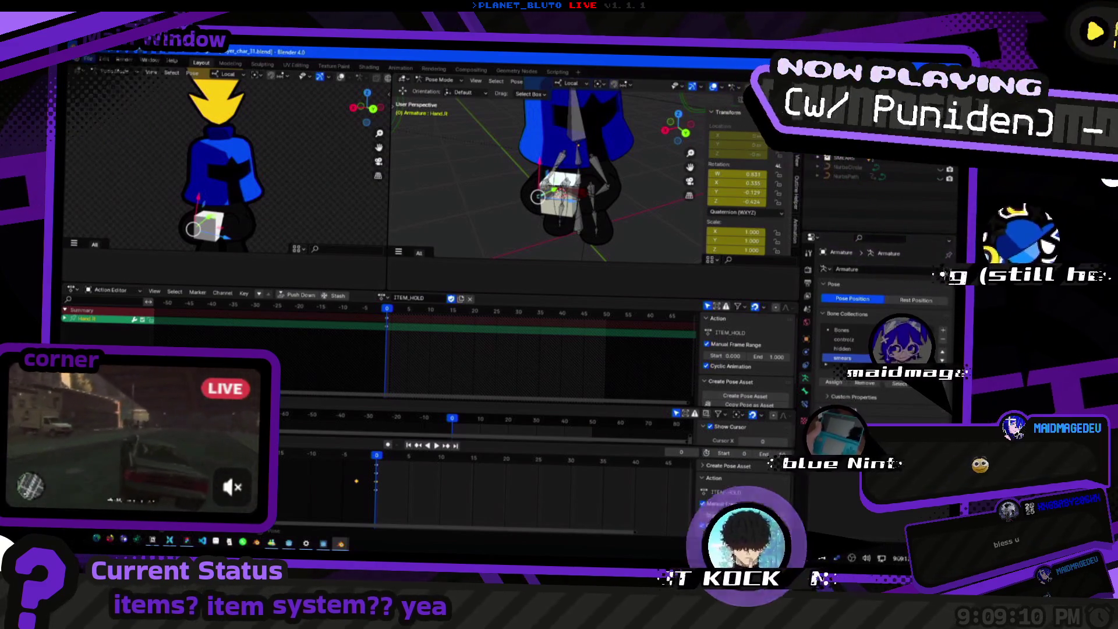
# Open Preferences from the File menu, browse the Animation settings, and close the window.
pyautogui.click(88, 60)
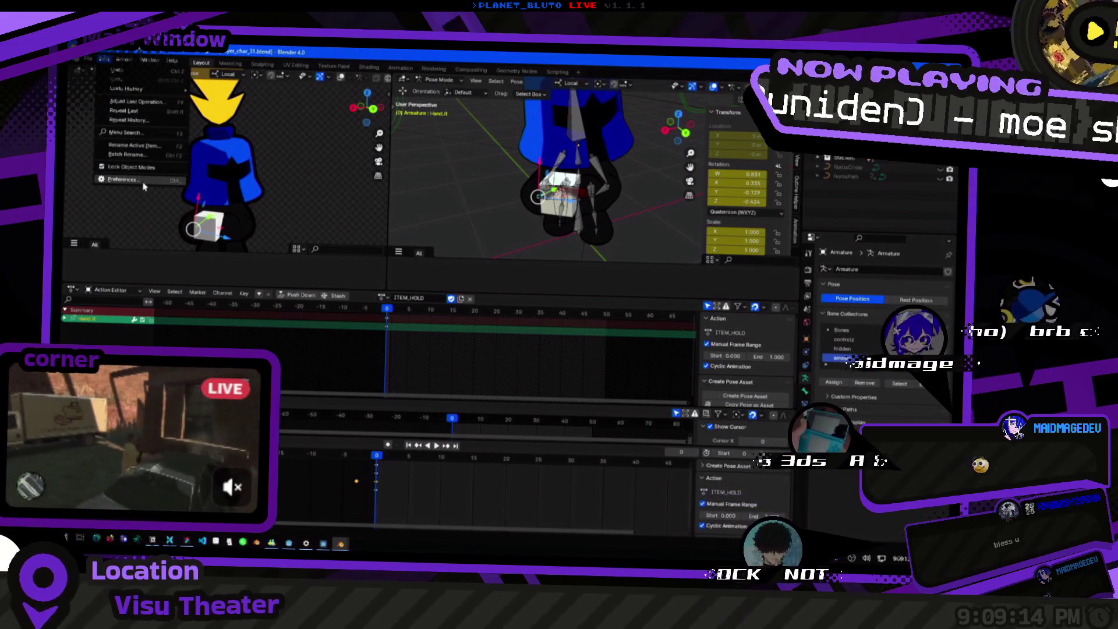
pyautogui.click(143, 186)
pyautogui.scroll(-4, 190, 282)
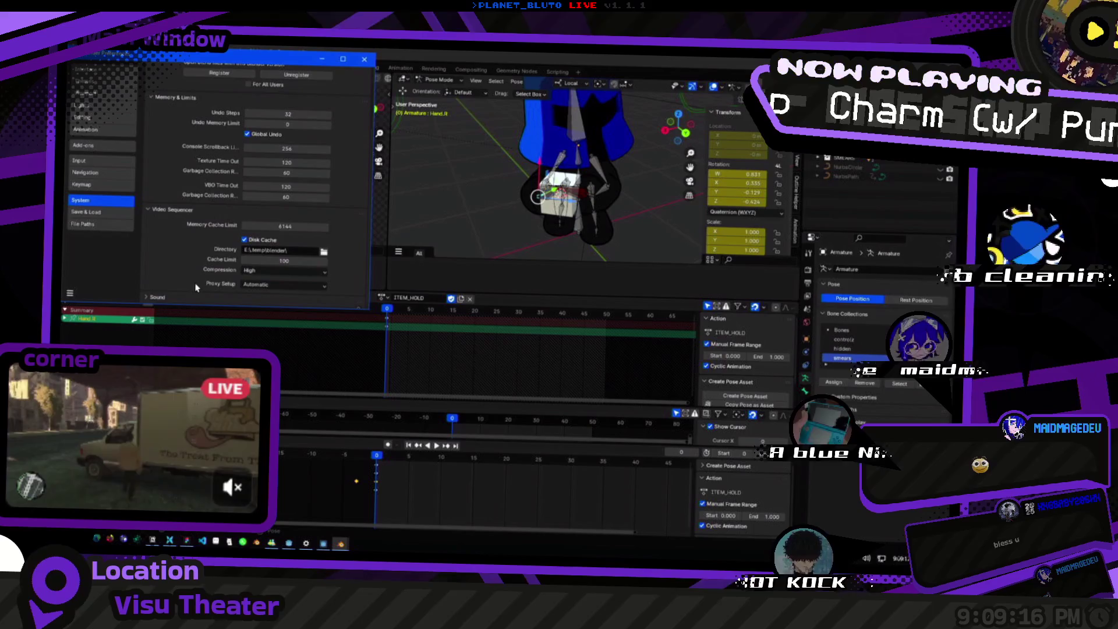
pyautogui.click(97, 129)
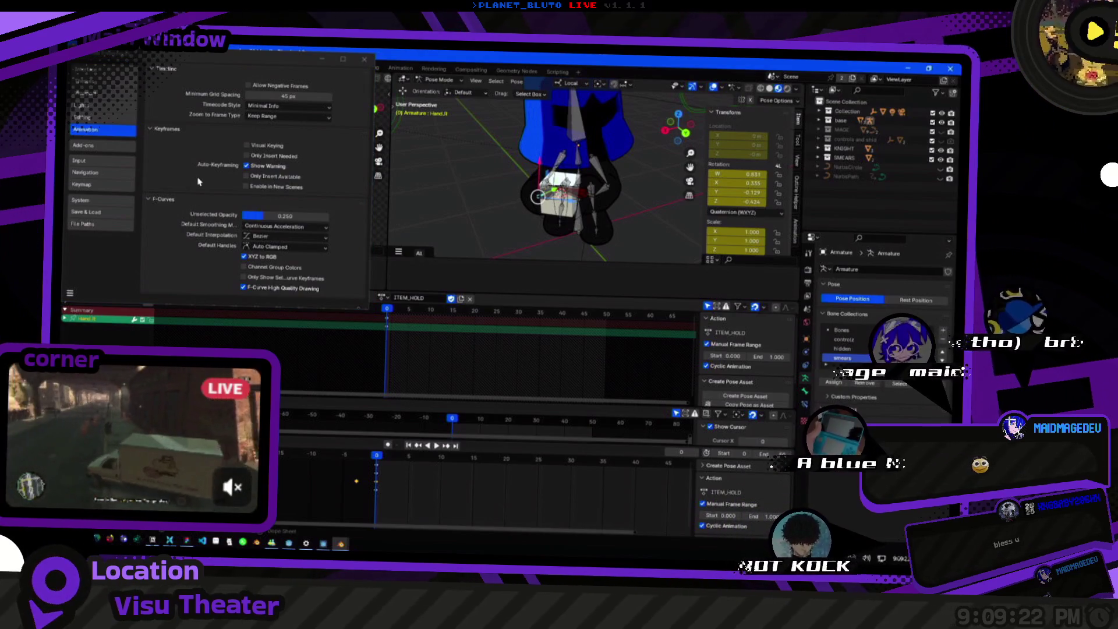
pyautogui.click(181, 173)
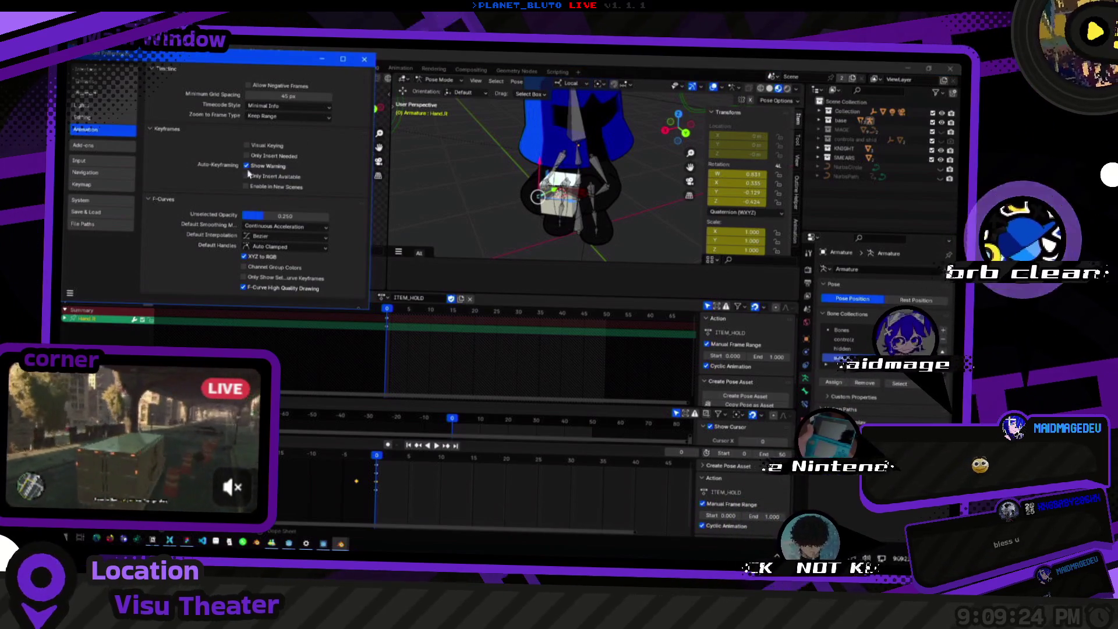
pyautogui.click(365, 59)
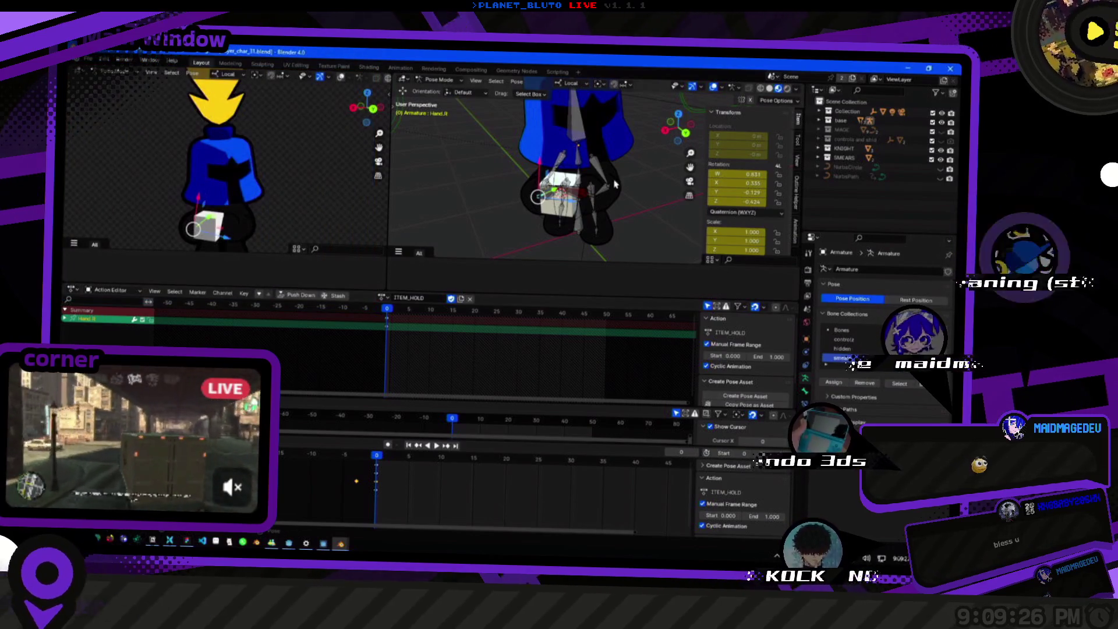
# Orbit the viewport to see the hand and cube from a new angle.
pyautogui.moveTo(470, 191); pyautogui.dragTo(553, 203)
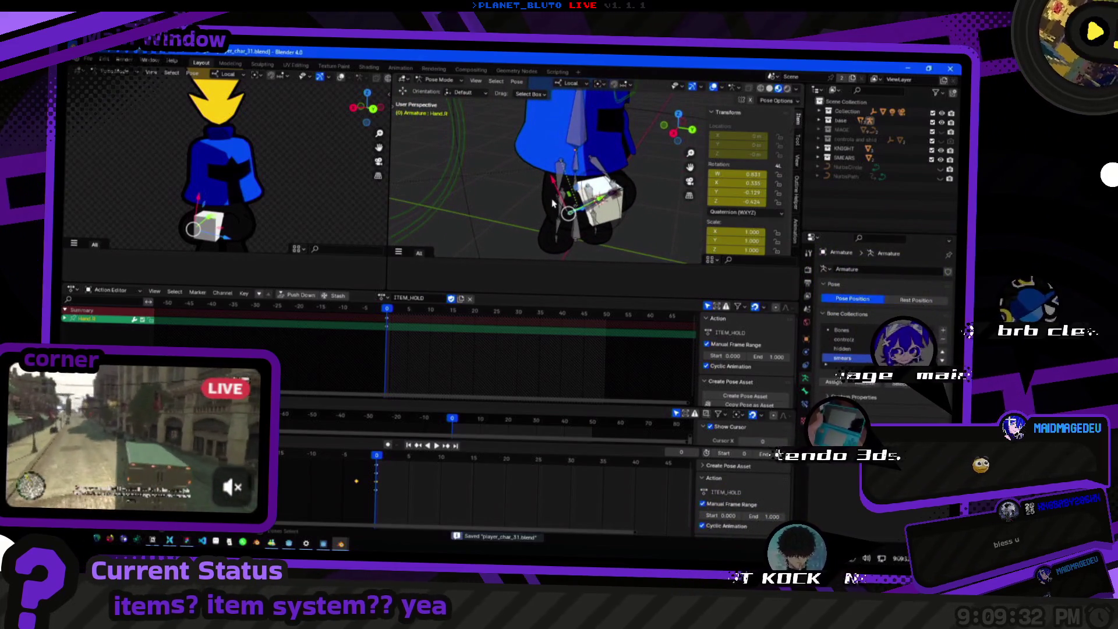
pyautogui.click(577, 73)
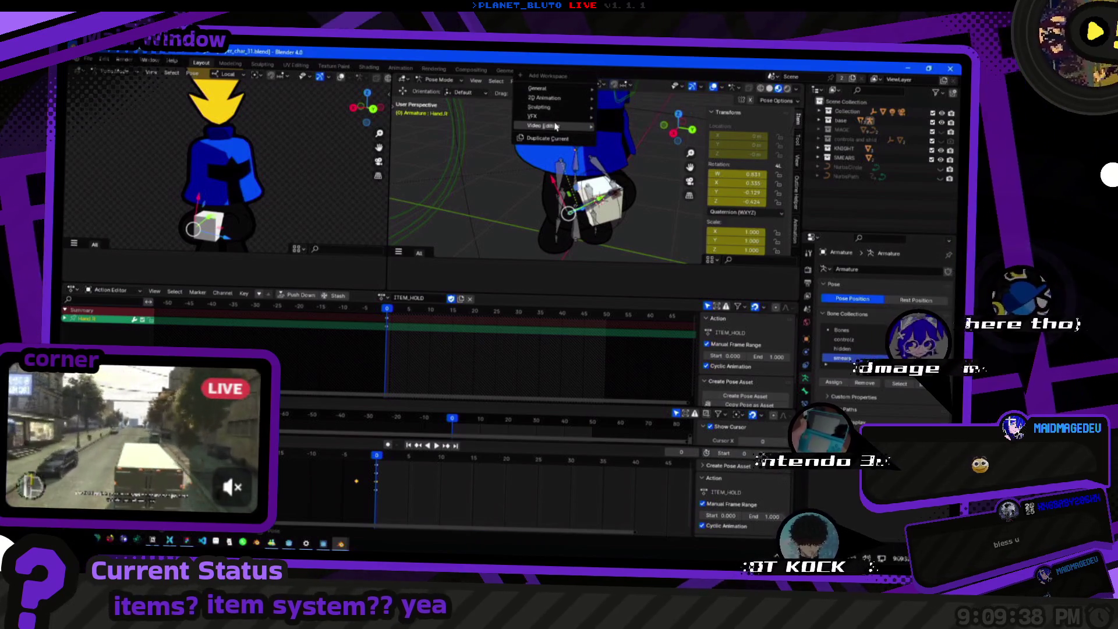
pyautogui.moveTo(554, 98)
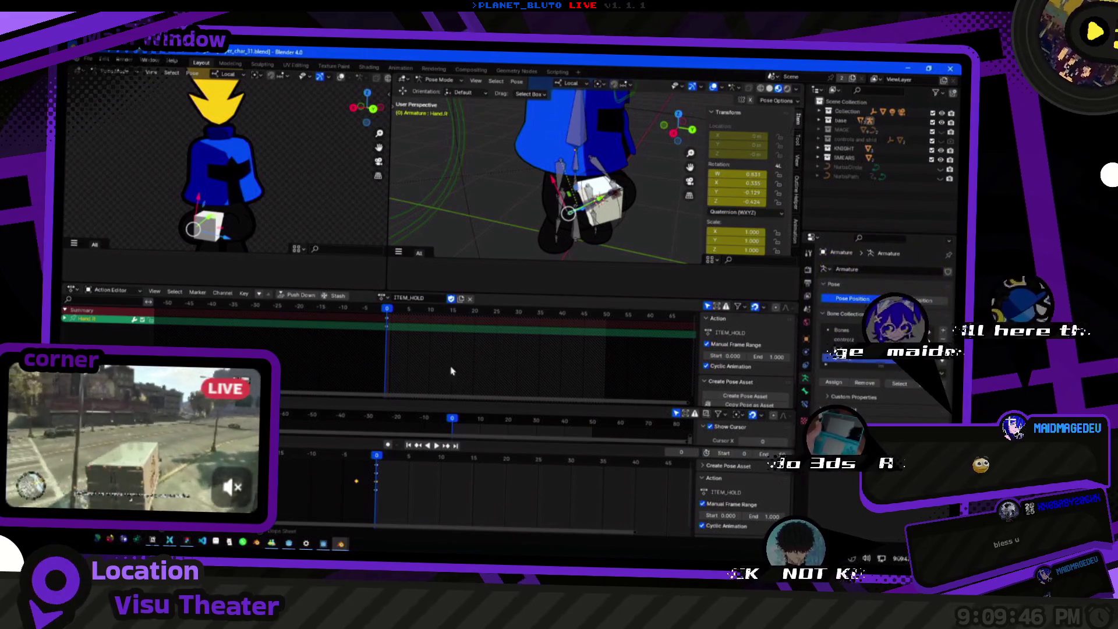
# Split off an extra 3D view area and merge it back into the layout.
pyautogui.moveTo(69, 287)
pyautogui.mouseDown()
pyautogui.moveTo(69, 274)
pyautogui.moveTo(69, 301)
pyautogui.mouseUp()
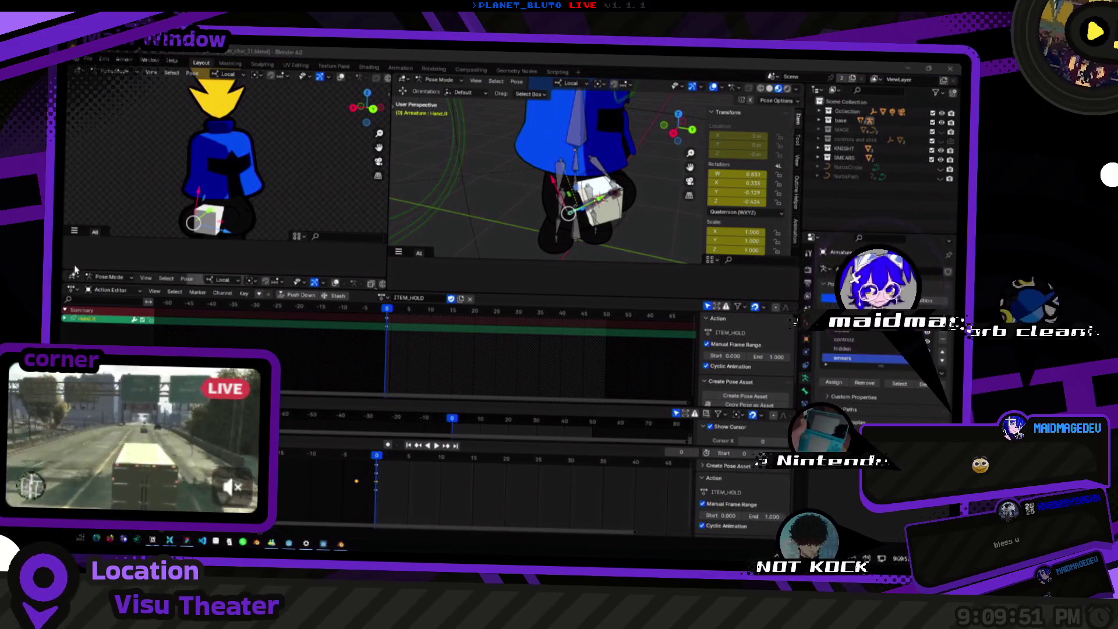
pyautogui.click(201, 222)
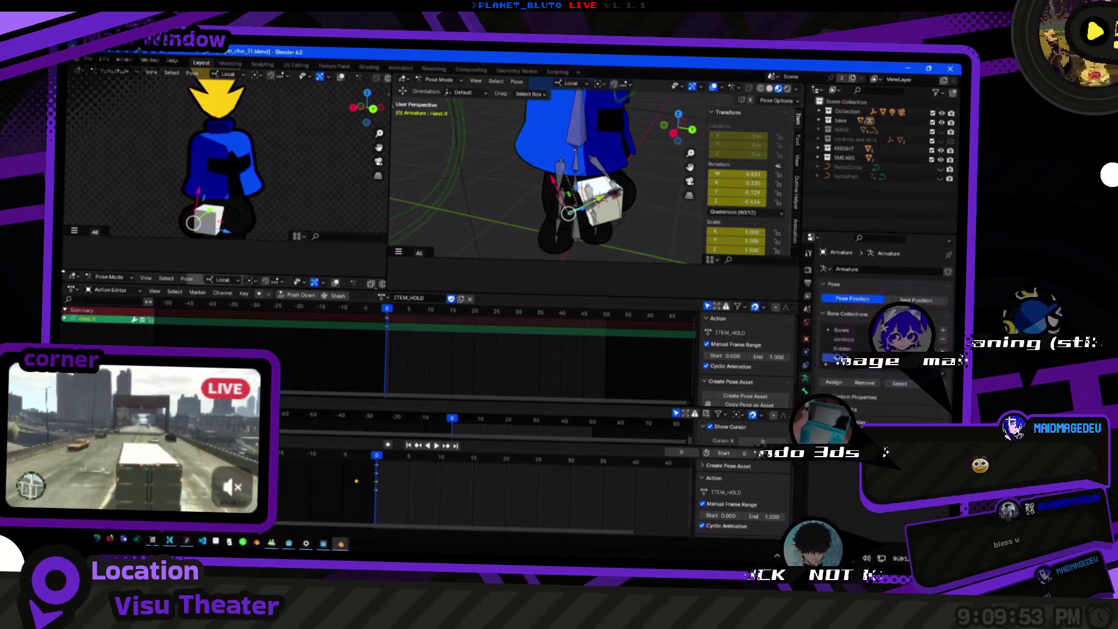
pyautogui.moveTo(65, 268); pyautogui.dragTo(67, 282)
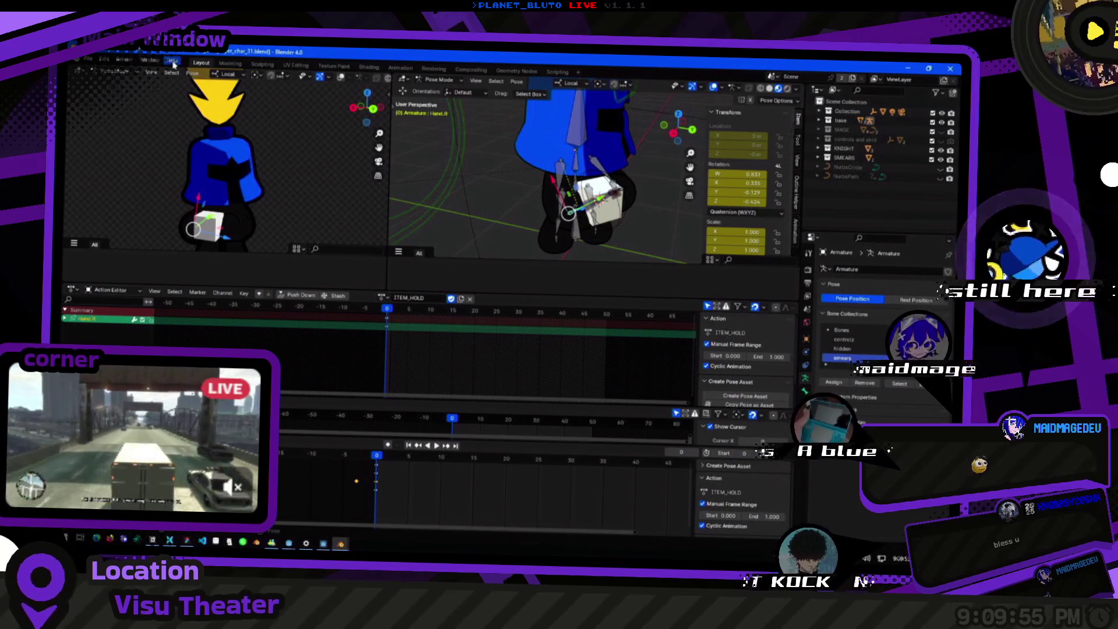
# Show the system console from the Window menu, then move and narrow it beside the viewport.
pyautogui.click(149, 61)
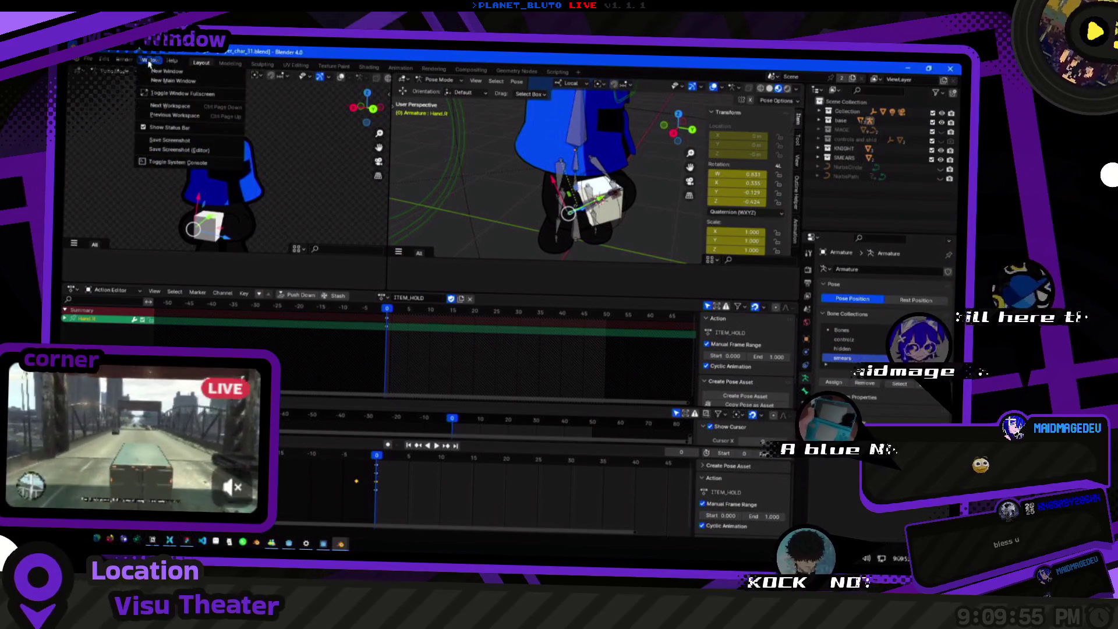
pyautogui.click(178, 163)
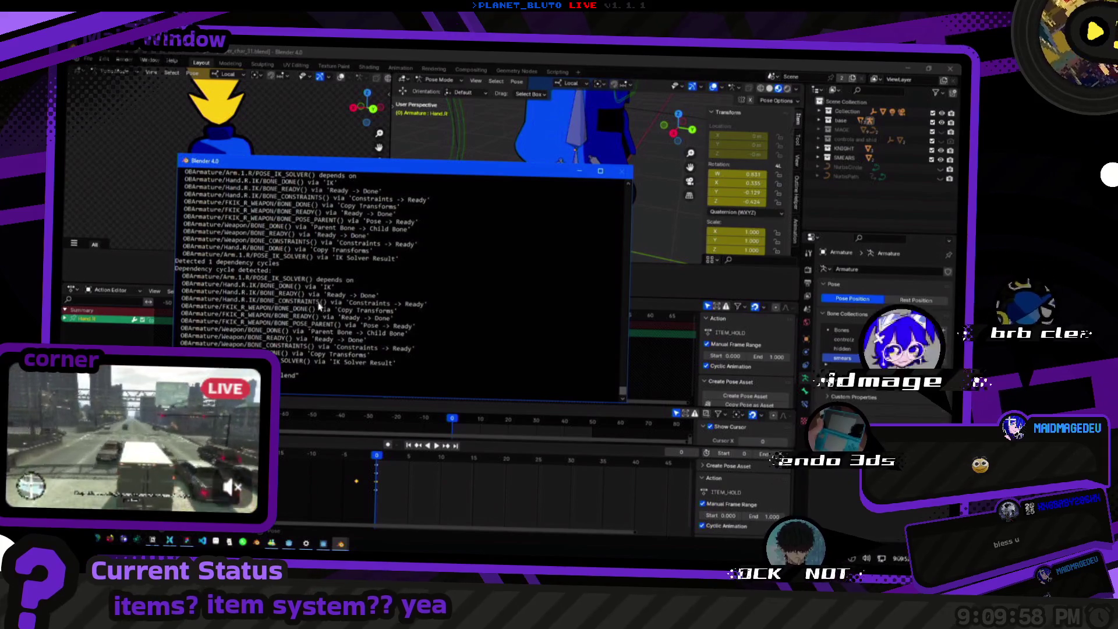
pyautogui.moveTo(323, 167); pyautogui.dragTo(257, 143)
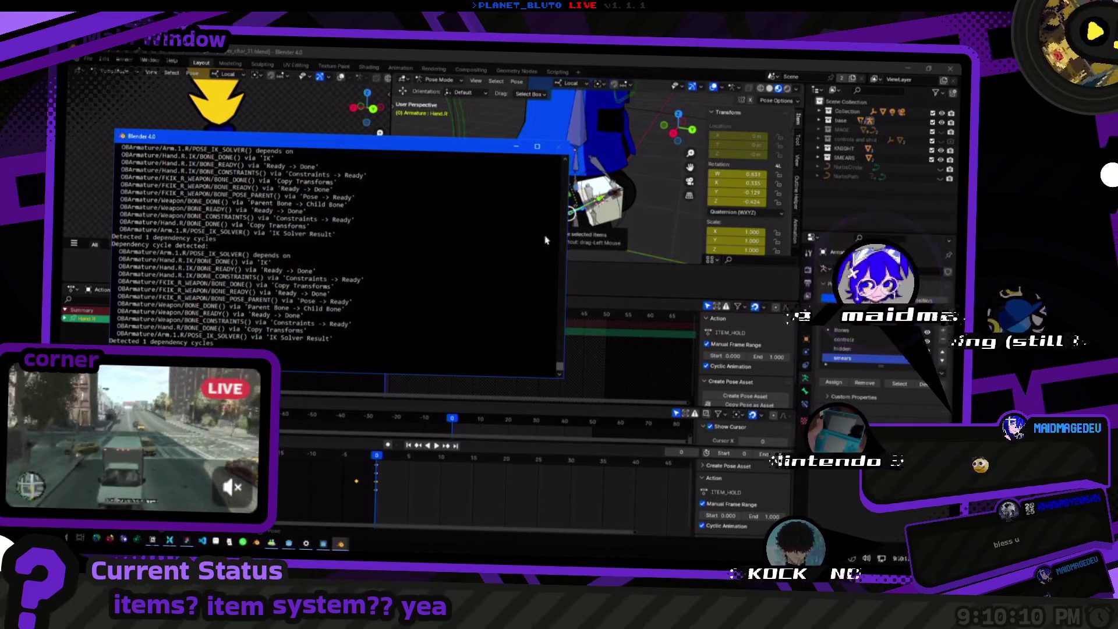
pyautogui.click(621, 198)
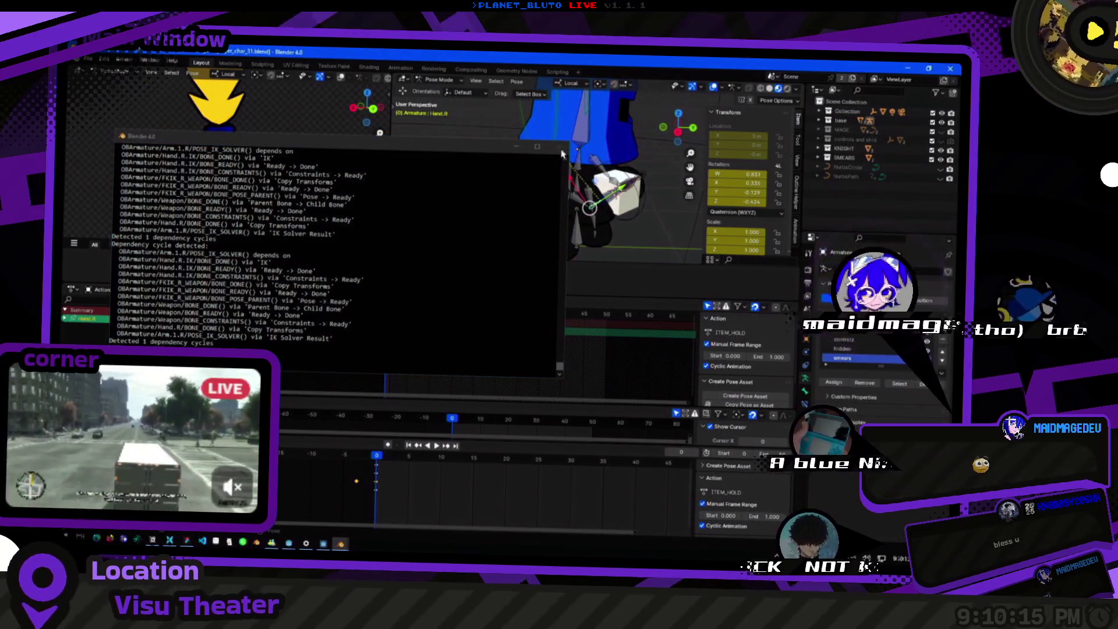
pyautogui.moveTo(566, 207)
pyautogui.mouseDown()
pyautogui.moveTo(373, 189)
pyautogui.moveTo(402, 187)
pyautogui.mouseUp()
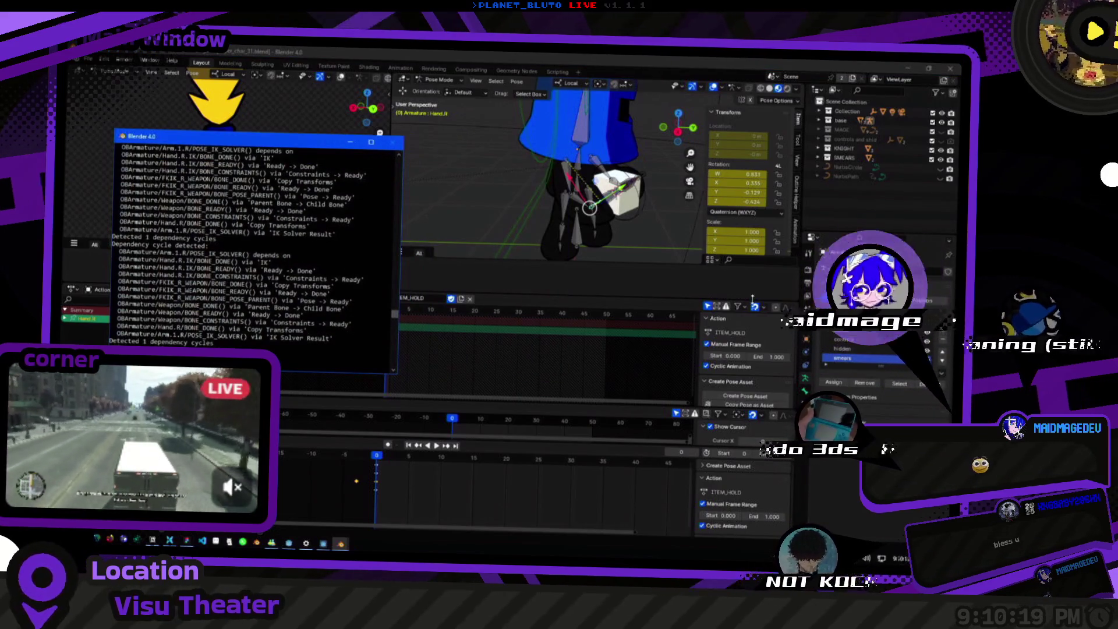
# Check Hand.R's transform in the Bone tab and toggle the armature between Rest and Pose Position.
pyautogui.click(806, 378)
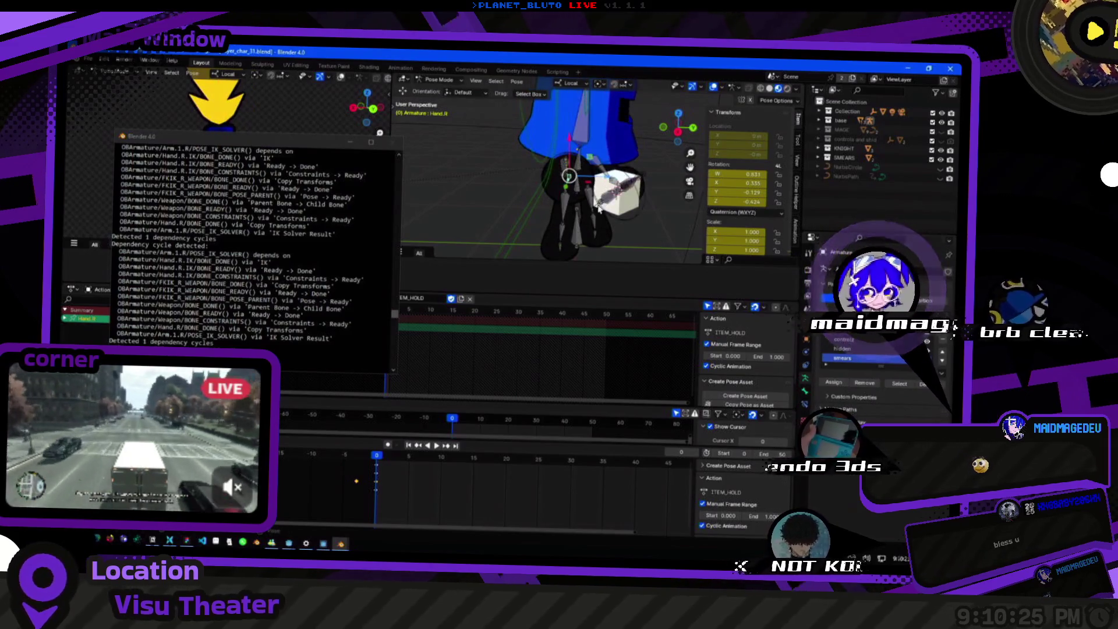
pyautogui.moveTo(679, 126); pyautogui.dragTo(670, 135)
pyautogui.moveTo(487, 187); pyautogui.dragTo(554, 174)
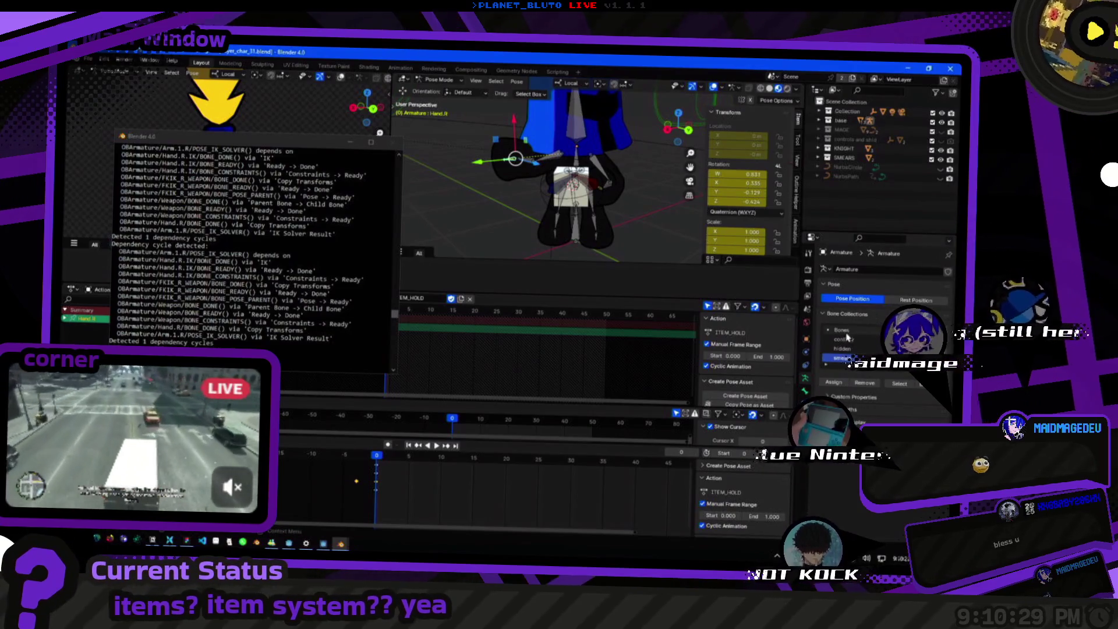
pyautogui.click(916, 300)
pyautogui.click(858, 299)
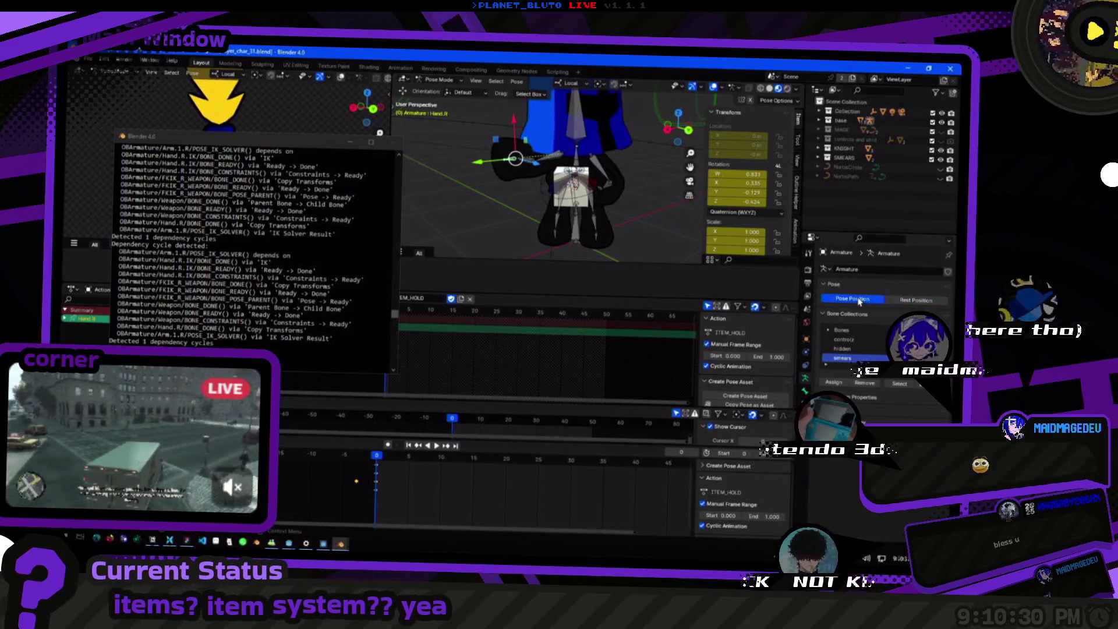
# Switch the console window into Mark (text-select) mode.
pyautogui.click(239, 340)
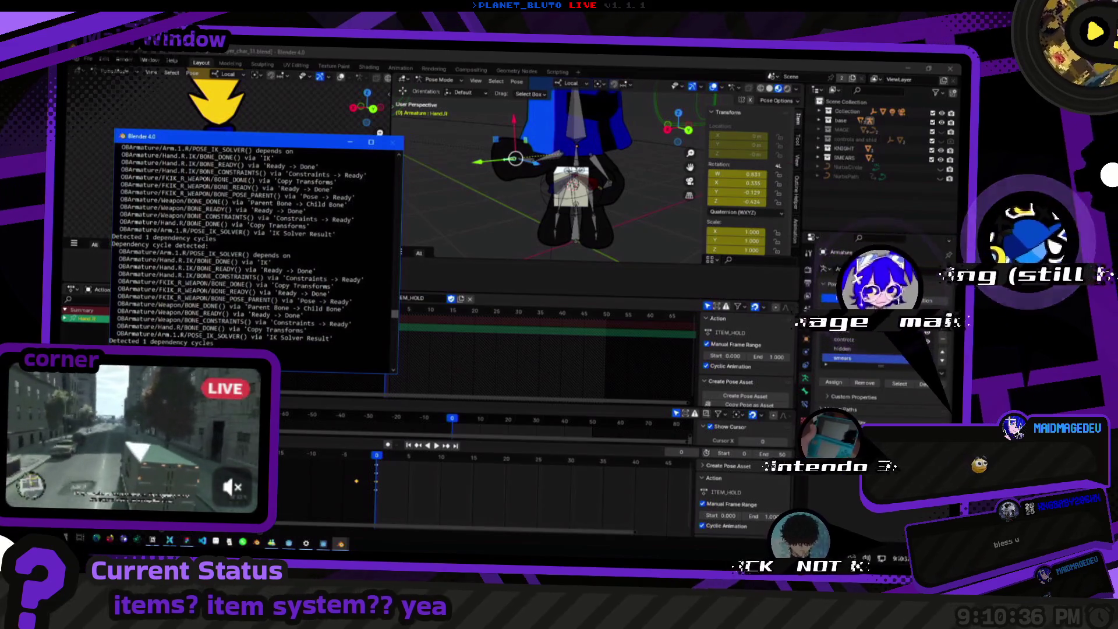
pyautogui.rightClick(236, 141)
pyautogui.moveTo(264, 205)
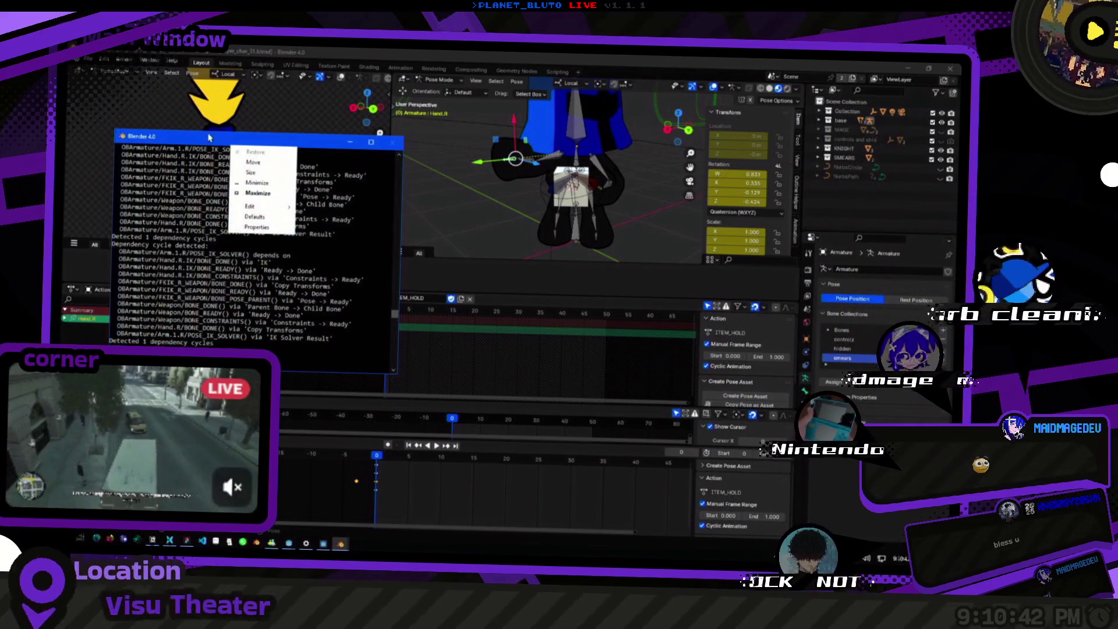
pyautogui.click(276, 189)
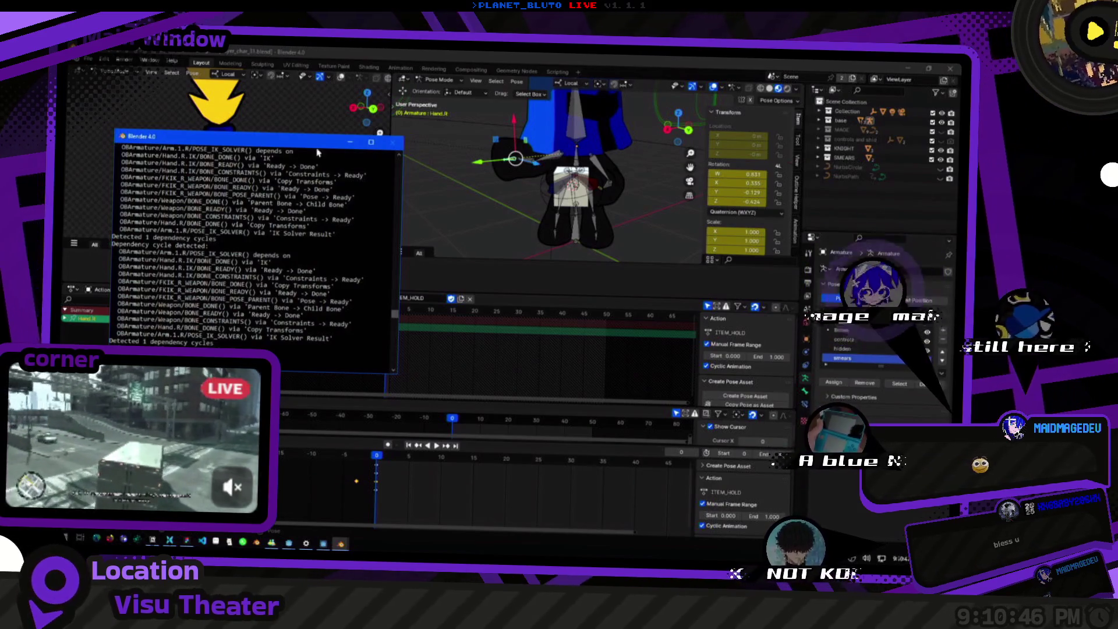
pyautogui.click(152, 63)
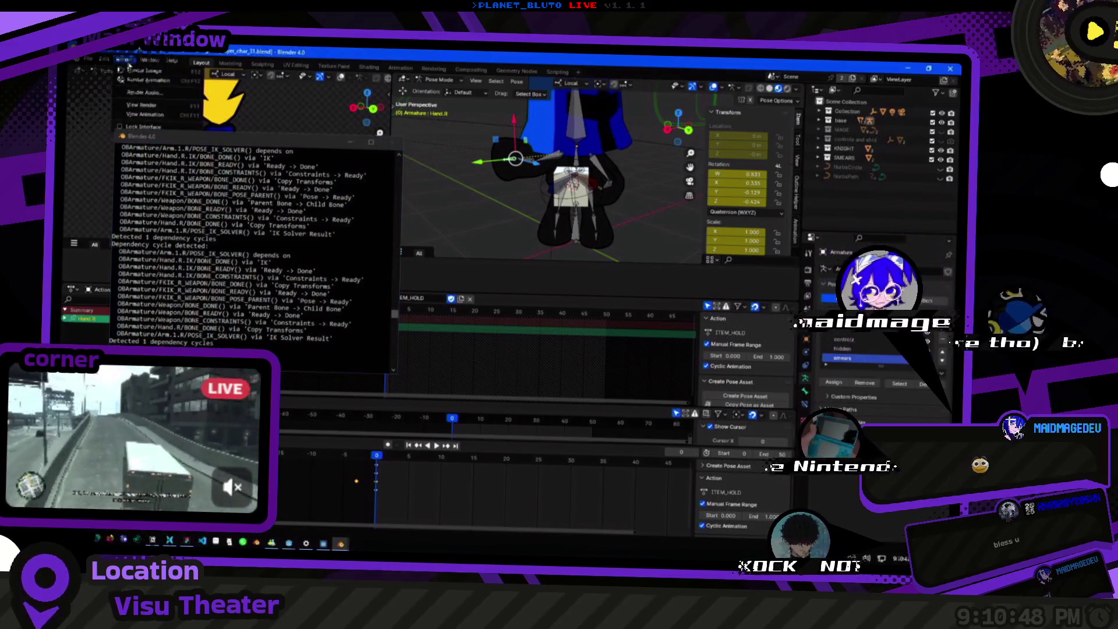
# Scroll through the console's dependency-cycle messages.
pyautogui.click(193, 150)
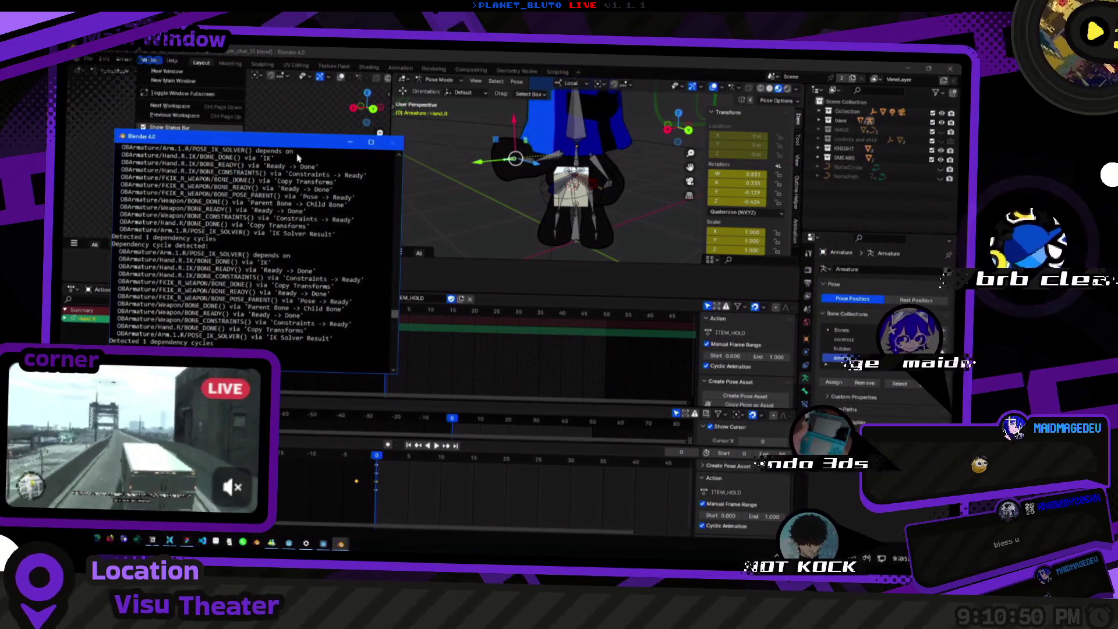
pyautogui.scroll(1, 285, 284)
pyautogui.scroll(-1, 285, 285)
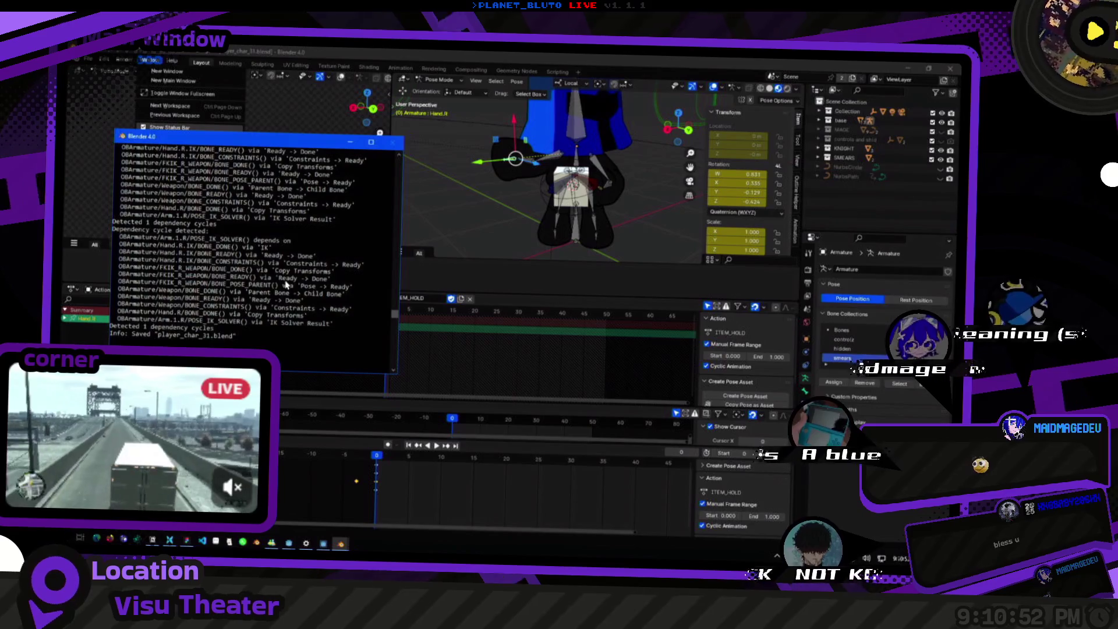
pyautogui.click(539, 302)
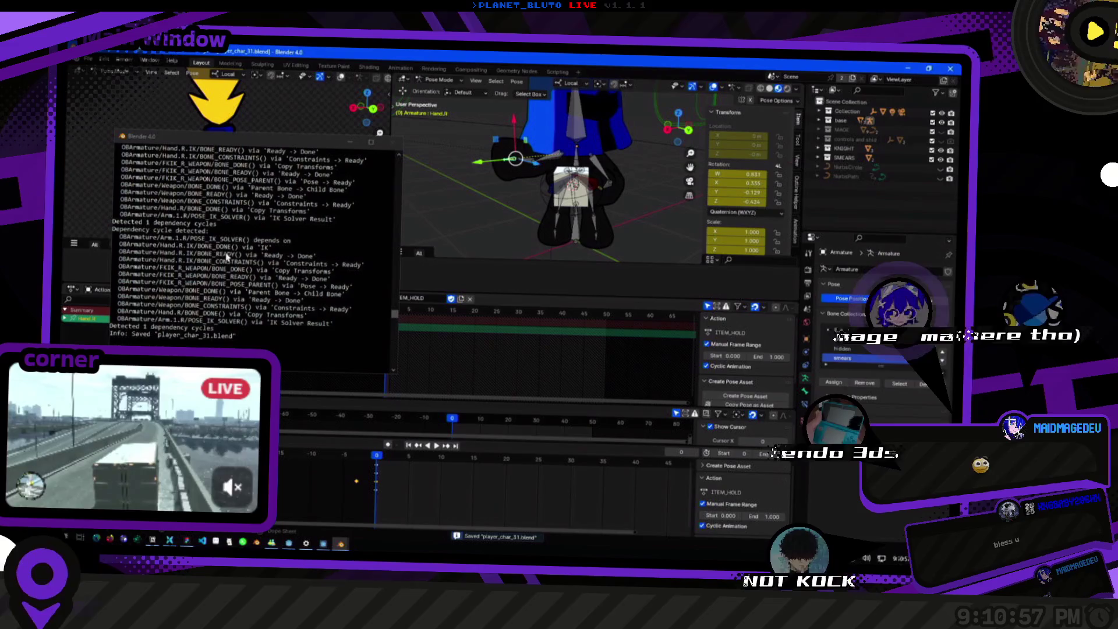
pyautogui.click(131, 224)
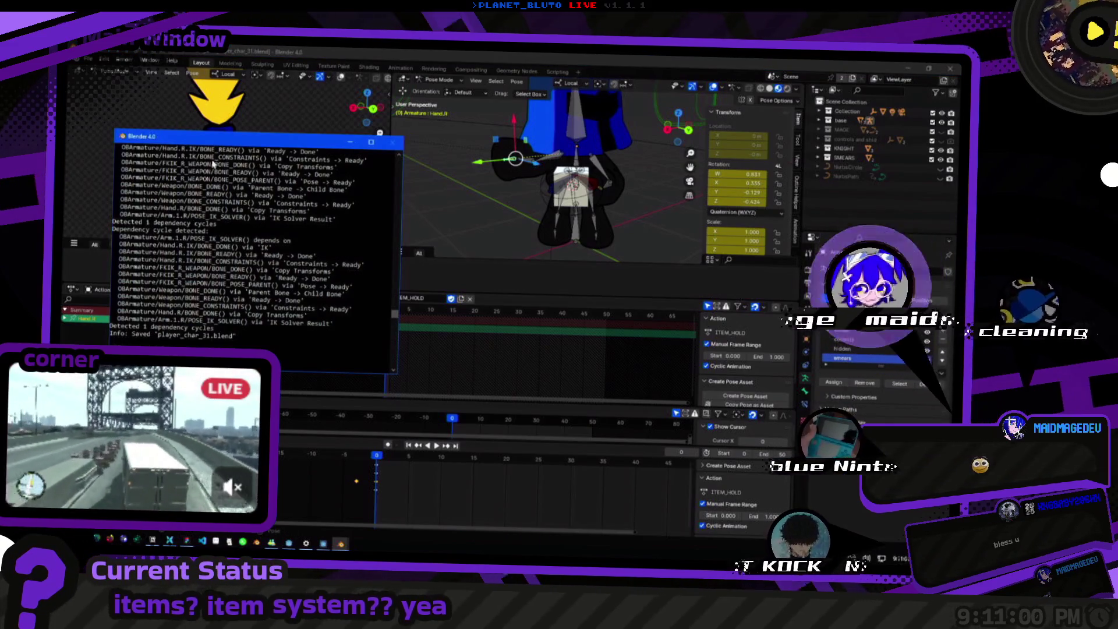
# Open swords.blend from recent files, then reopen player_char_31.blend and close the Render Result window.
pyautogui.click(89, 62)
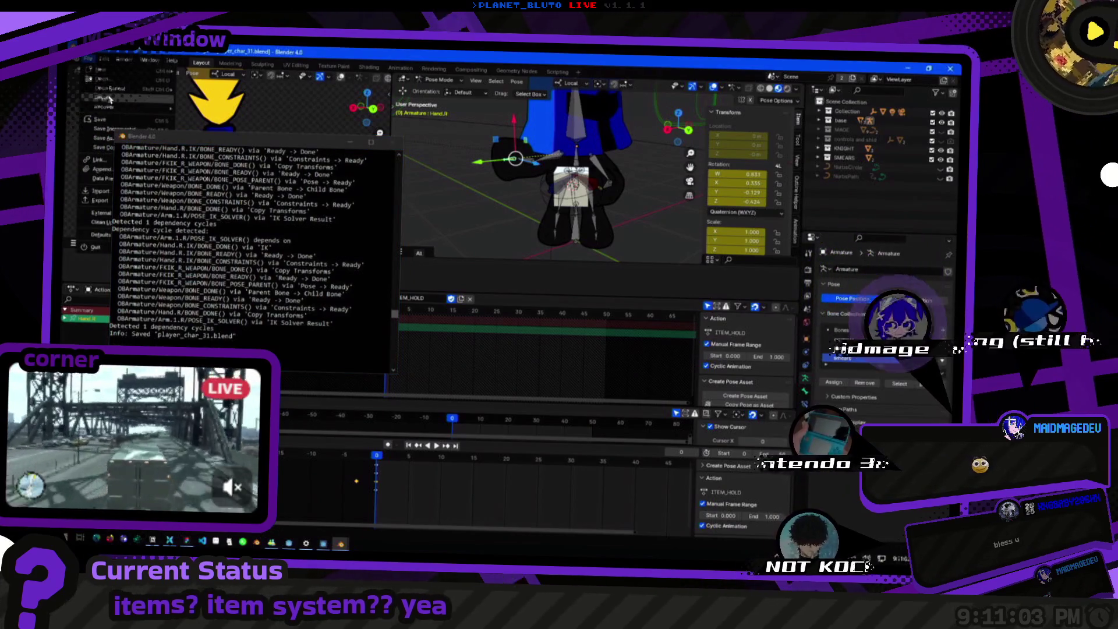
pyautogui.moveTo(146, 89)
pyautogui.click(208, 99)
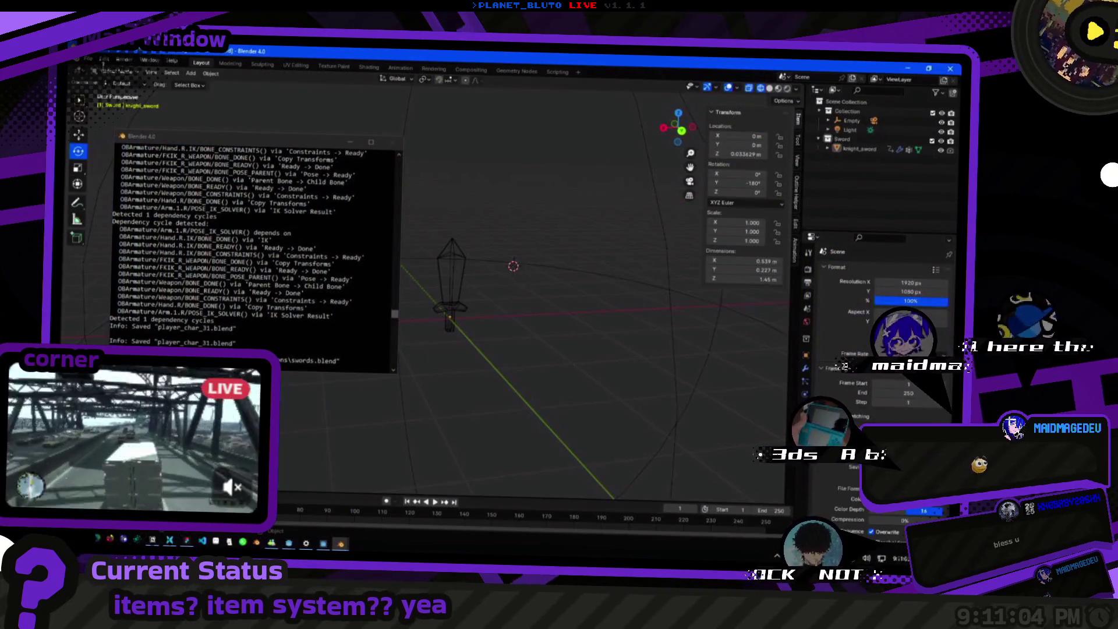
pyautogui.click(88, 60)
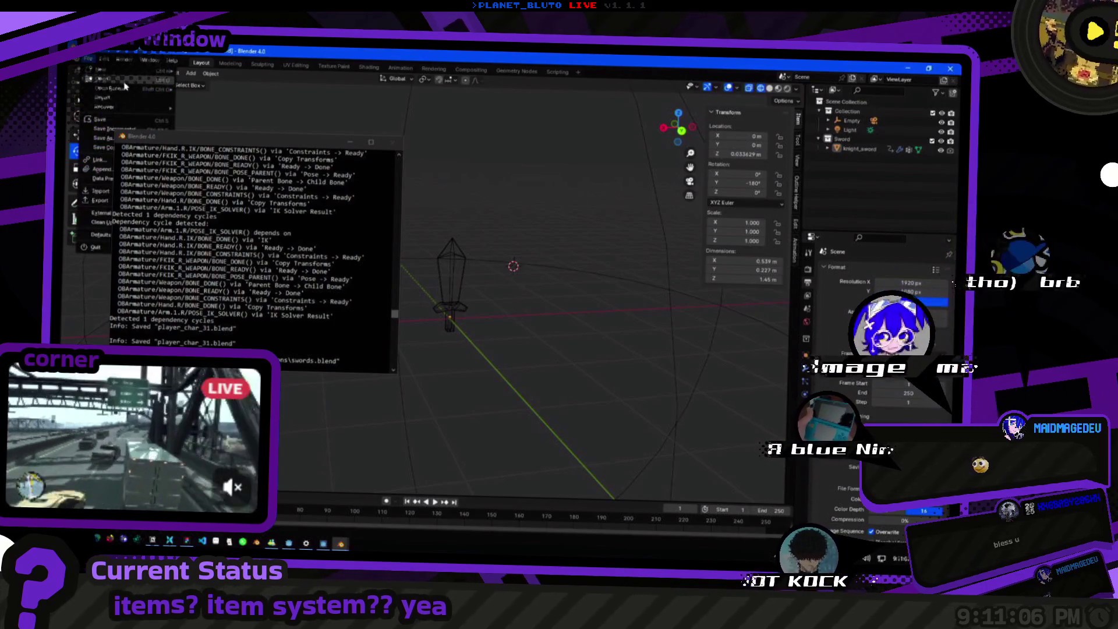
pyautogui.moveTo(140, 89)
pyautogui.click(236, 102)
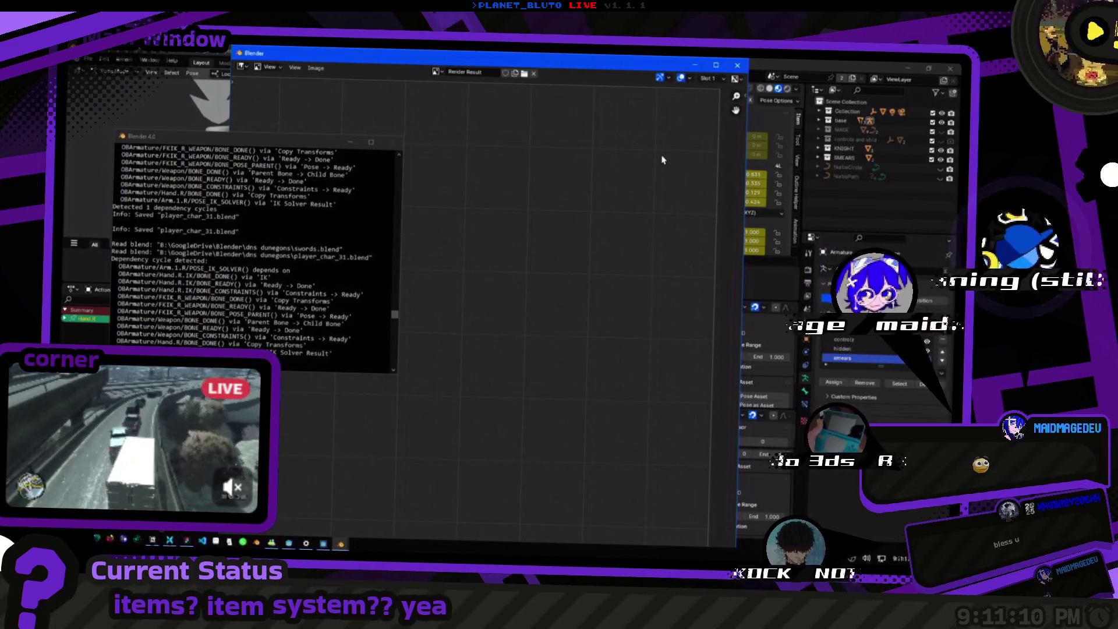
pyautogui.press('Escape')
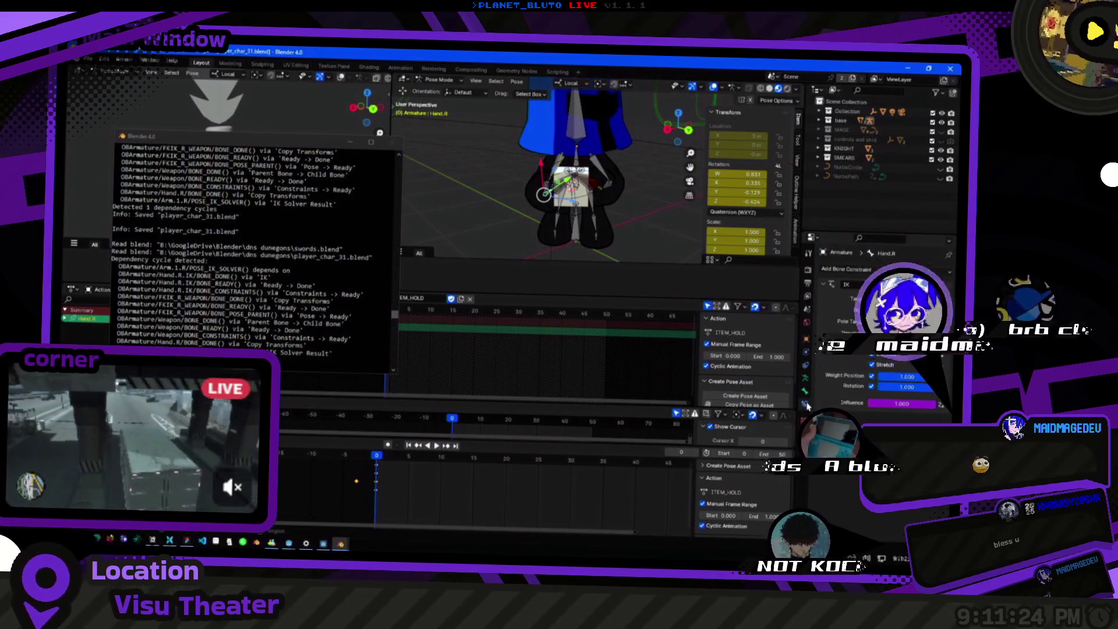
pyautogui.scroll(6, 539, 182)
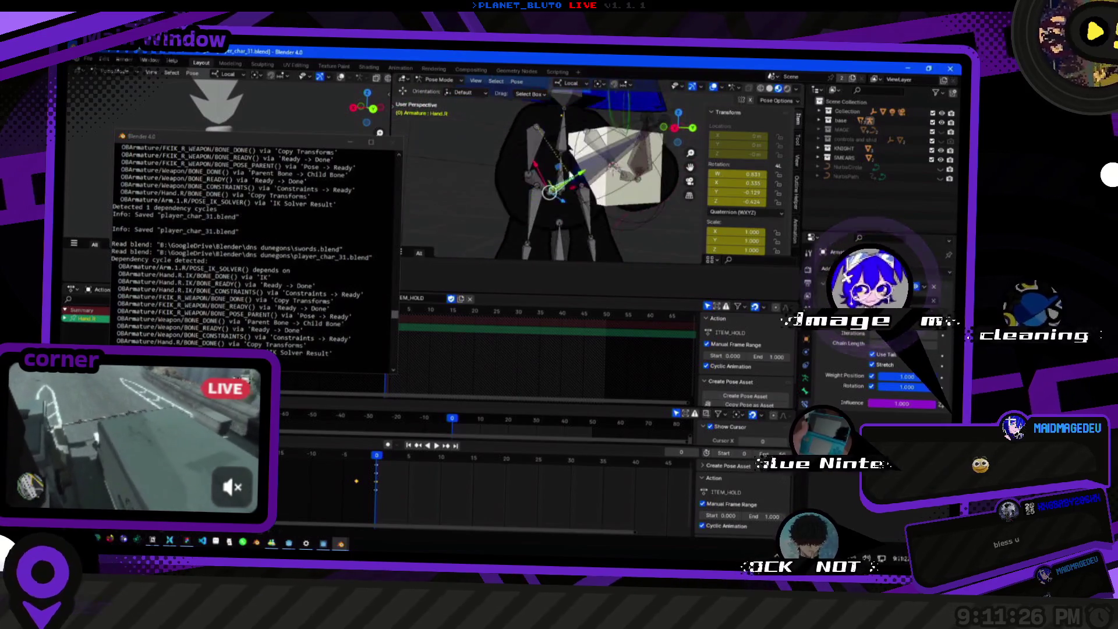
# Select Arm.1.R and Arm.2.R, key the forearm, and swing the right arm through IK.
pyautogui.click(525, 156)
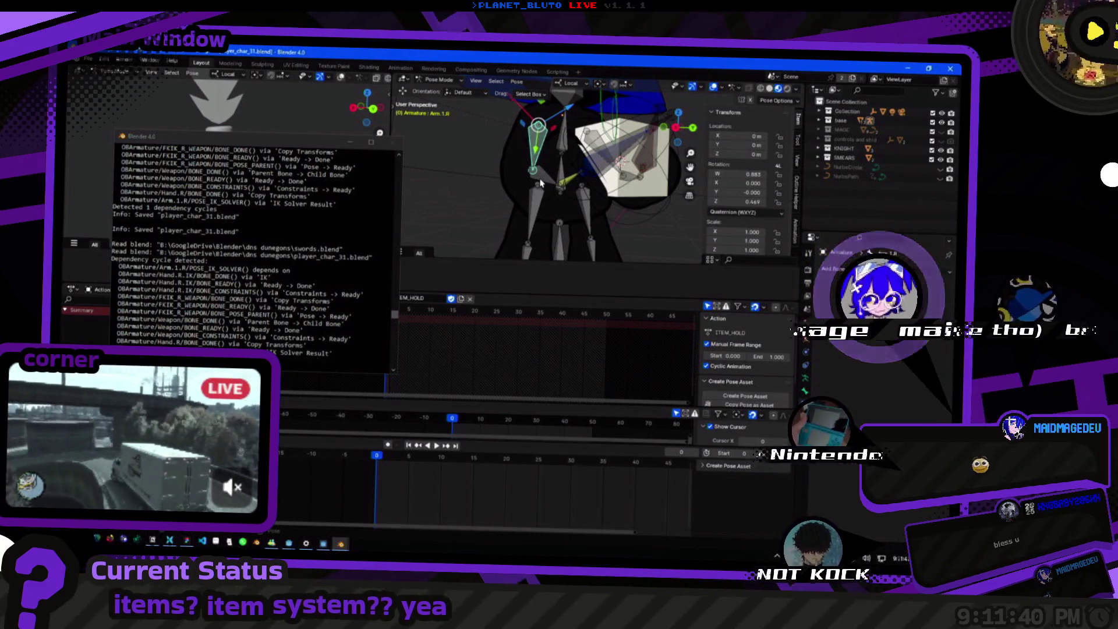
pyautogui.click(567, 183)
pyautogui.press('i')
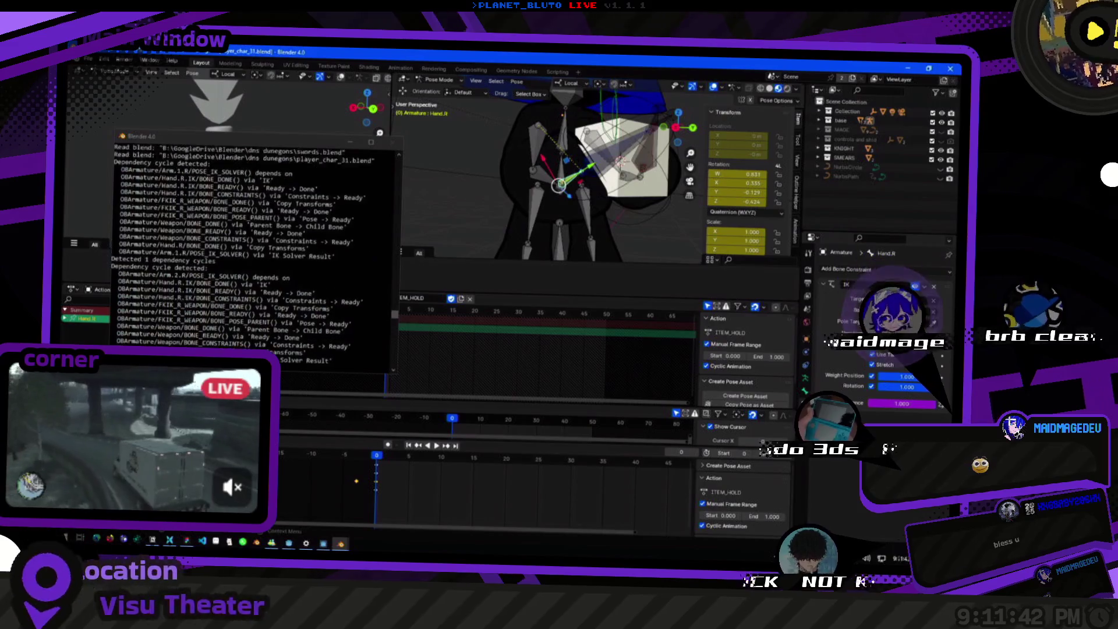
pyautogui.moveTo(559, 187)
pyautogui.mouseDown()
pyautogui.moveTo(477, 209)
pyautogui.moveTo(562, 185)
pyautogui.moveTo(629, 203)
pyautogui.mouseUp()
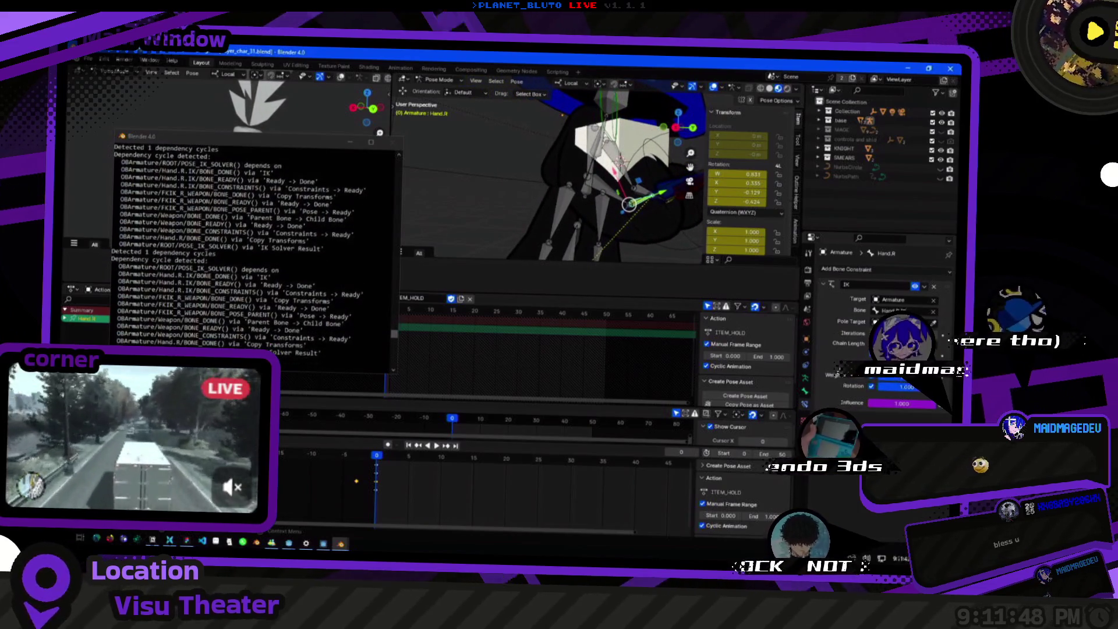
pyautogui.moveTo(629, 203)
pyautogui.mouseDown()
pyautogui.moveTo(575, 155)
pyautogui.moveTo(554, 195)
pyautogui.moveTo(523, 180)
pyautogui.mouseUp()
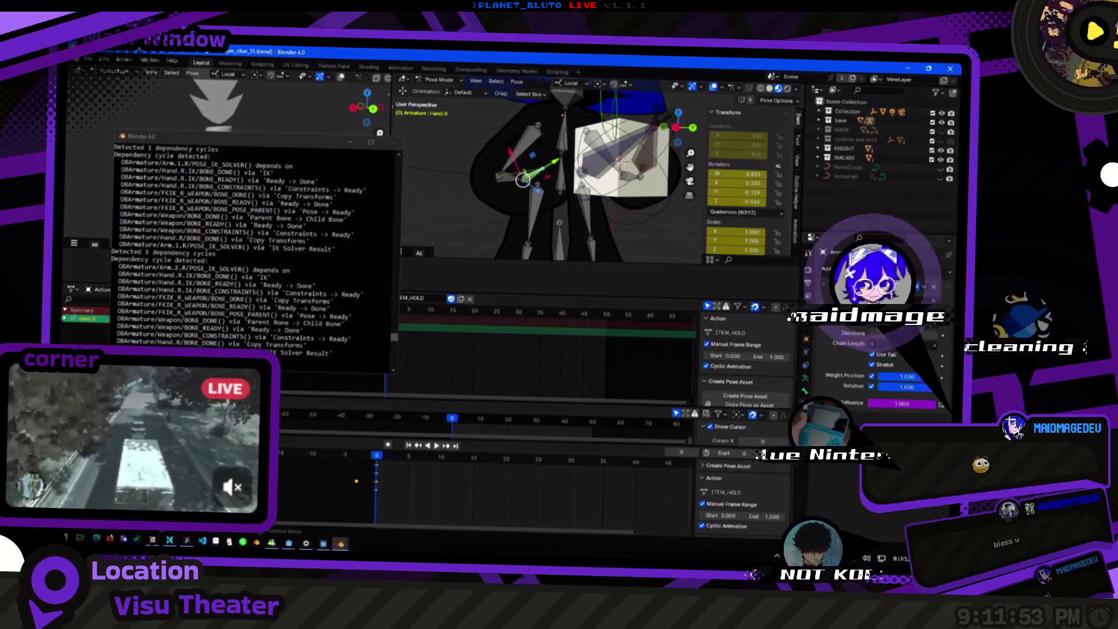
# Toggle Stretch on the hand's IK constraint to compare poses, leaving it off.
pyautogui.click(879, 366)
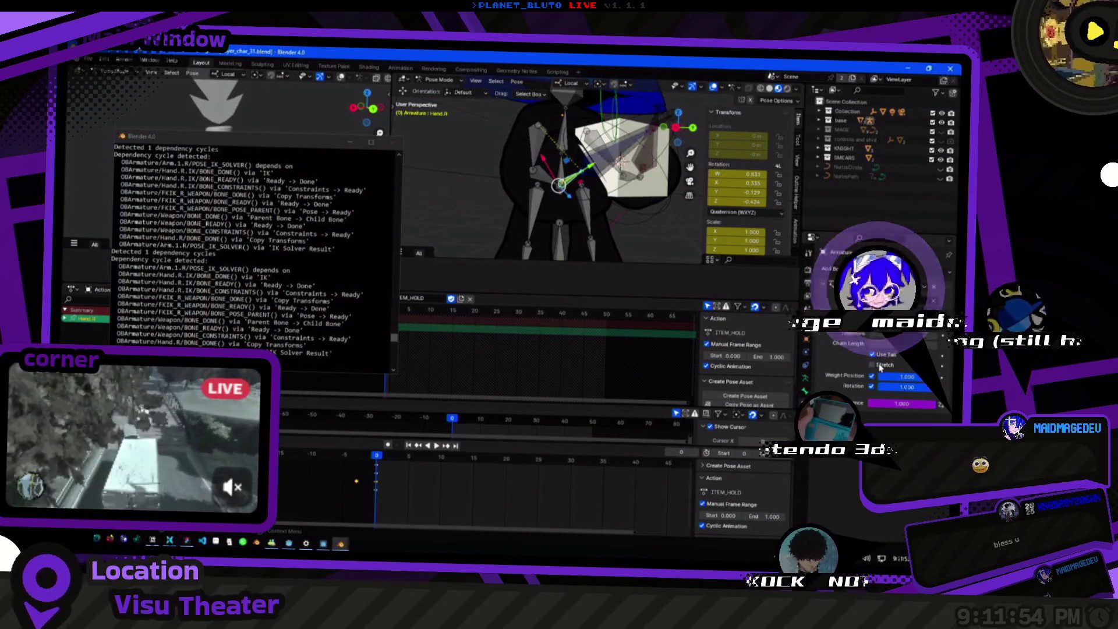
pyautogui.click(879, 366)
pyautogui.click(879, 366)
pyautogui.click(872, 354)
pyautogui.click(872, 354)
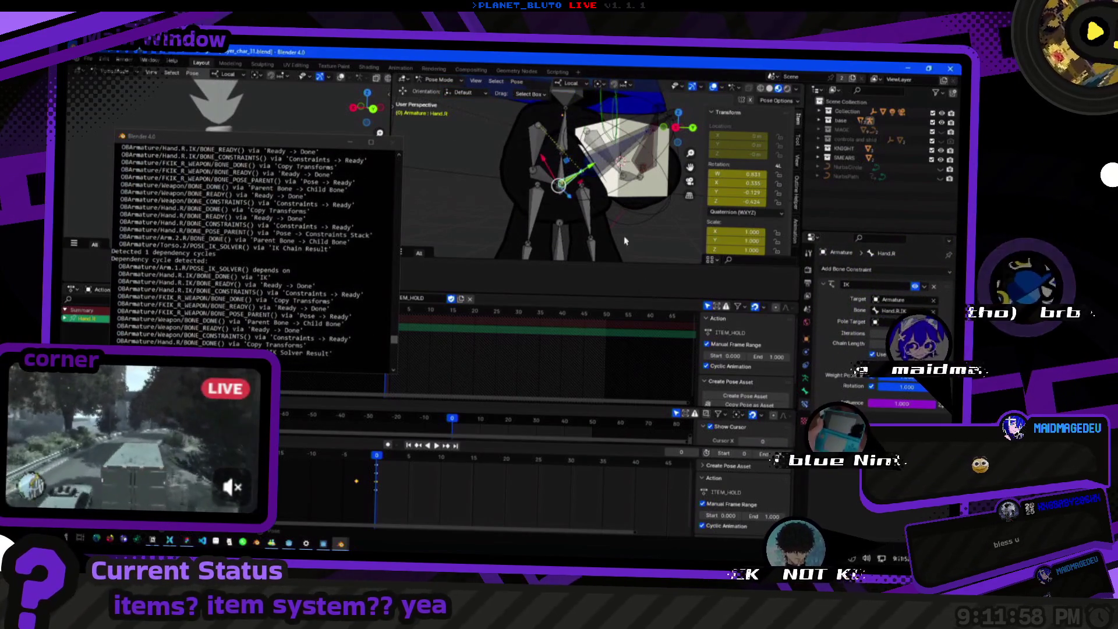
# Select Hand.R.IK and check its Copy Transforms constraint targeting FKIK_R_WEAPON.
pyautogui.click(603, 180)
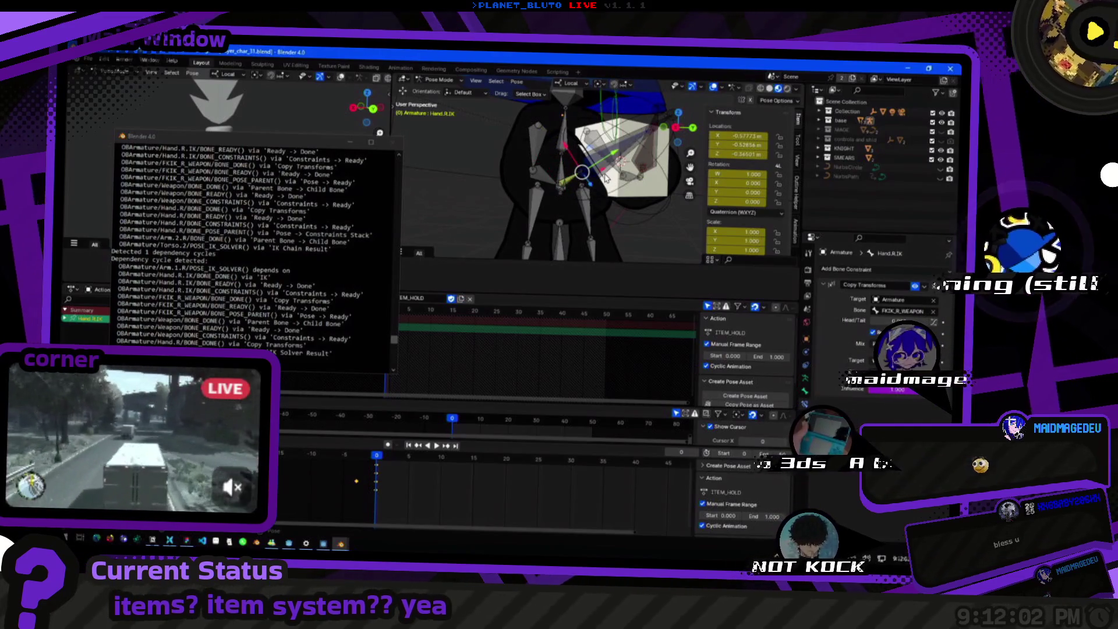
pyautogui.moveTo(605, 178)
pyautogui.mouseDown()
pyautogui.moveTo(570, 179)
pyautogui.moveTo(577, 201)
pyautogui.mouseUp()
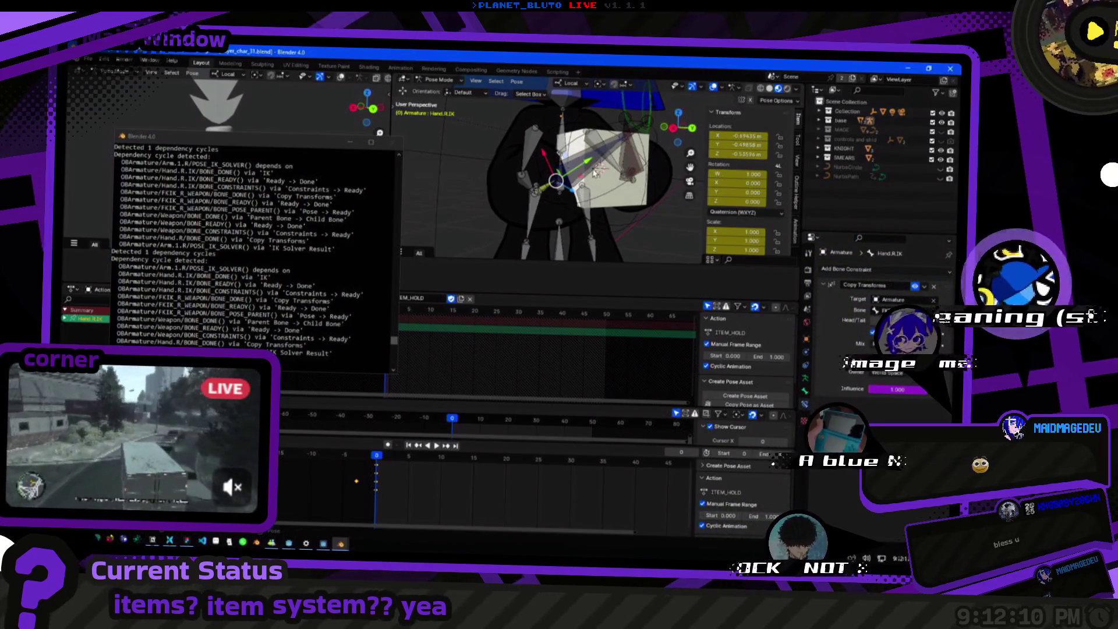
pyautogui.press('a')
# Try moving FKIK_R_WEAPON with G and Shift+X, cancel the move, then select the Weapon bone.
pyautogui.click(577, 179)
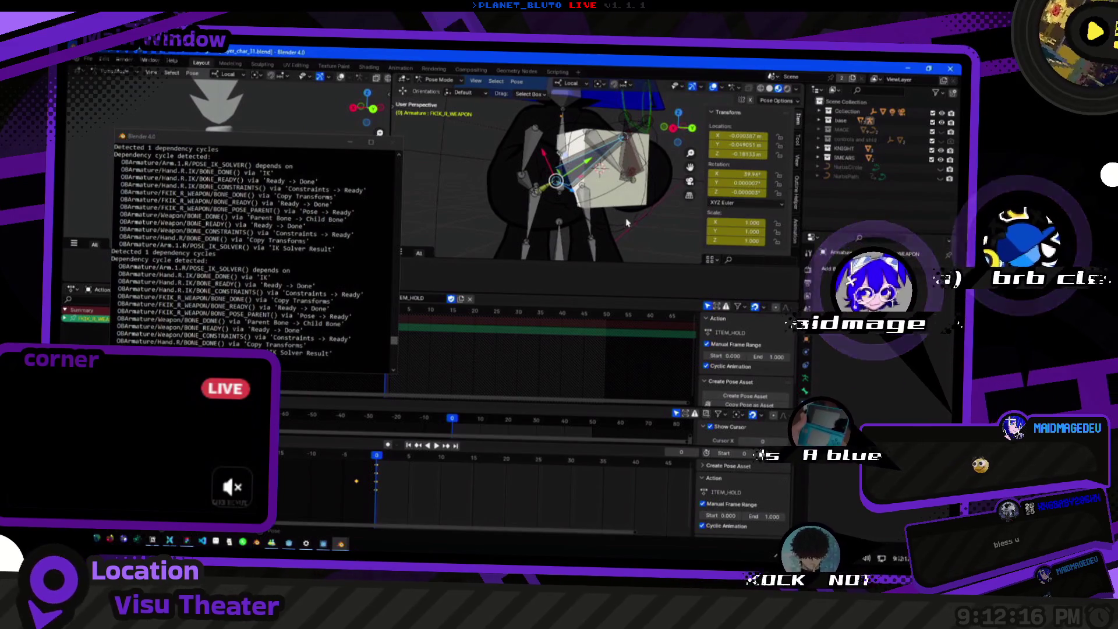
pyautogui.press('g')
pyautogui.hotkey('shift', 'x')
pyautogui.press('Escape')
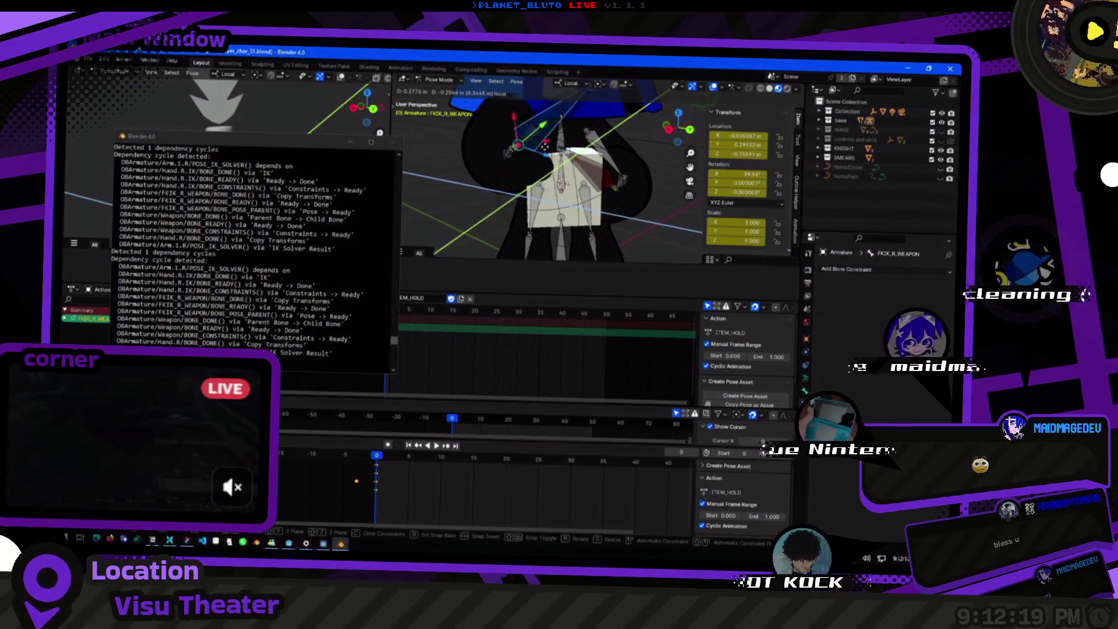
pyautogui.click(549, 250)
pyautogui.click(548, 249)
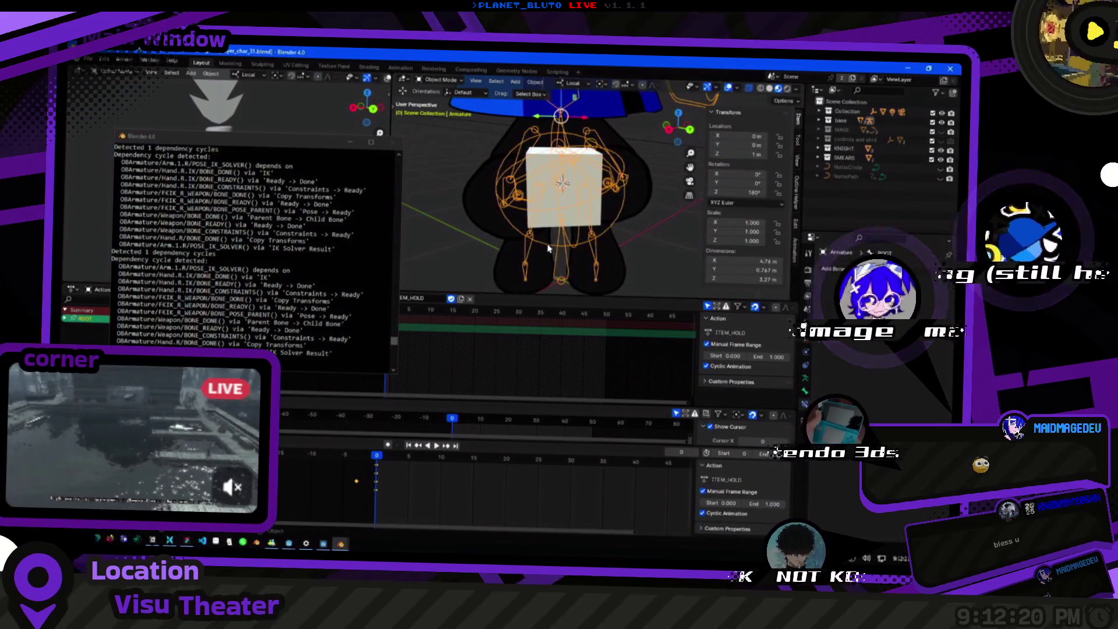
# Rotate the Weapon bone so the held cube sits at a new angle.
pyautogui.click(547, 248)
pyautogui.moveTo(545, 248); pyautogui.dragTo(570, 247)
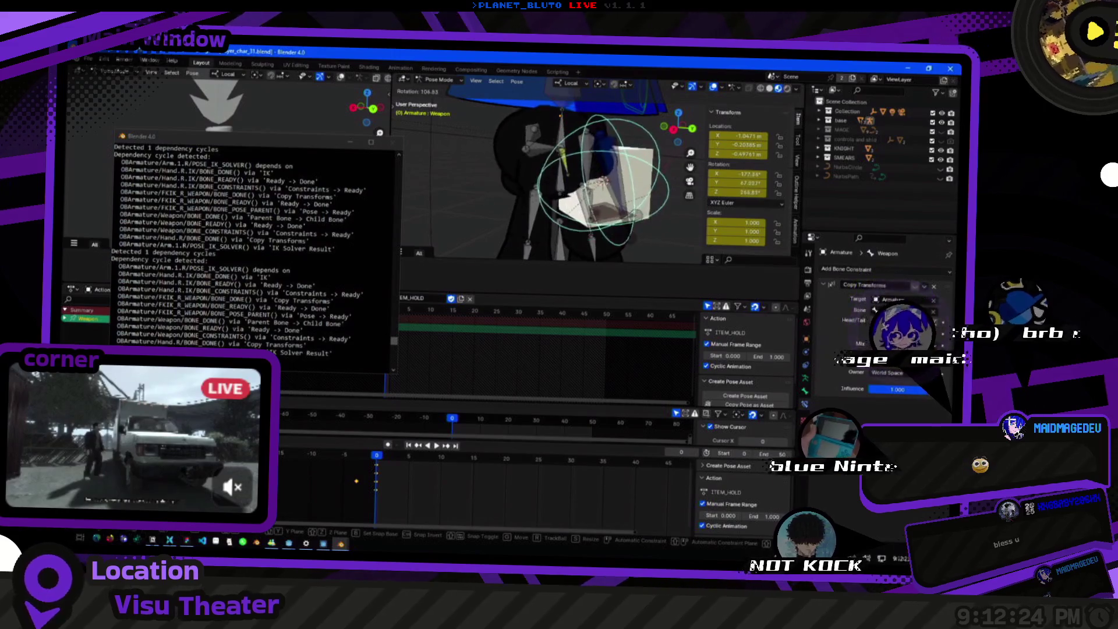
pyautogui.click(597, 254)
pyautogui.press('r')
pyautogui.moveTo(579, 188)
pyautogui.mouseDown()
pyautogui.moveTo(552, 164)
pyautogui.moveTo(589, 255)
pyautogui.mouseUp()
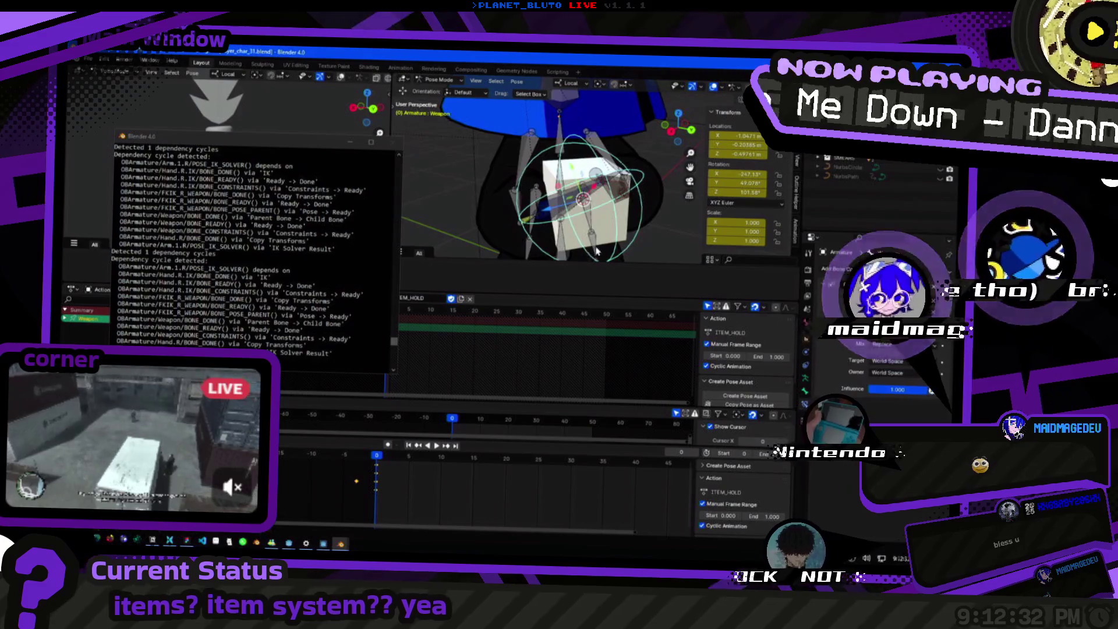
pyautogui.press('r')
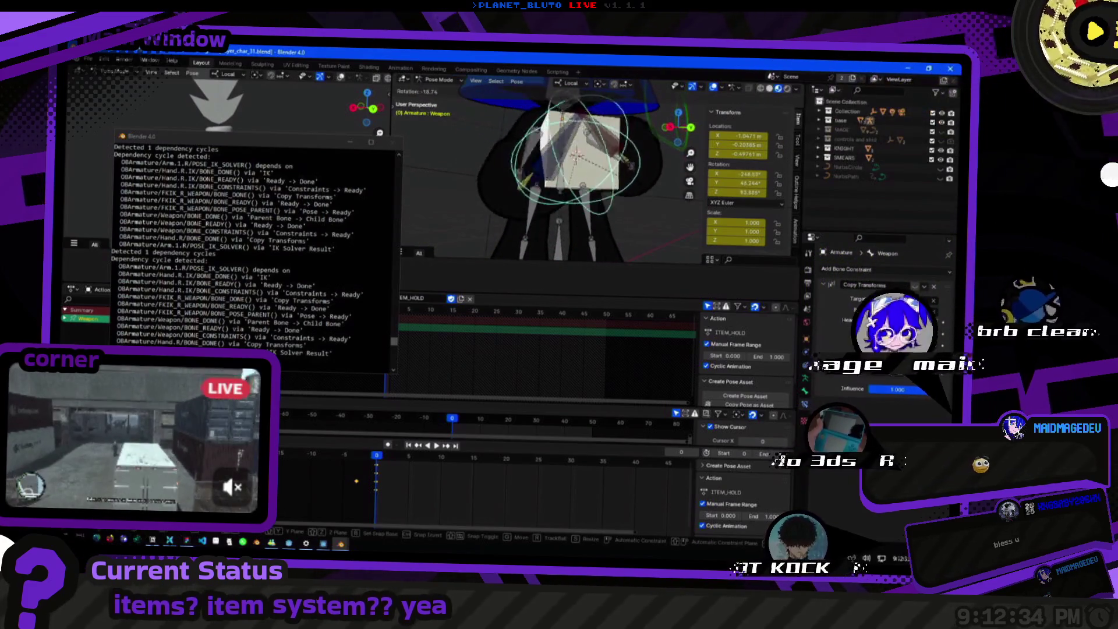
pyautogui.click(589, 211)
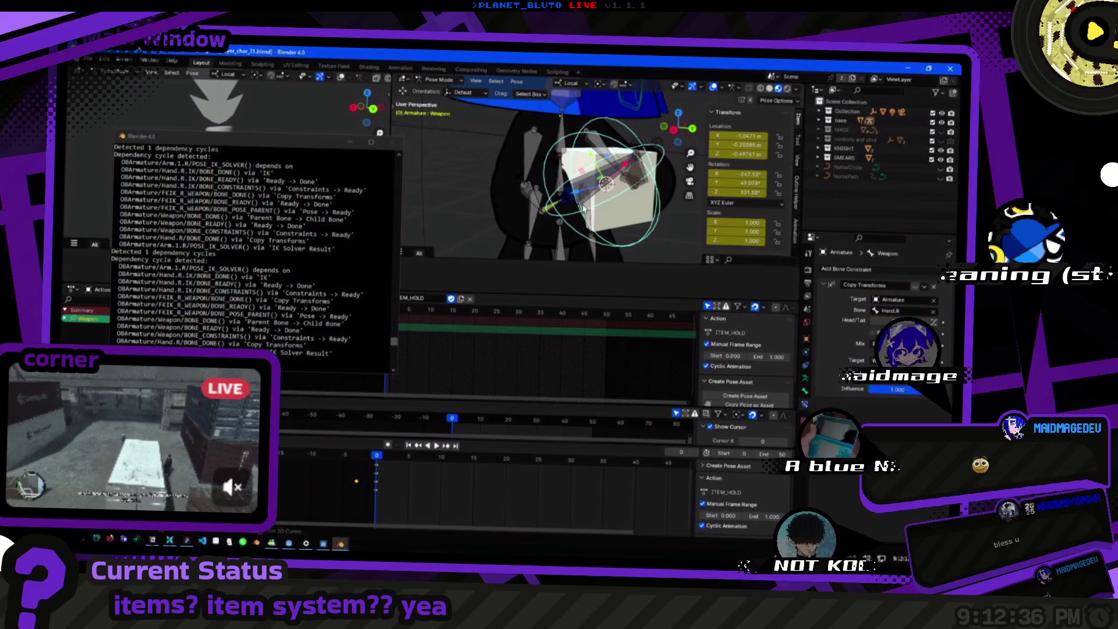
# Reselect the Weapon bone, rotate it about 10 degrees, and undo that turn.
pyautogui.click(555, 191)
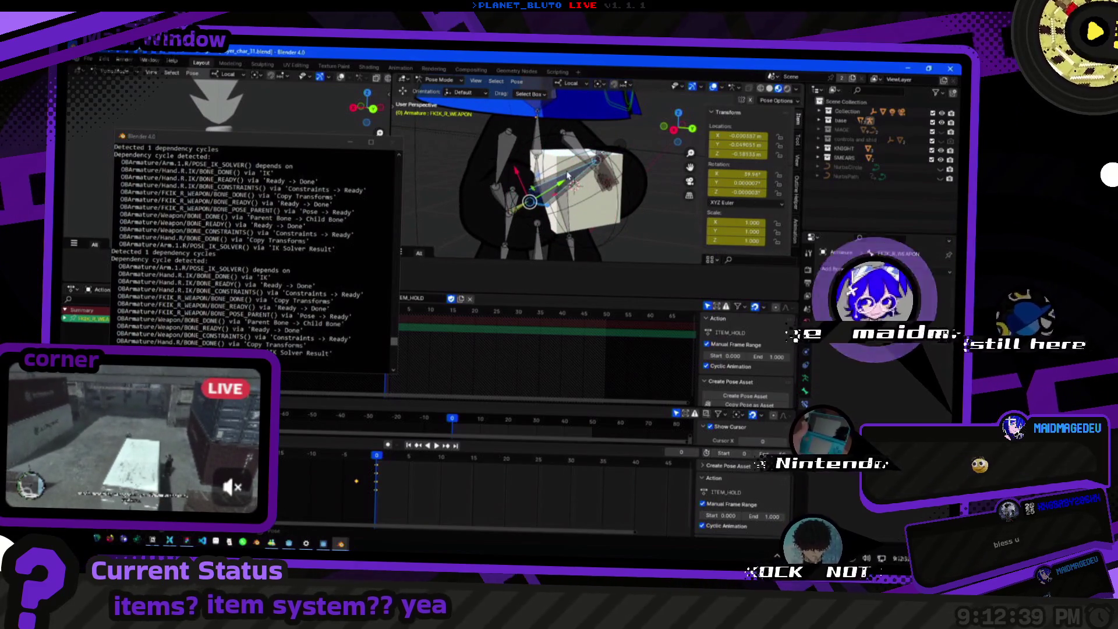
pyautogui.click(568, 185)
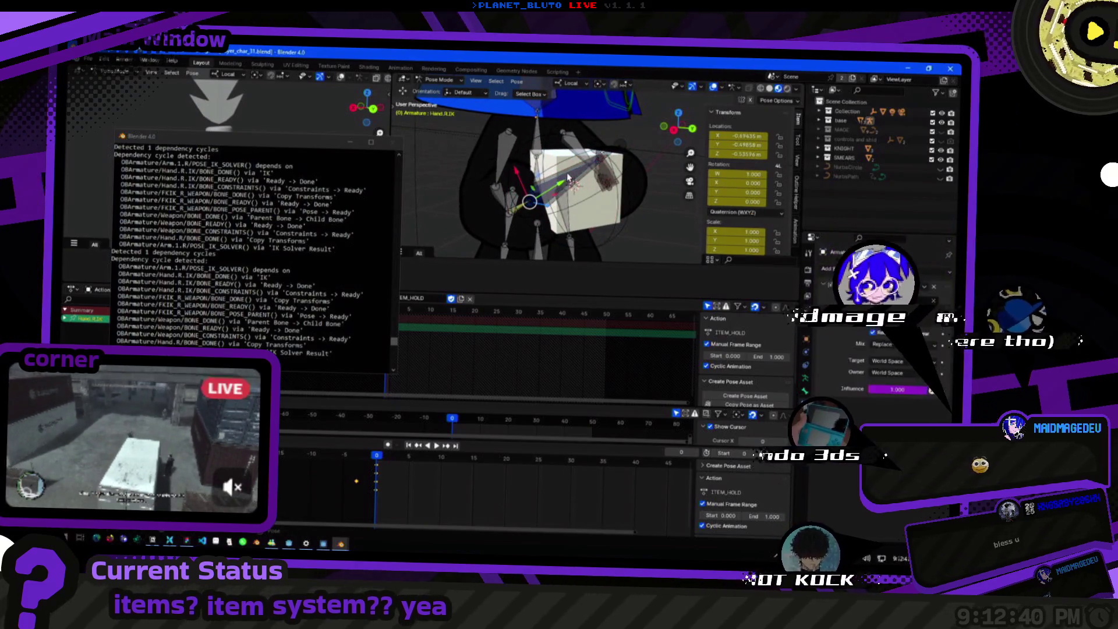
pyautogui.click(567, 176)
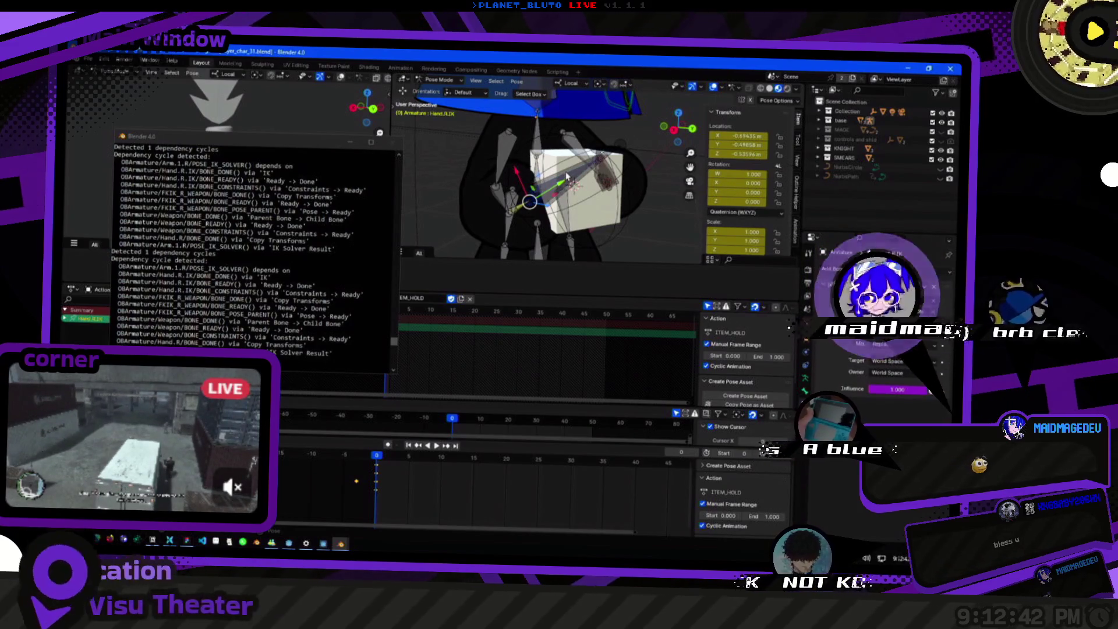
pyautogui.click(567, 176)
pyautogui.moveTo(606, 238); pyautogui.dragTo(716, 202)
pyautogui.hotkey('ctrl', 'z')
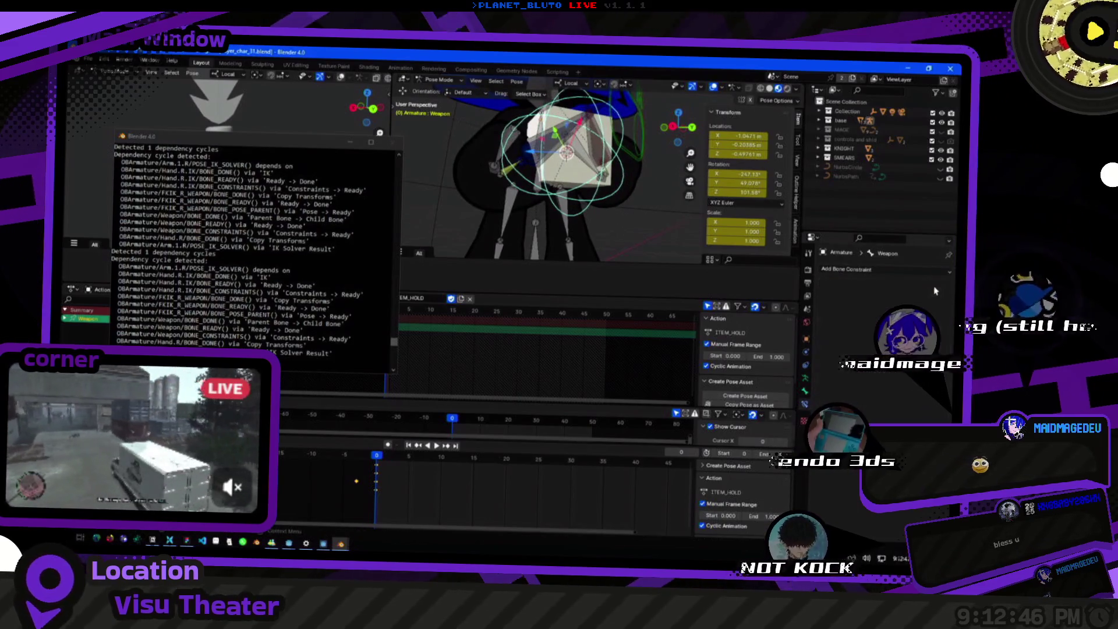
# Start rotating FKIK_R_WEAPON but cancel, keeping its original angle, then reselect Hand.R.IK.
pyautogui.click(537, 160)
pyautogui.click(556, 205)
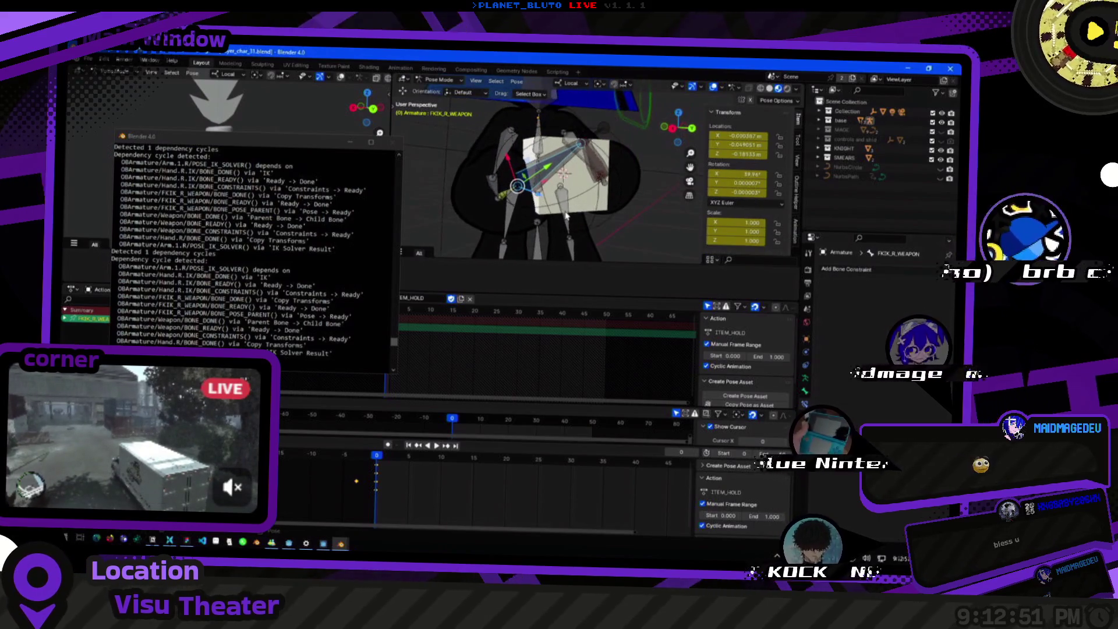
pyautogui.press('r')
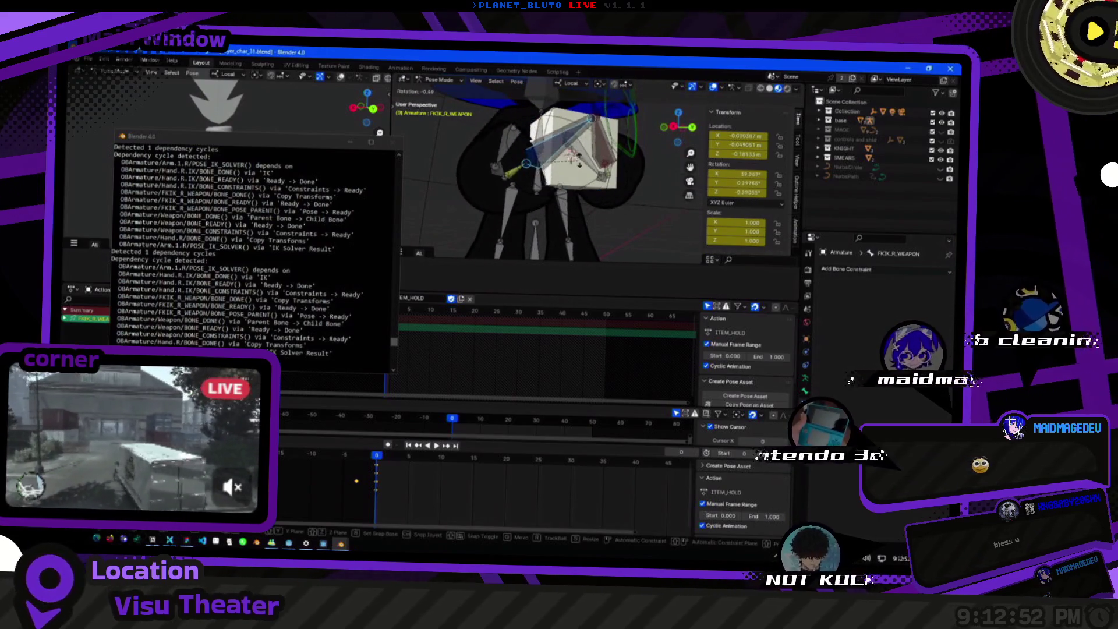
pyautogui.press('Escape')
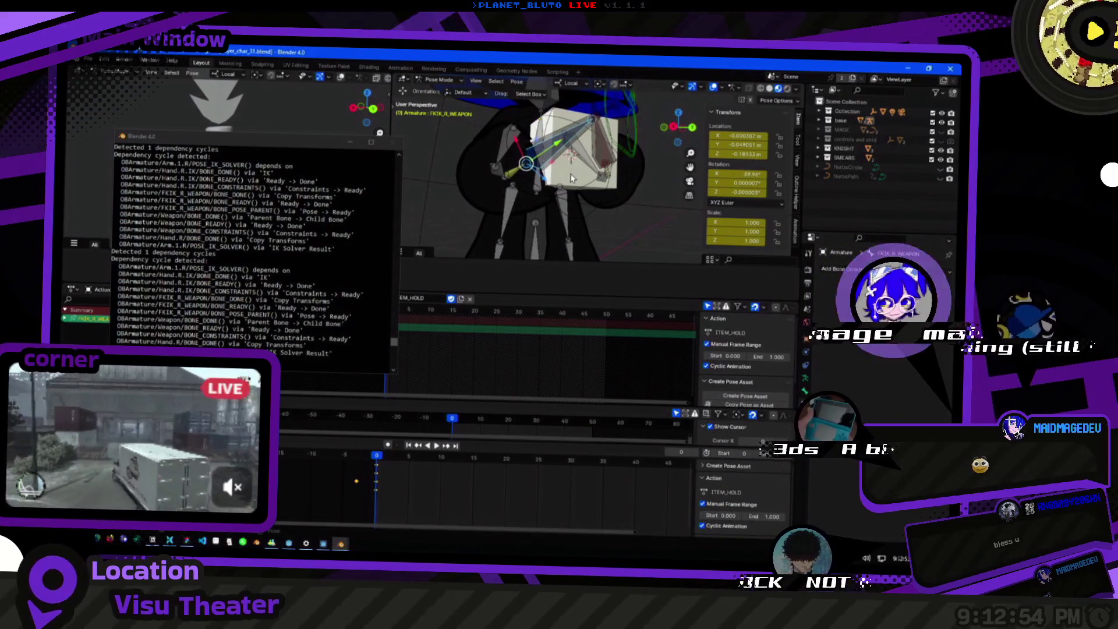
pyautogui.click(564, 130)
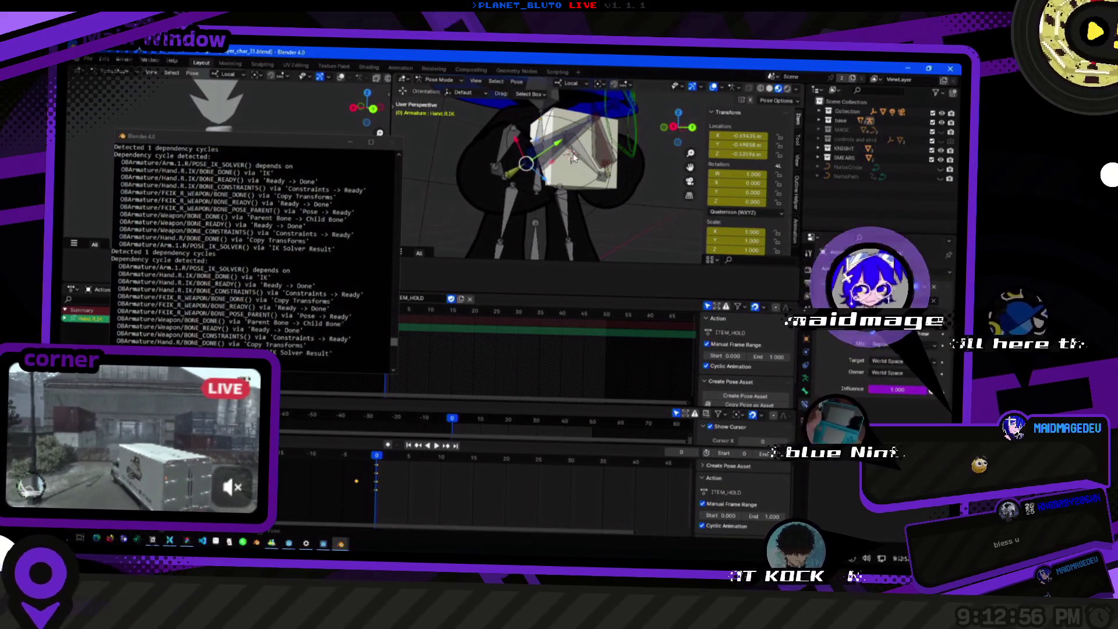
pyautogui.moveTo(595, 169); pyautogui.dragTo(587, 173)
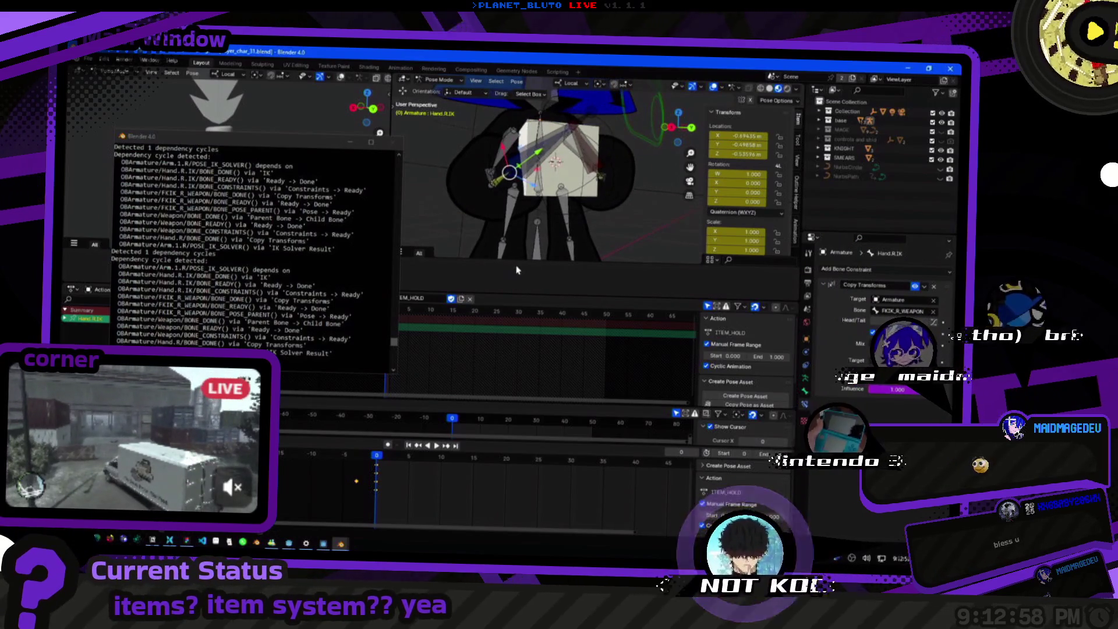
pyautogui.press('super+shift+s')
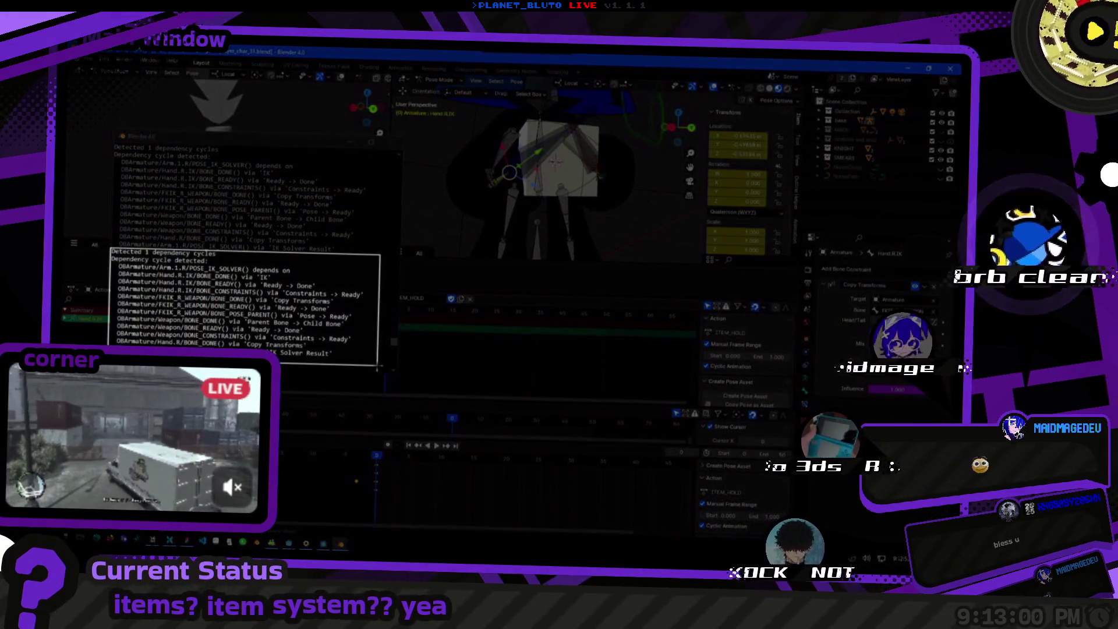
pyautogui.press('Escape')
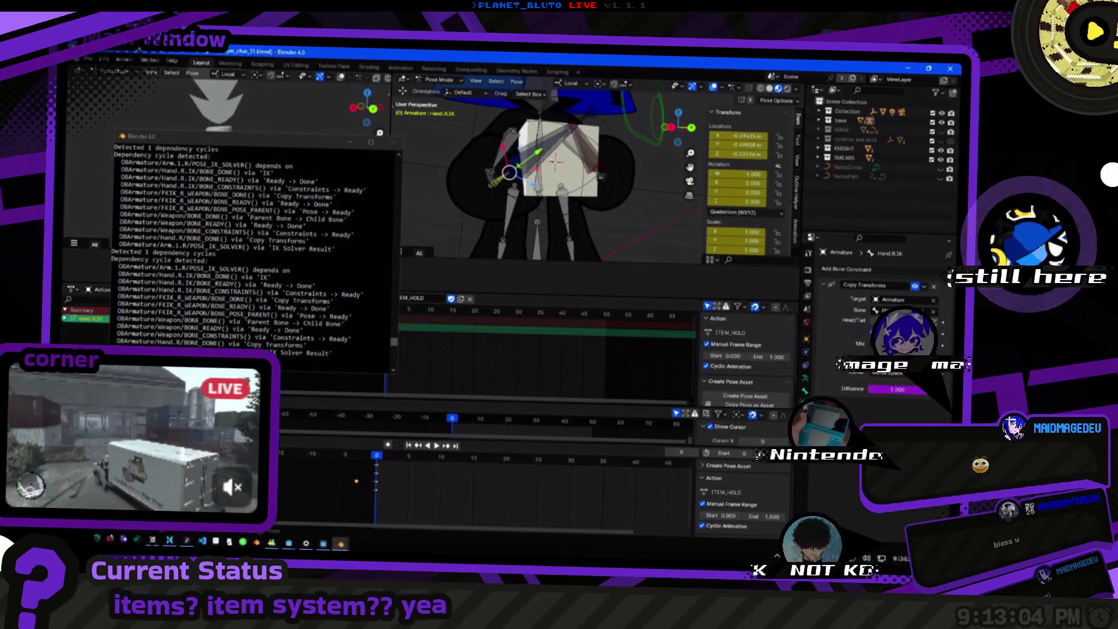
# Bring the console window forward and select a block of its log text.
pyautogui.click(166, 315)
pyautogui.moveTo(116, 263); pyautogui.dragTo(384, 256)
pyautogui.click(116, 255)
pyautogui.moveTo(115, 263)
pyautogui.mouseDown()
pyautogui.moveTo(231, 226)
pyautogui.moveTo(239, 169)
pyautogui.moveTo(252, 233)
pyautogui.moveTo(236, 272)
pyautogui.mouseUp()
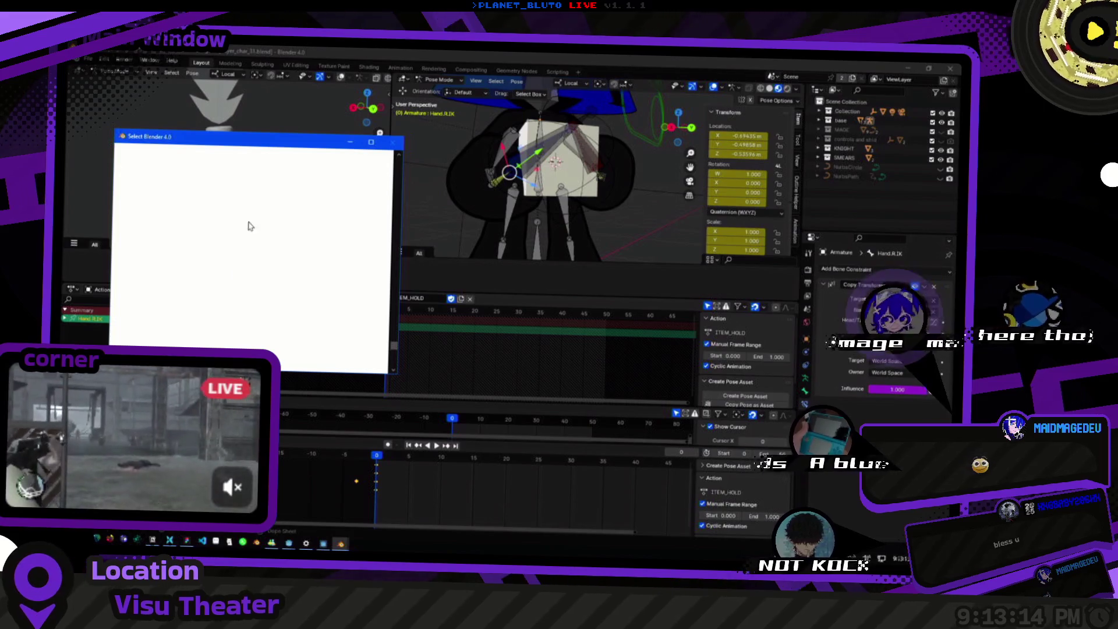
# Copy the dependency-cycle log lines, then return to Blender and select FKIK_R_WEAPON.
pyautogui.click(257, 251)
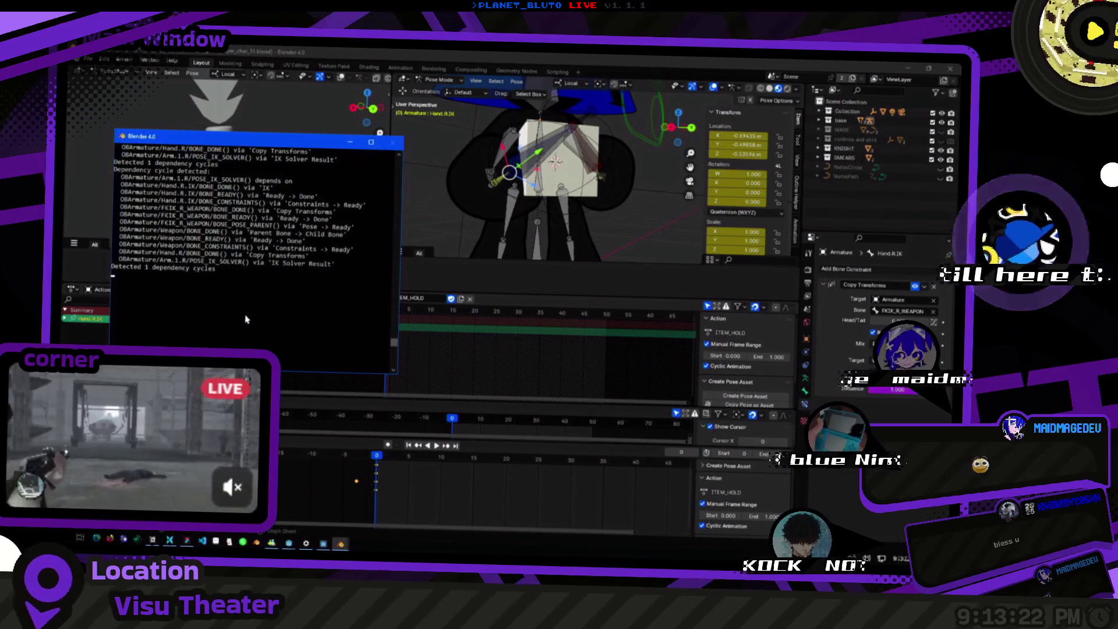
pyautogui.moveTo(215, 299); pyautogui.dragTo(165, 198)
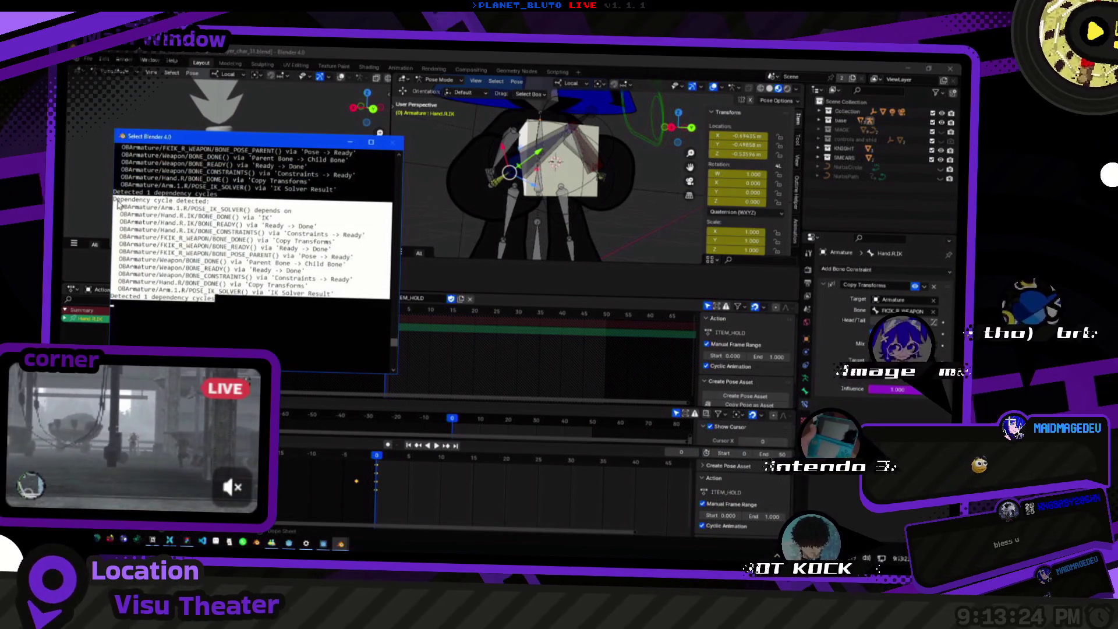
pyautogui.rightClick(122, 207)
pyautogui.hotkey('alt', 'Tab')
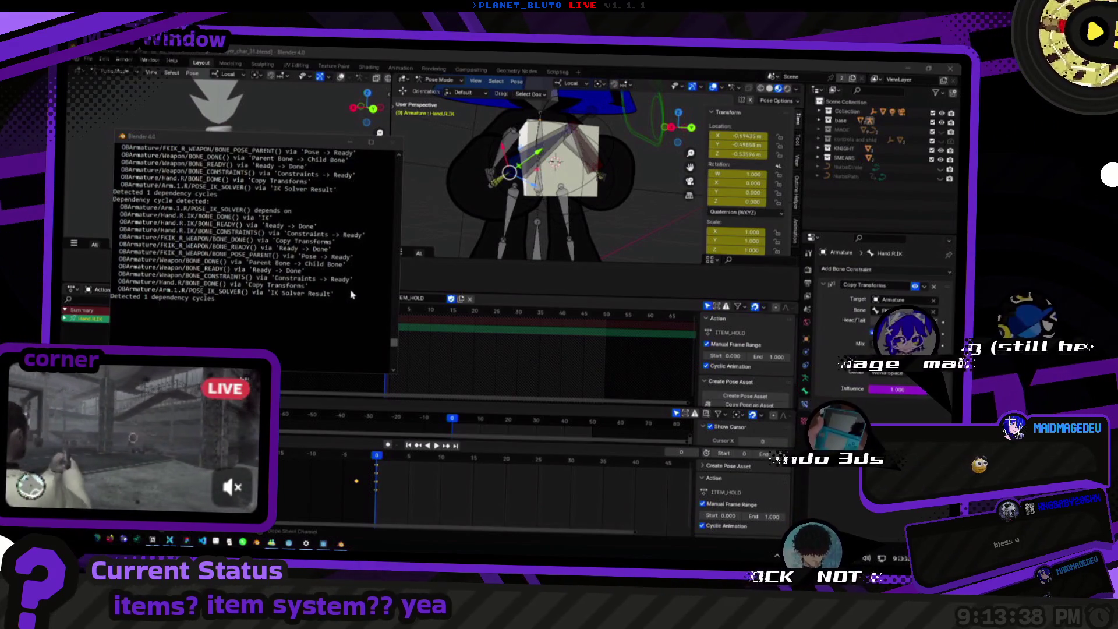
pyautogui.click(530, 152)
# Inspect the Bone-tab transform values of FKIK_L_WEAPON and Hand.R.IK.
pyautogui.moveTo(536, 168); pyautogui.dragTo(550, 264)
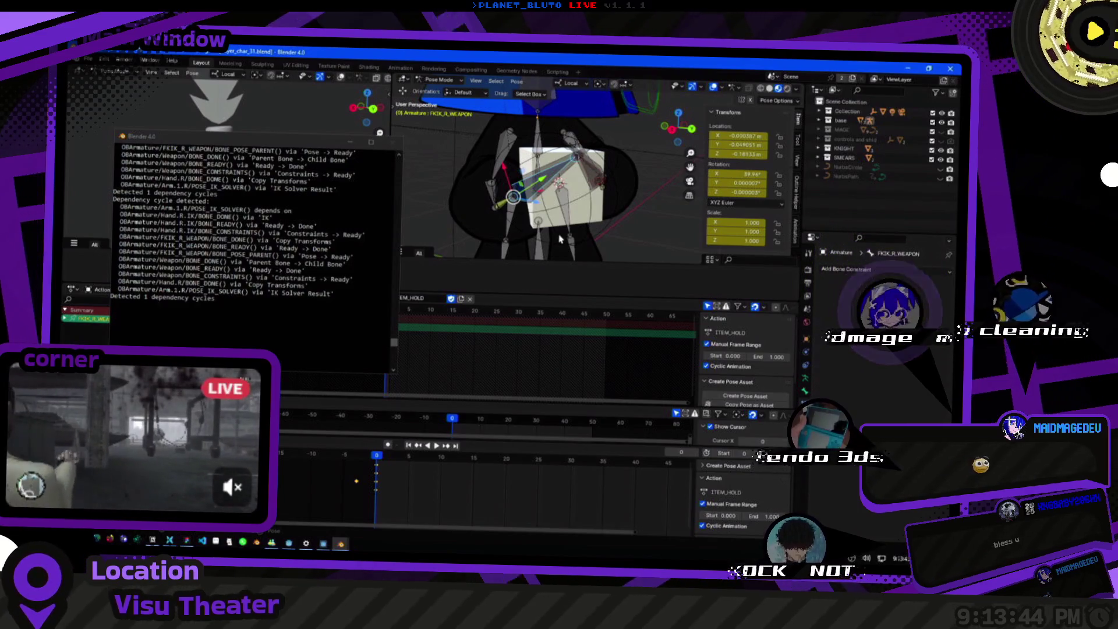
pyautogui.click(805, 390)
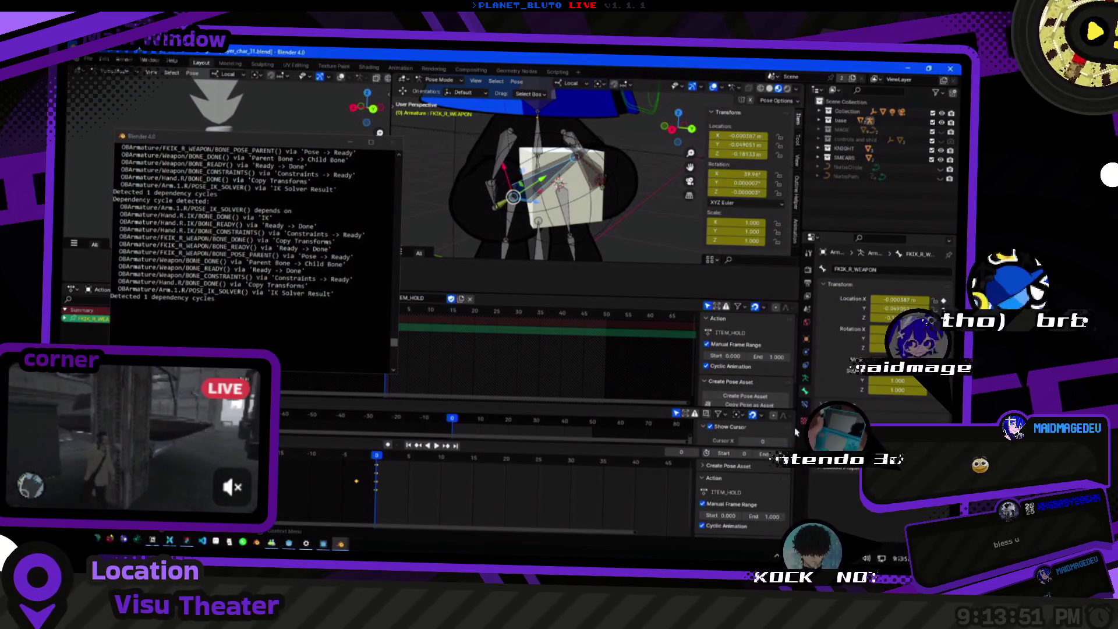
pyautogui.click(589, 164)
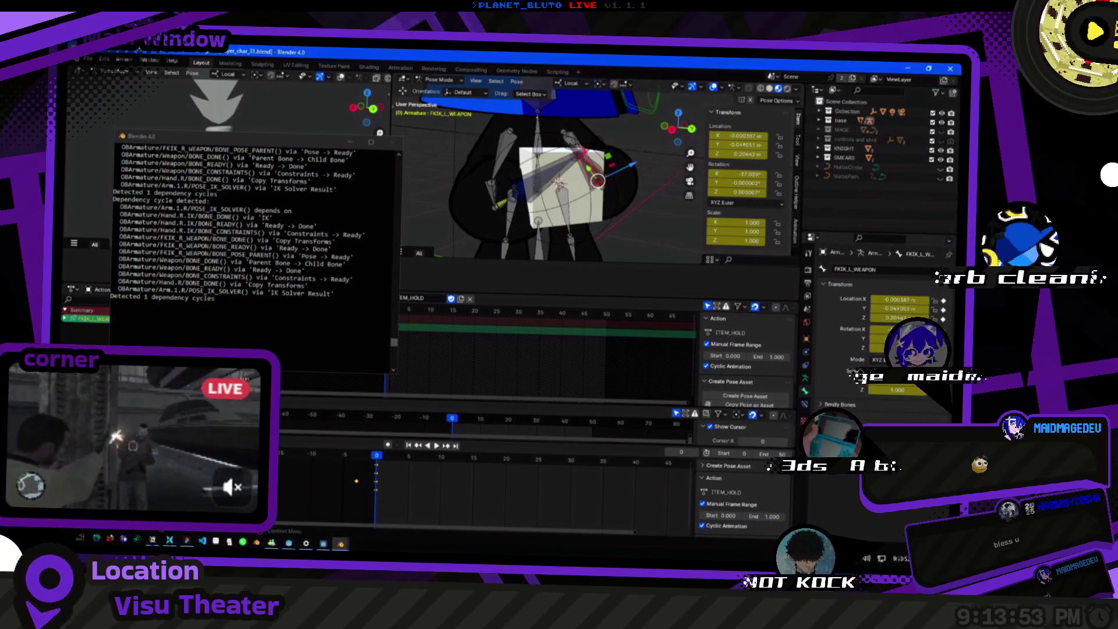
pyautogui.click(545, 172)
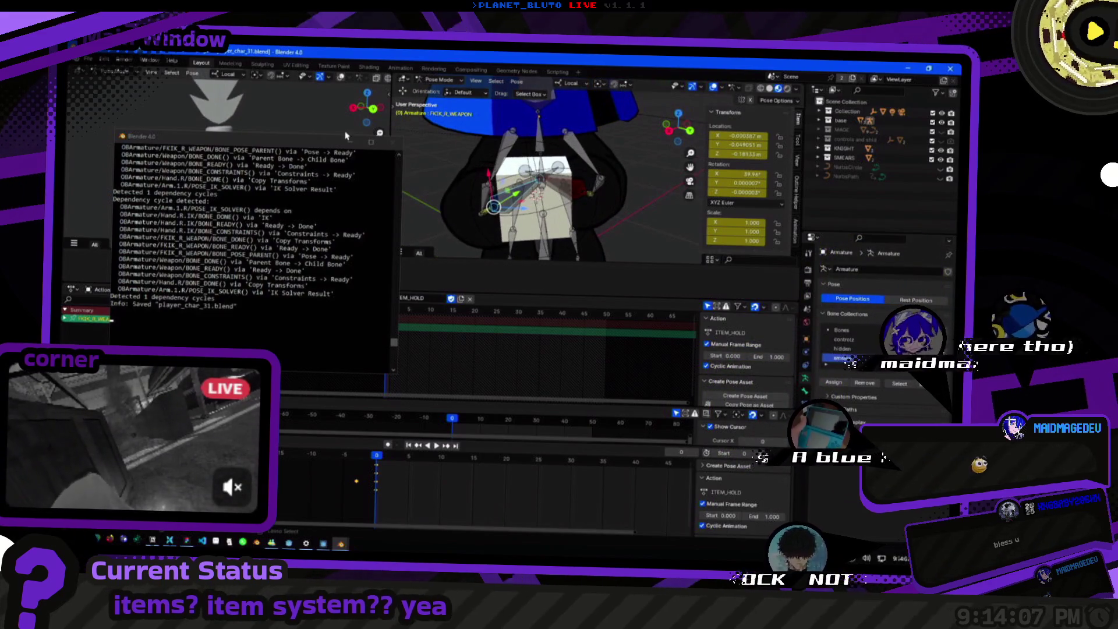
pyautogui.click(89, 60)
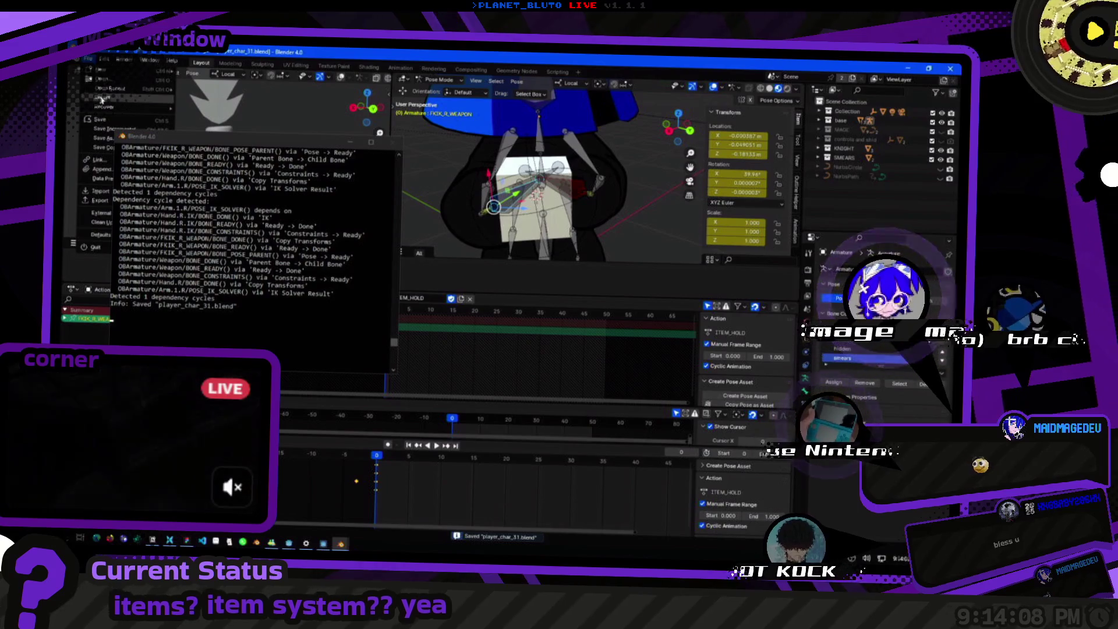
pyautogui.click(146, 93)
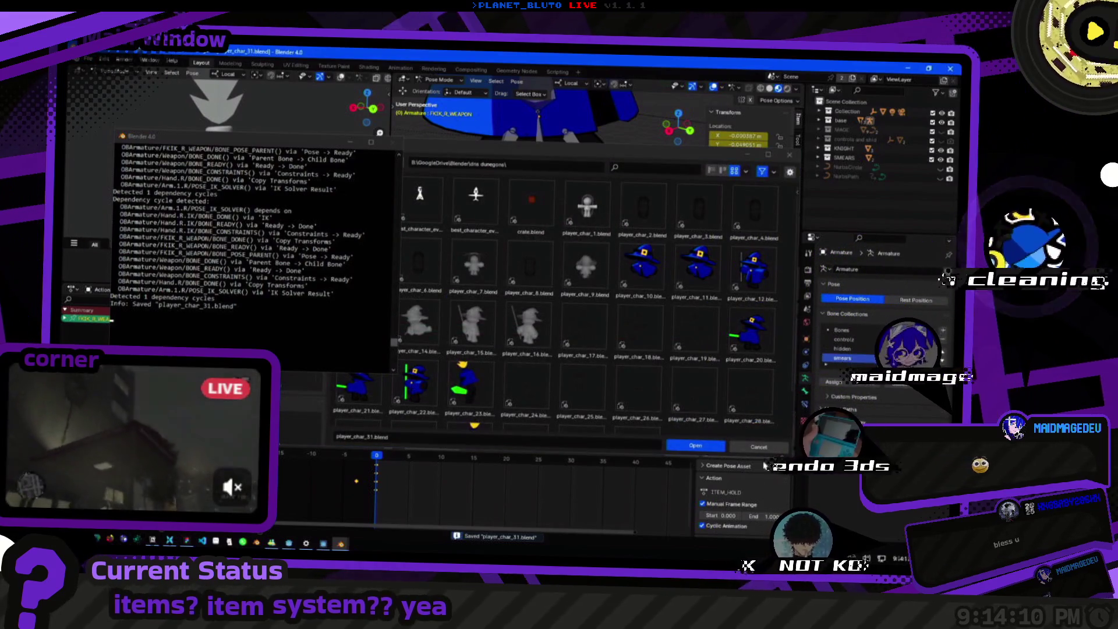
pyautogui.press('Escape')
pyautogui.click(89, 59)
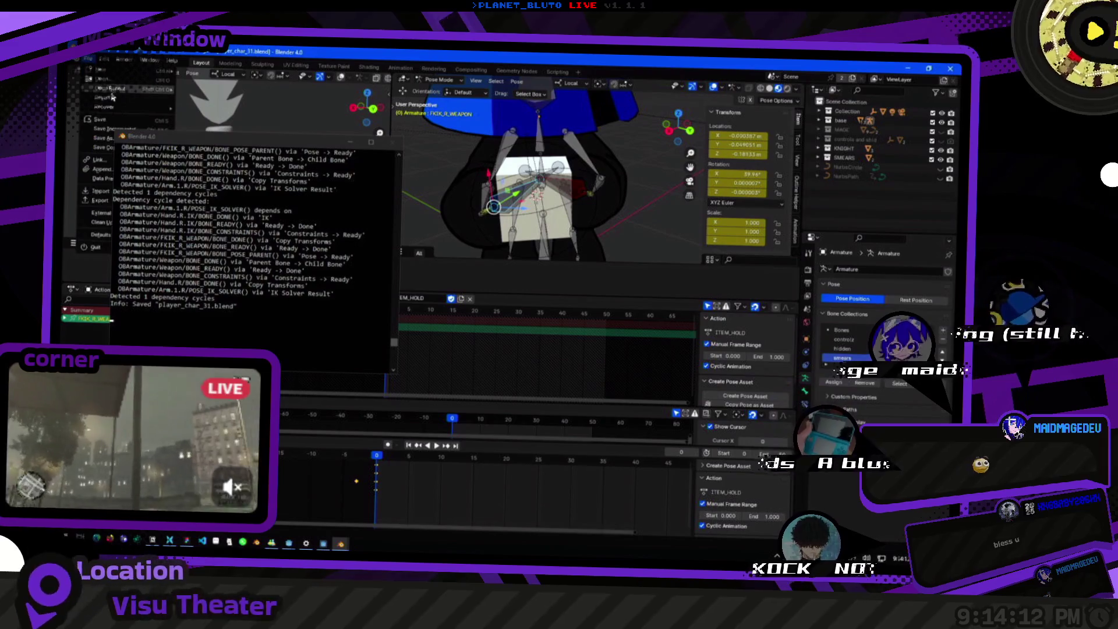
pyautogui.moveTo(115, 90)
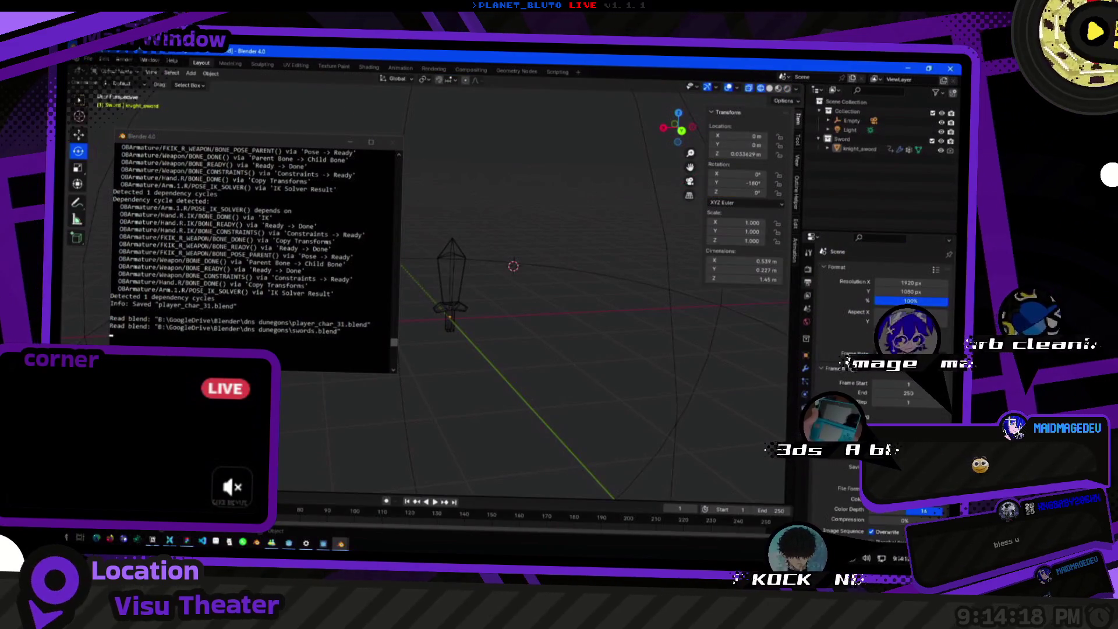
pyautogui.click(90, 58)
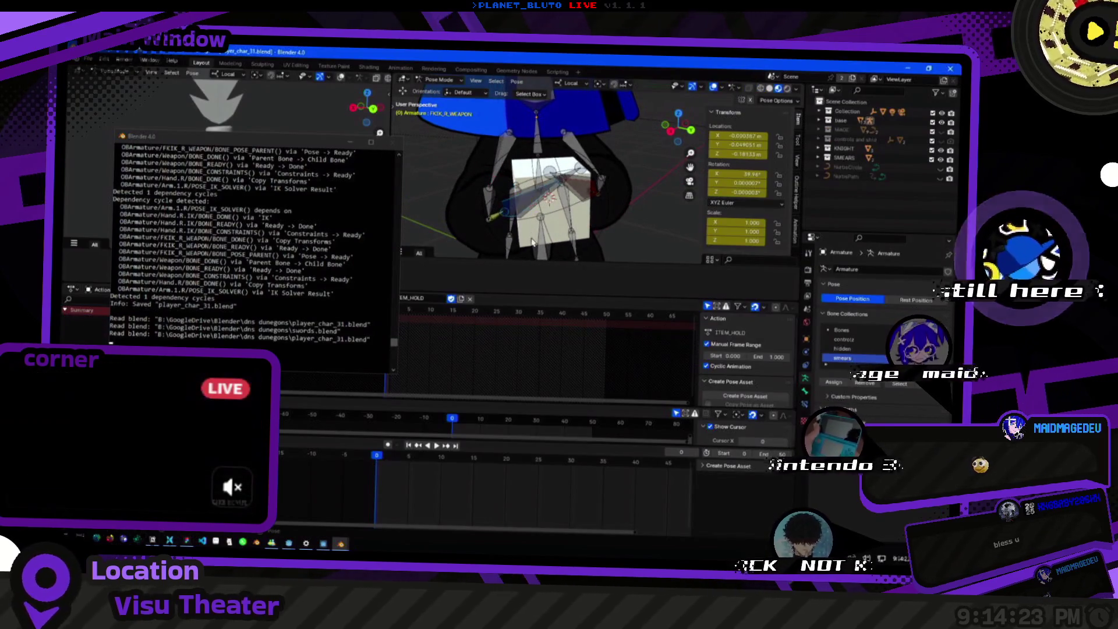
pyautogui.click(580, 234)
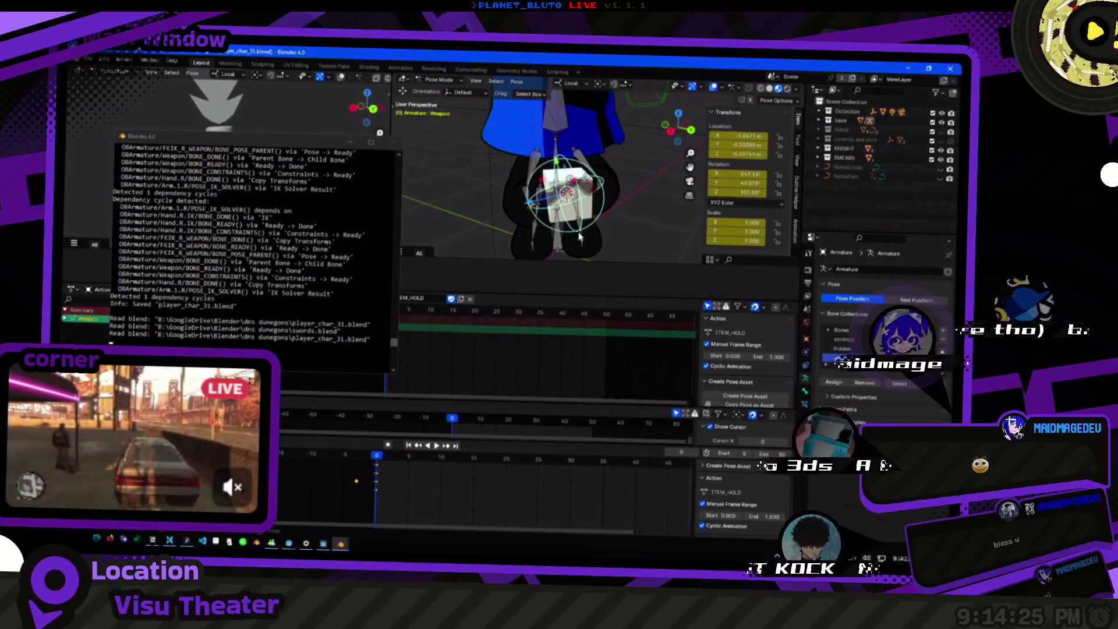
# Test-rotate the Weapon bone, review FKIK_R_WEAPON's Bone properties, and save player_char_31.blend.
pyautogui.moveTo(605, 224)
pyautogui.mouseDown()
pyautogui.moveTo(606, 181)
pyautogui.moveTo(576, 147)
pyautogui.mouseUp()
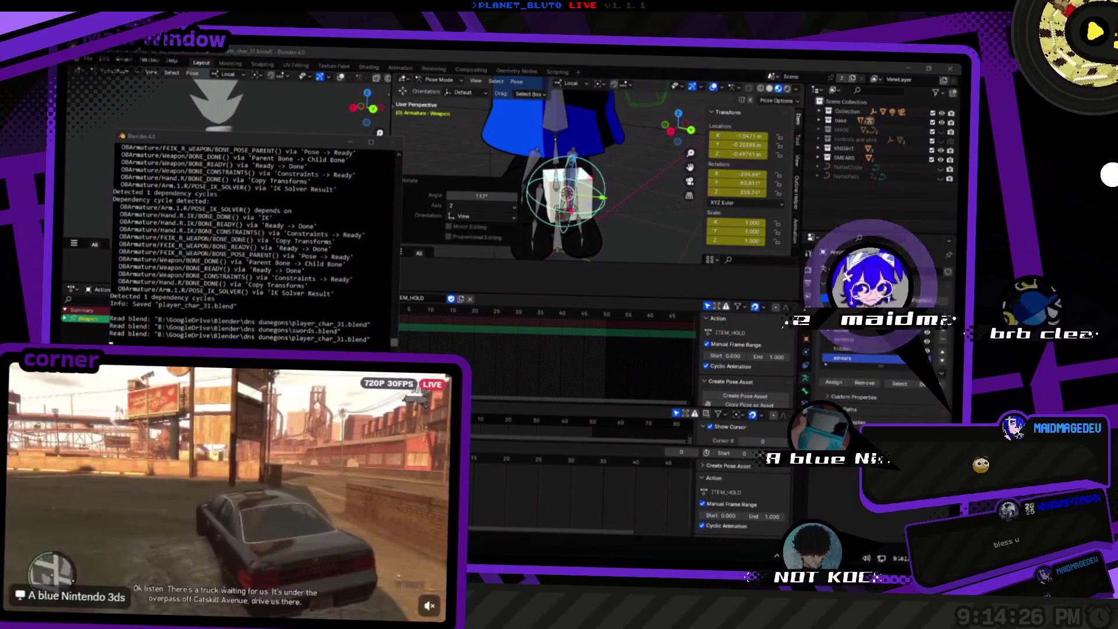
pyautogui.press('r')
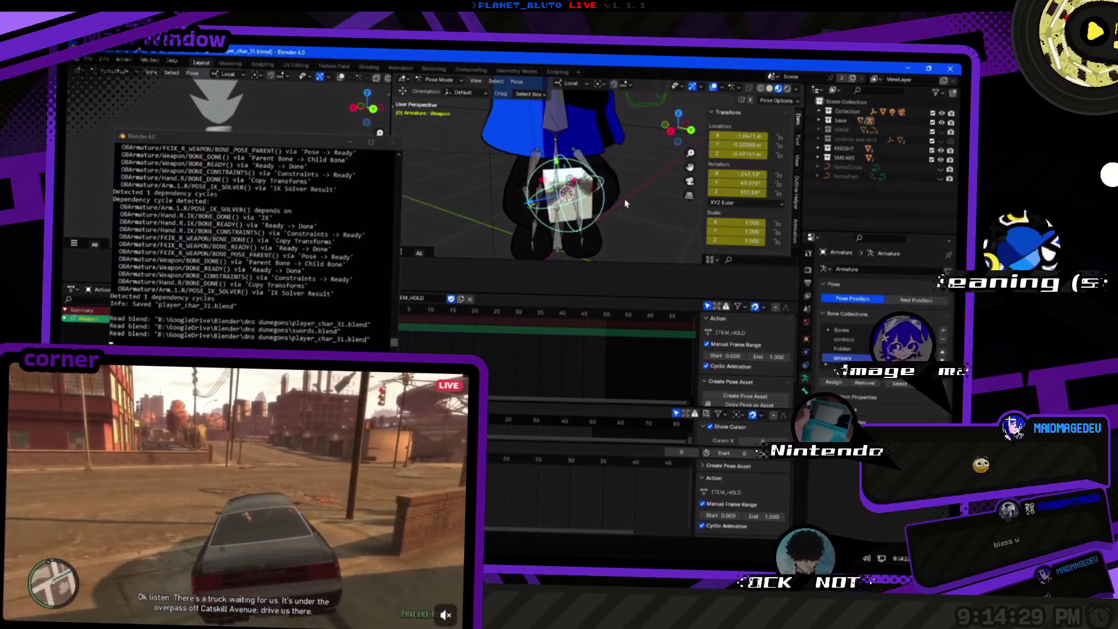
pyautogui.click(556, 201)
pyautogui.scroll(4, 574, 185)
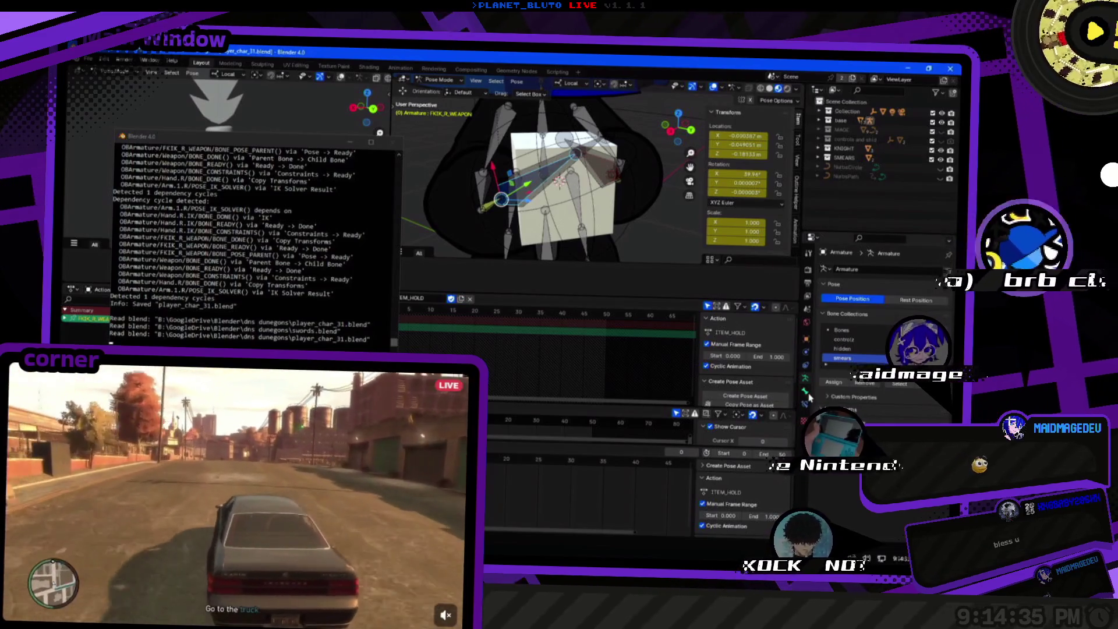
pyautogui.click(806, 391)
pyautogui.scroll(1, 526, 191)
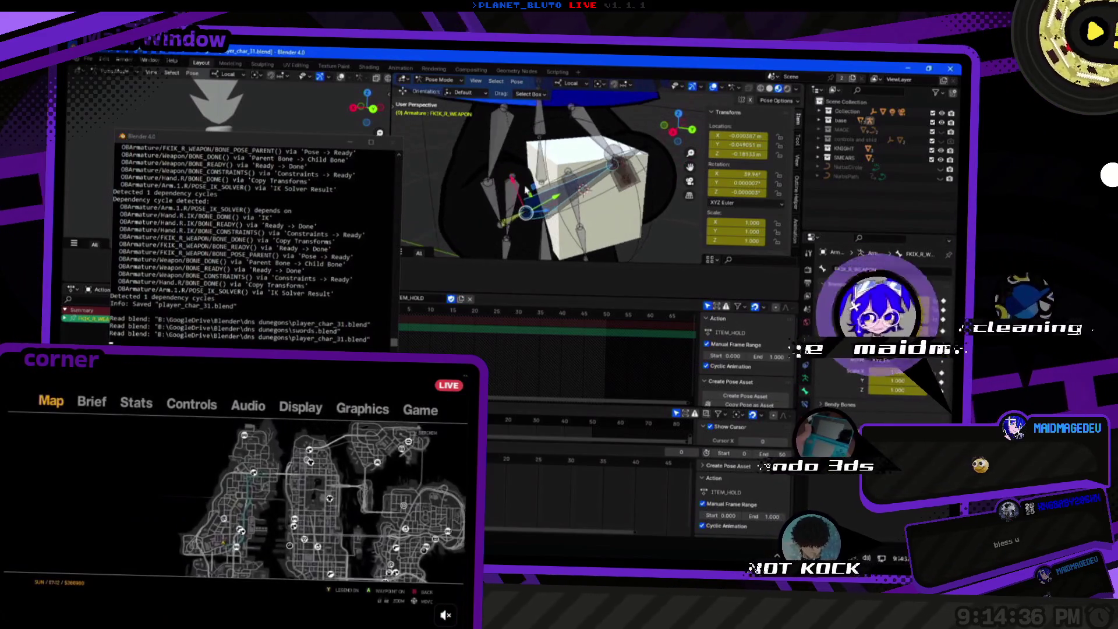
pyautogui.scroll(-5, 526, 190)
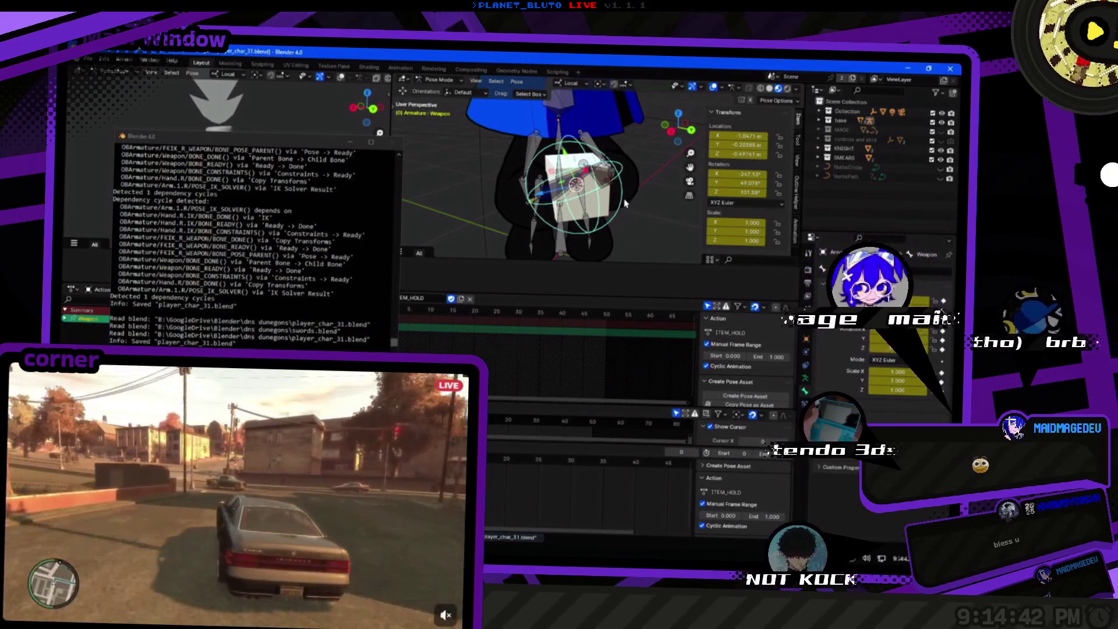
pyautogui.hotkey('ctrl', 's')
pyautogui.click(88, 58)
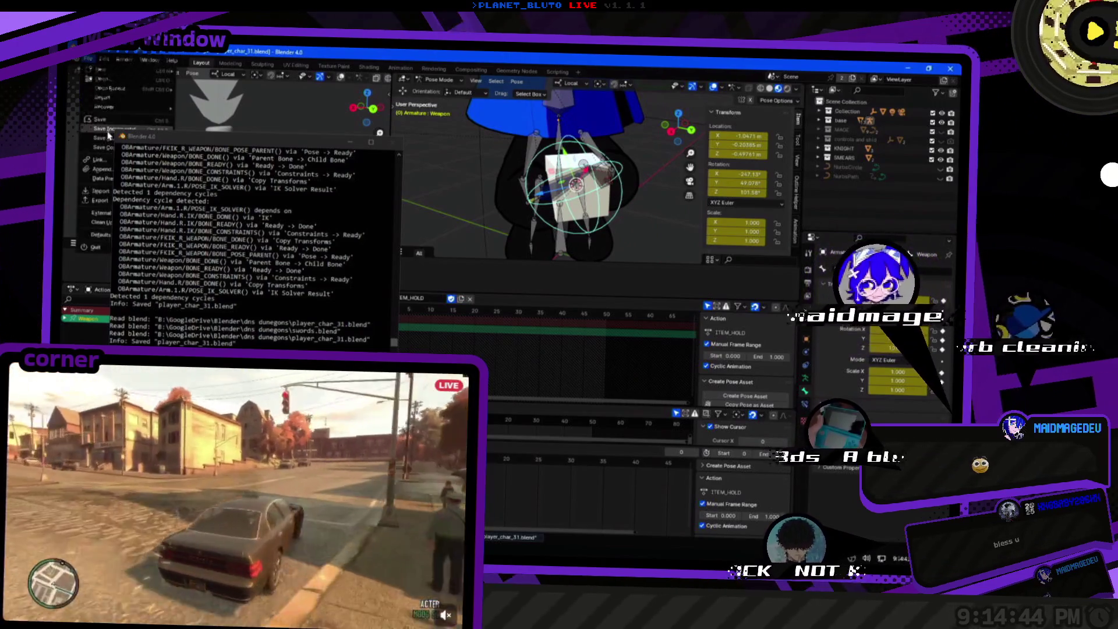
# Export the rig as glTF 2.0 into cave-game-3d-edition's rigs folder and return to Object Mode.
pyautogui.moveTo(163, 140); pyautogui.dragTo(176, 265)
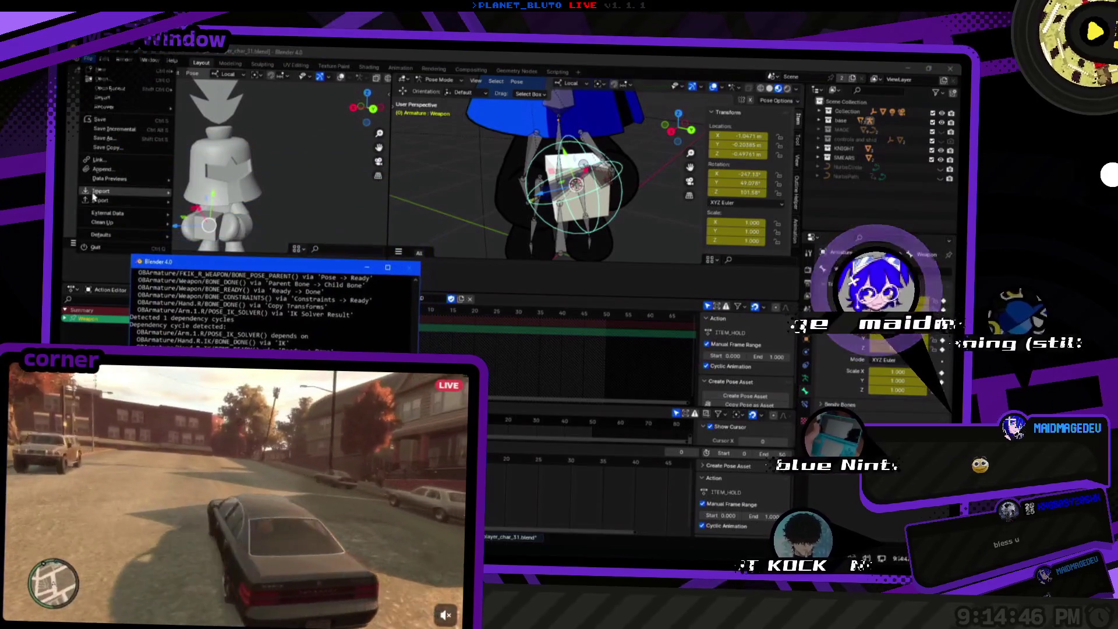
pyautogui.moveTo(112, 204)
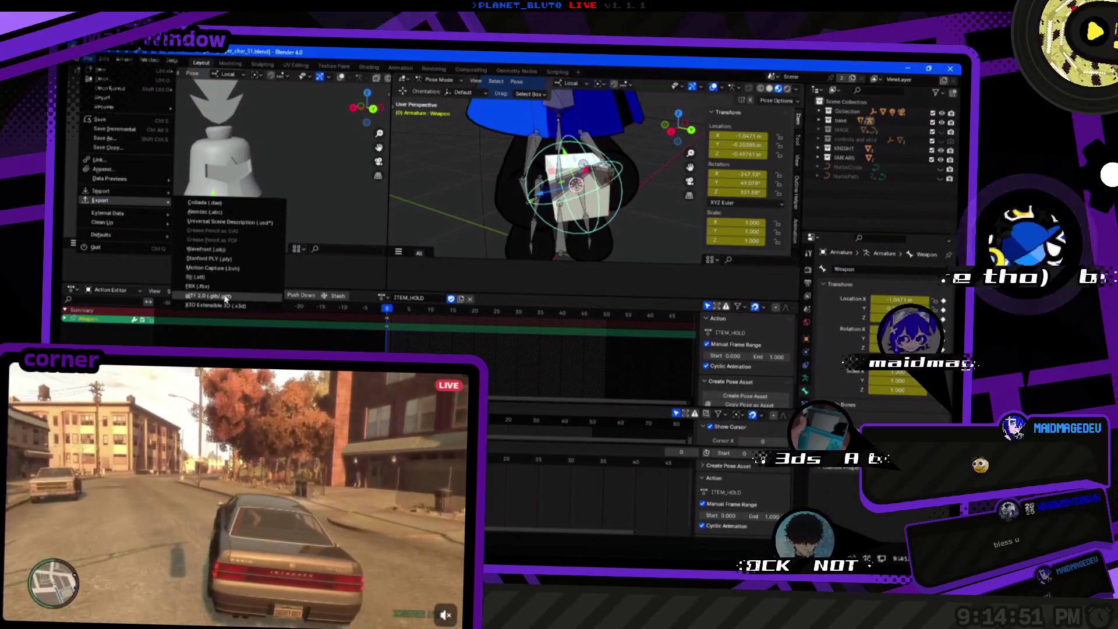
pyautogui.click(269, 303)
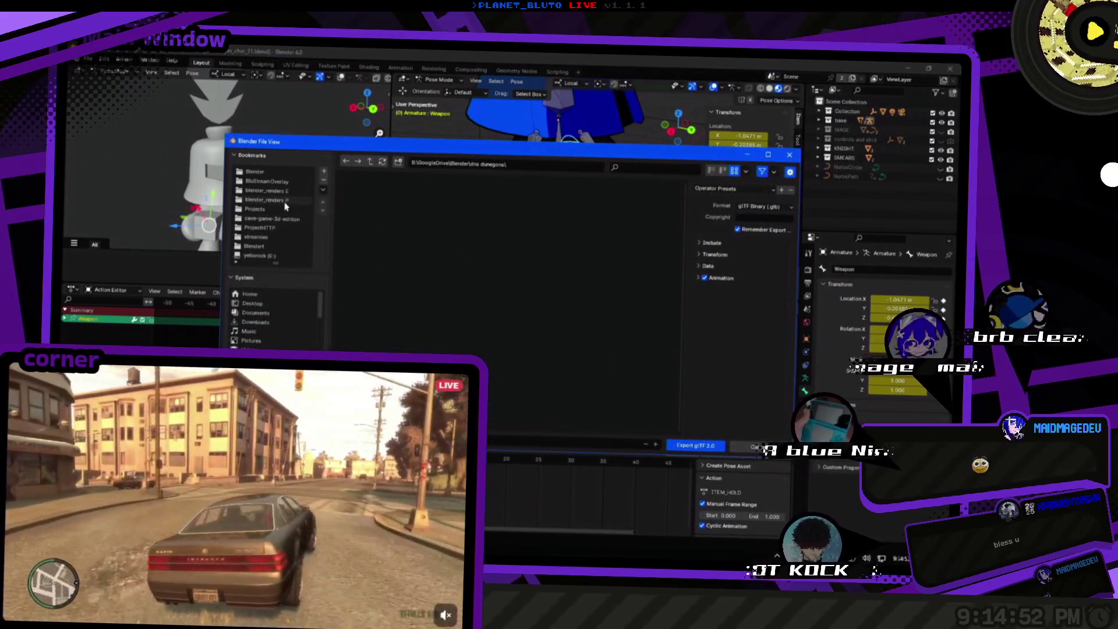
pyautogui.click(283, 220)
pyautogui.doubleClick(496, 220)
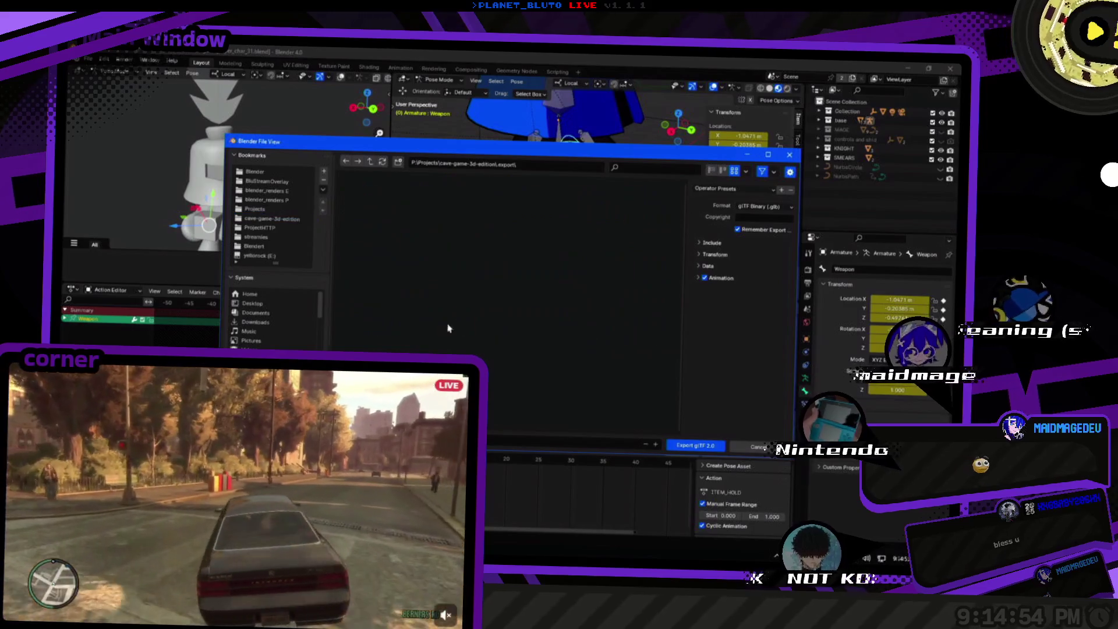
pyautogui.click(369, 163)
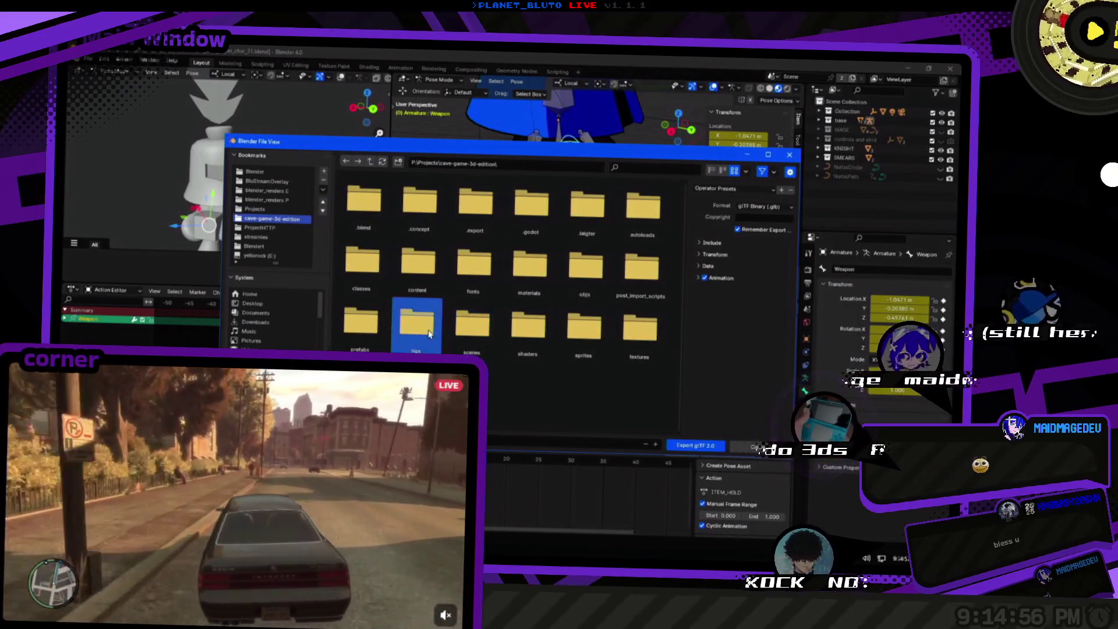
pyautogui.doubleClick(416, 324)
pyautogui.doubleClick(413, 263)
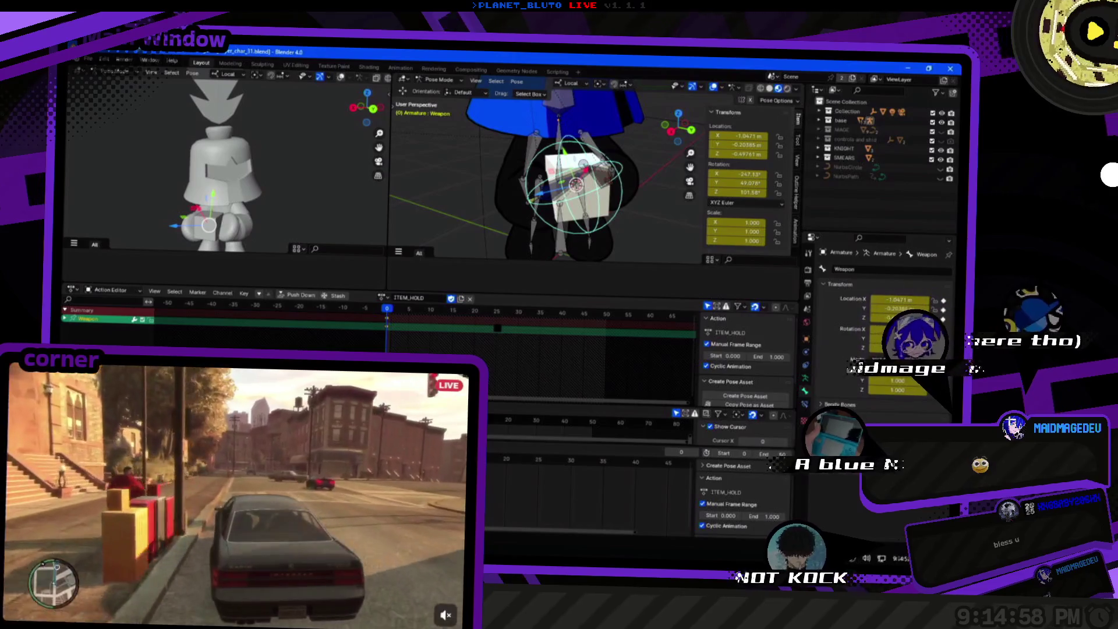
pyautogui.hotkey('ctrl', 'Tab')
pyautogui.hotkey('alt', 'Tab')
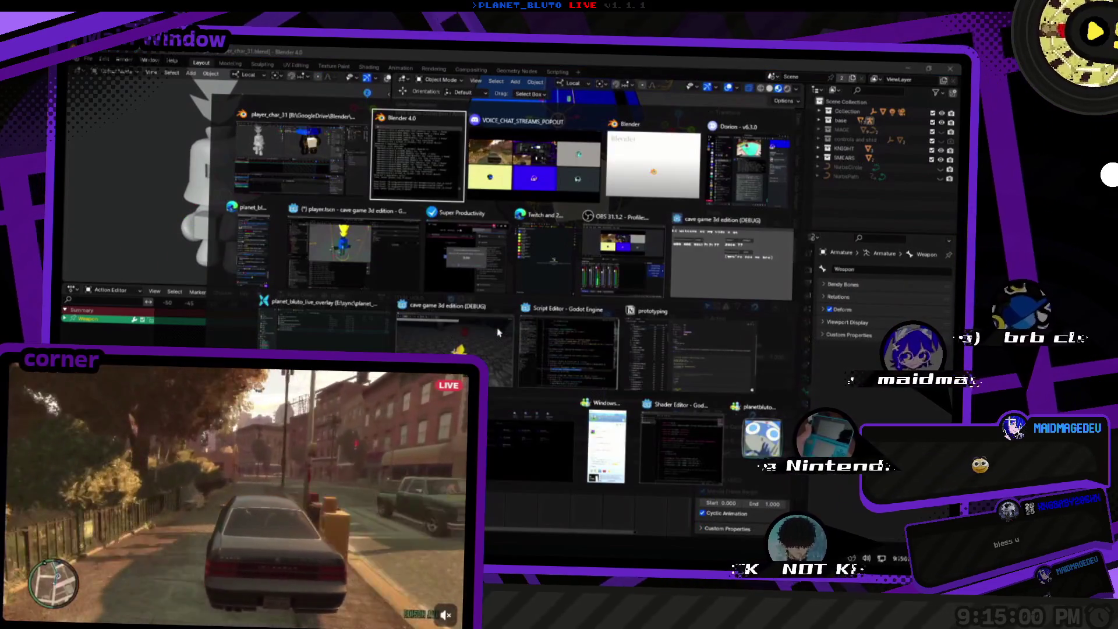
# Switch to Godot and view ITEM_HOLD's options in player_char_test.glb's Advanced Import Settings.
pyautogui.press('Tab')
pyautogui.press('Tab')
pyautogui.press('Tab')
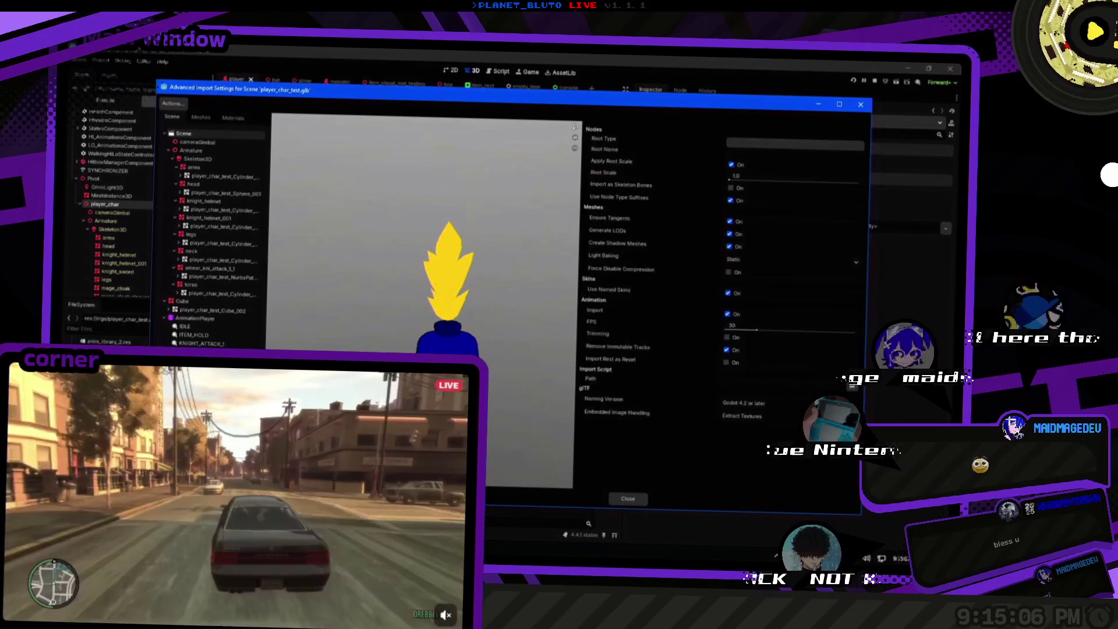
pyautogui.click(184, 326)
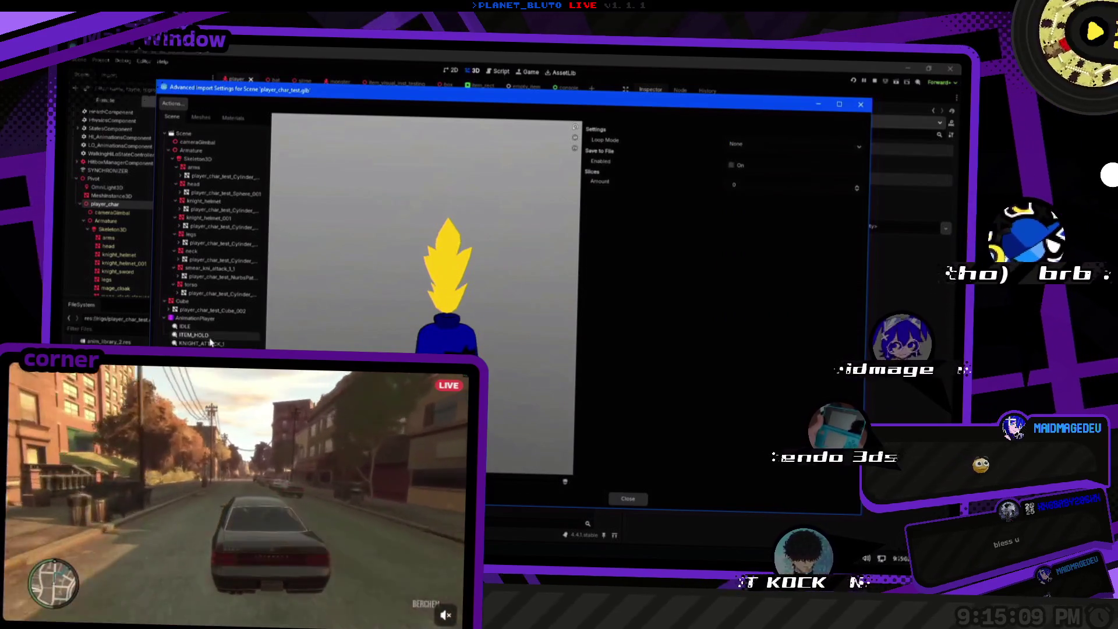
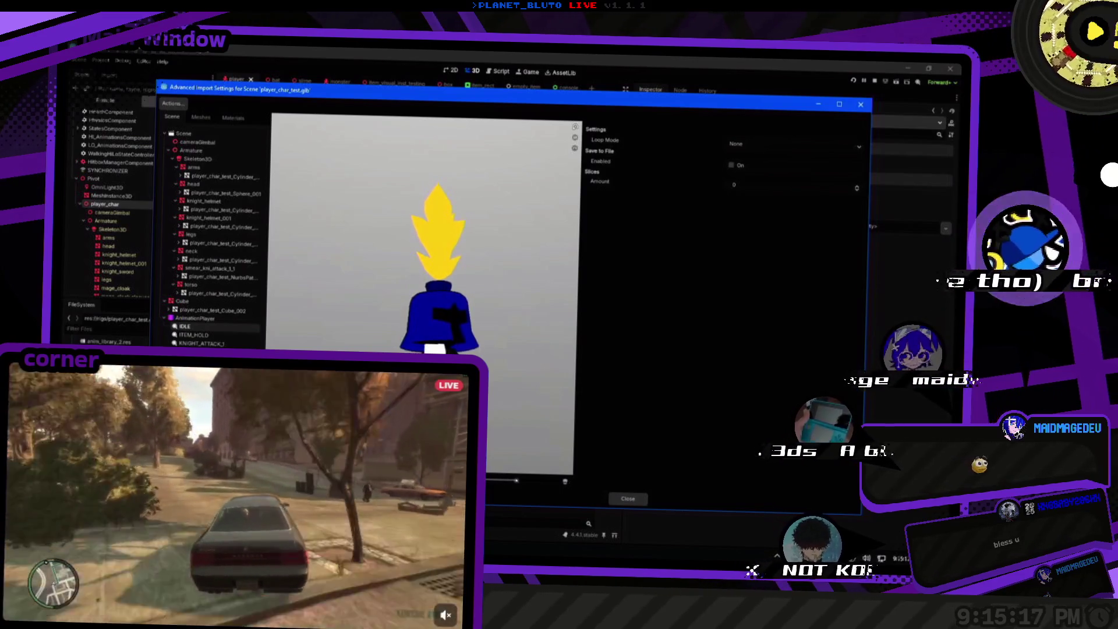
# Set Linear loop mode on the animations, including ITEM_HOLD and KNIGHT_ATTACK_1, then close the import settings.
pyautogui.click(792, 144)
pyautogui.click(738, 164)
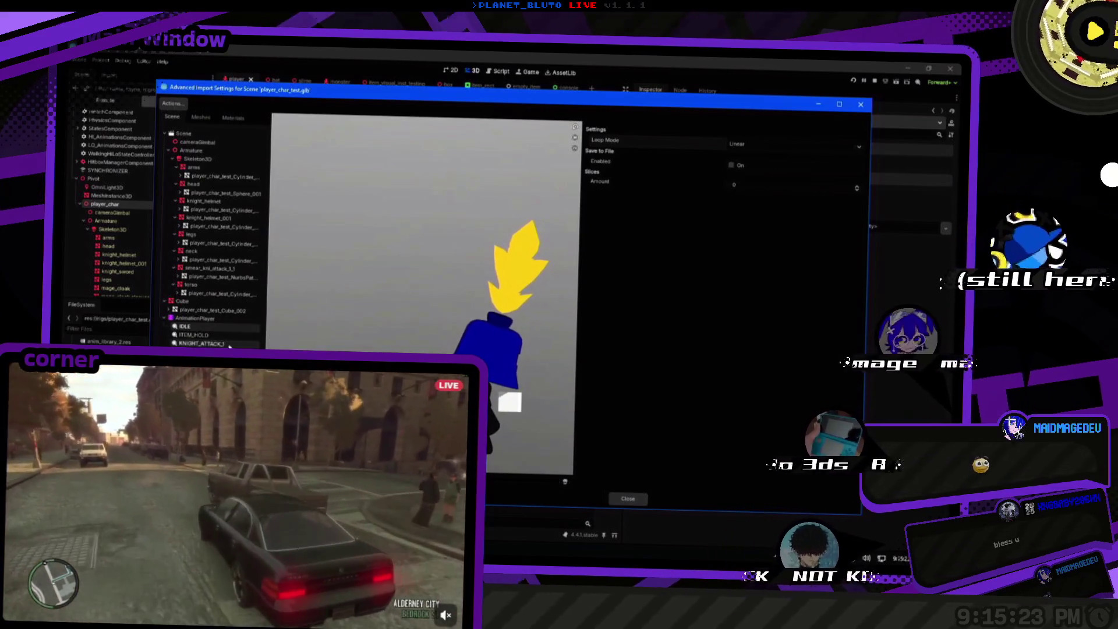
pyautogui.click(204, 337)
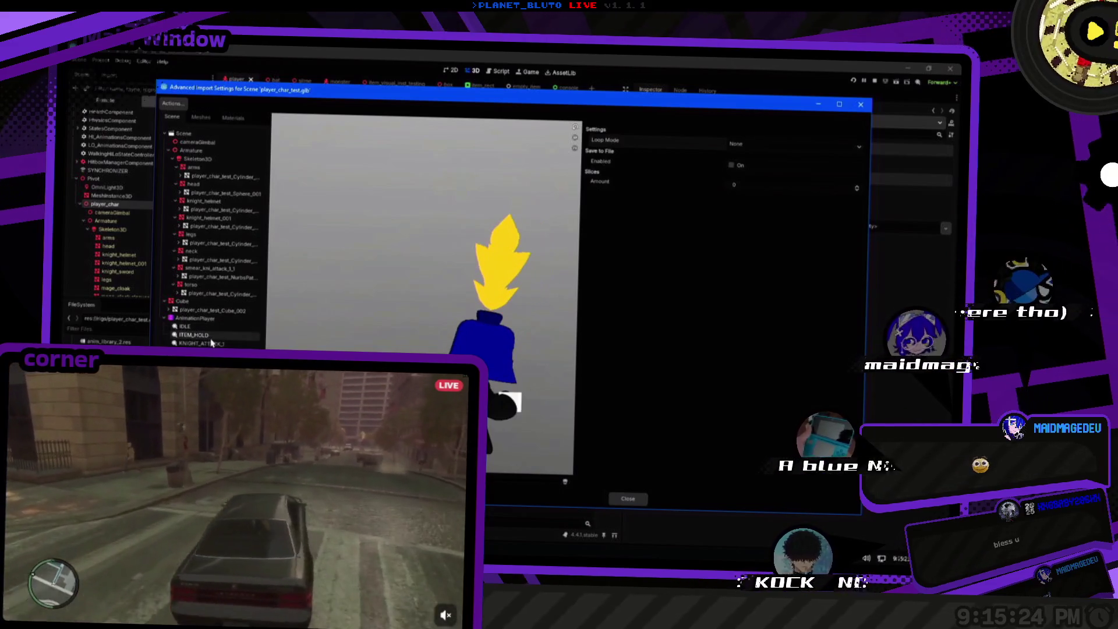
pyautogui.click(201, 344)
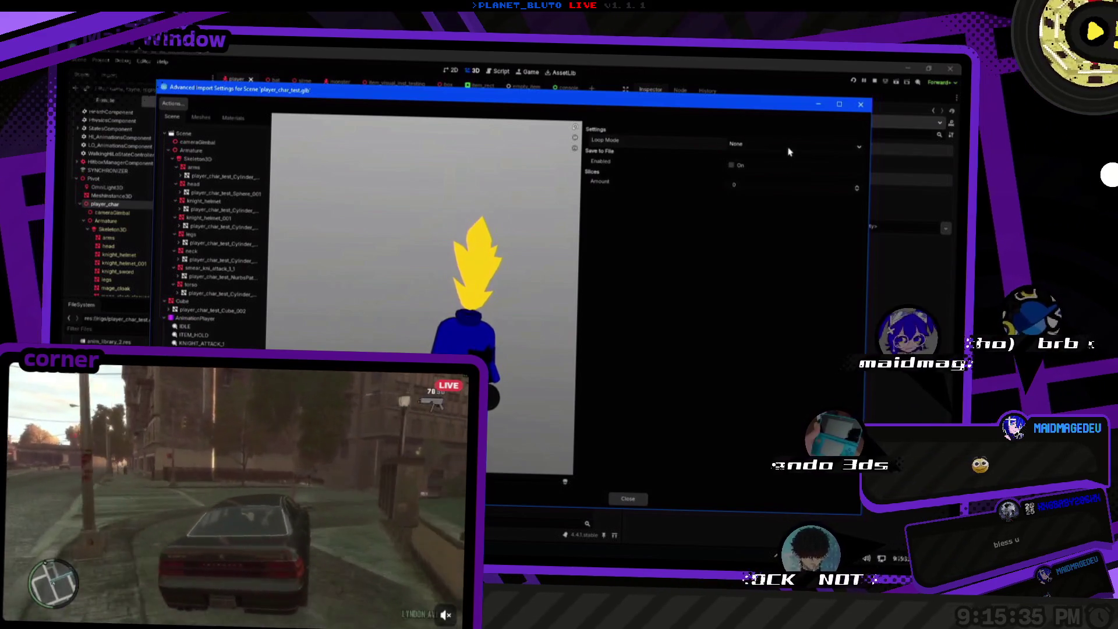
pyautogui.click(780, 144)
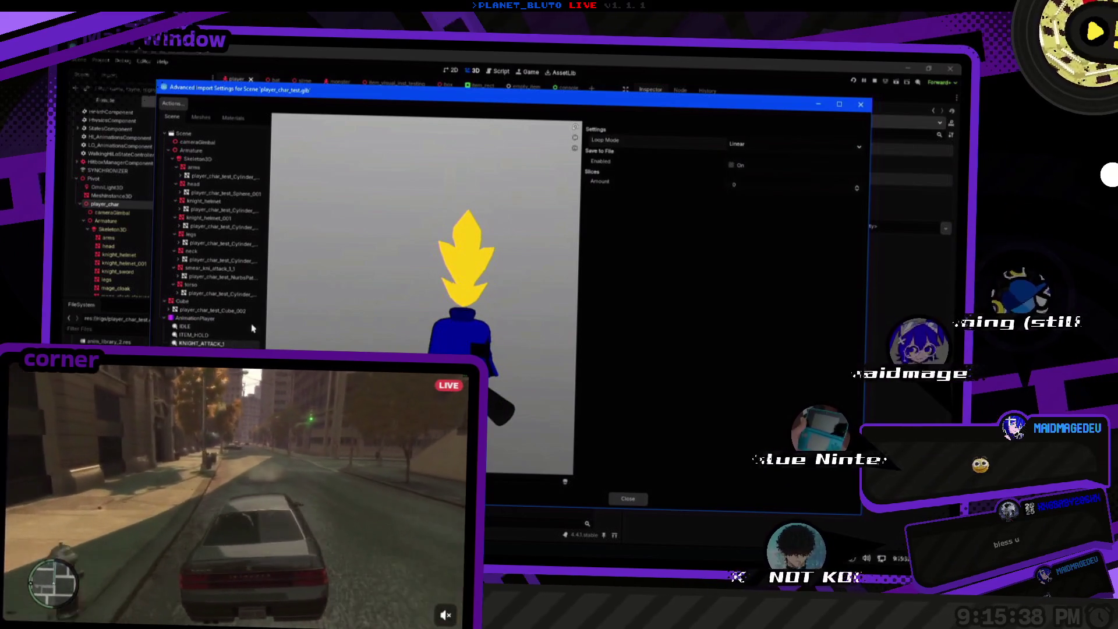
pyautogui.click(737, 144)
pyautogui.click(751, 174)
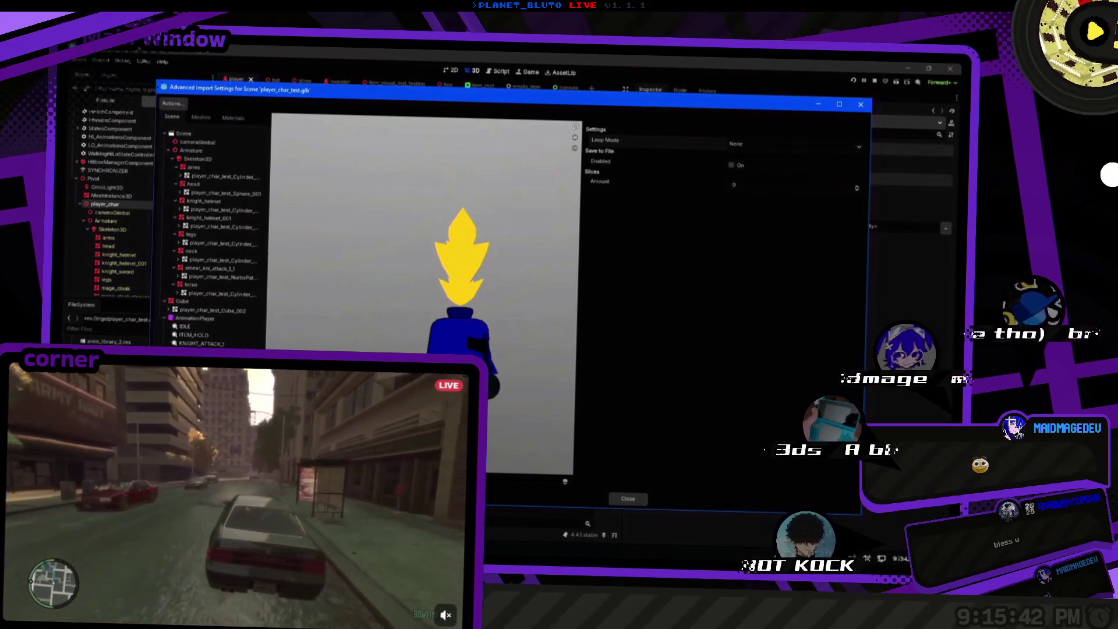
pyautogui.click(735, 145)
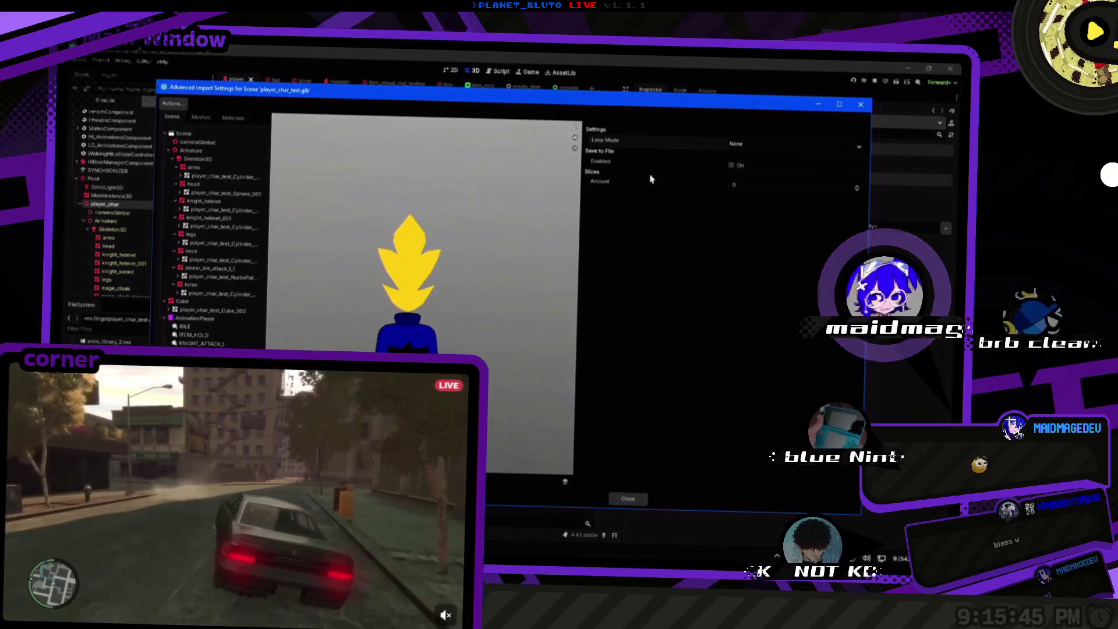
pyautogui.click(760, 143)
pyautogui.click(751, 174)
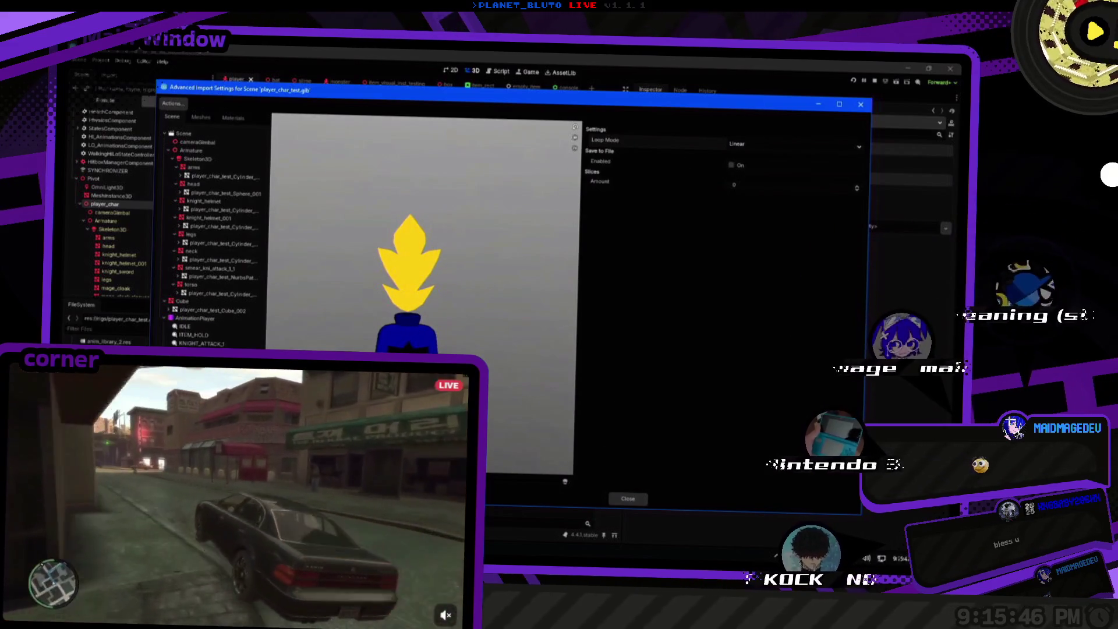
pyautogui.click(628, 498)
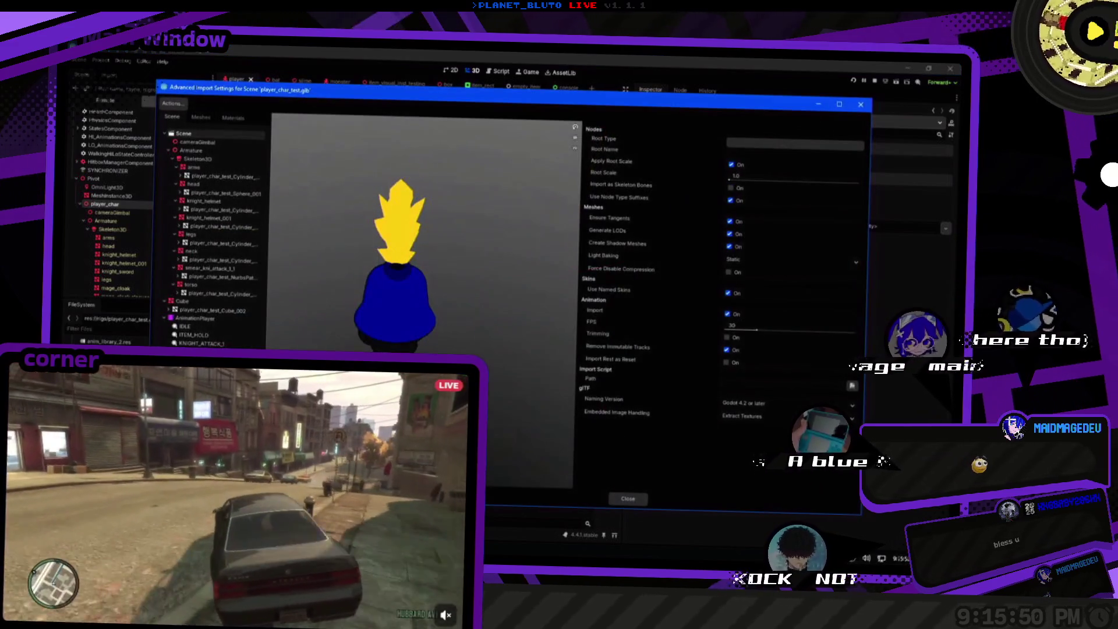
# Set IDLE, ITEM_HOLD and KNIGHT_ATTACK_1 to Linear looping, then bring Blender forward.
pyautogui.click(206, 335)
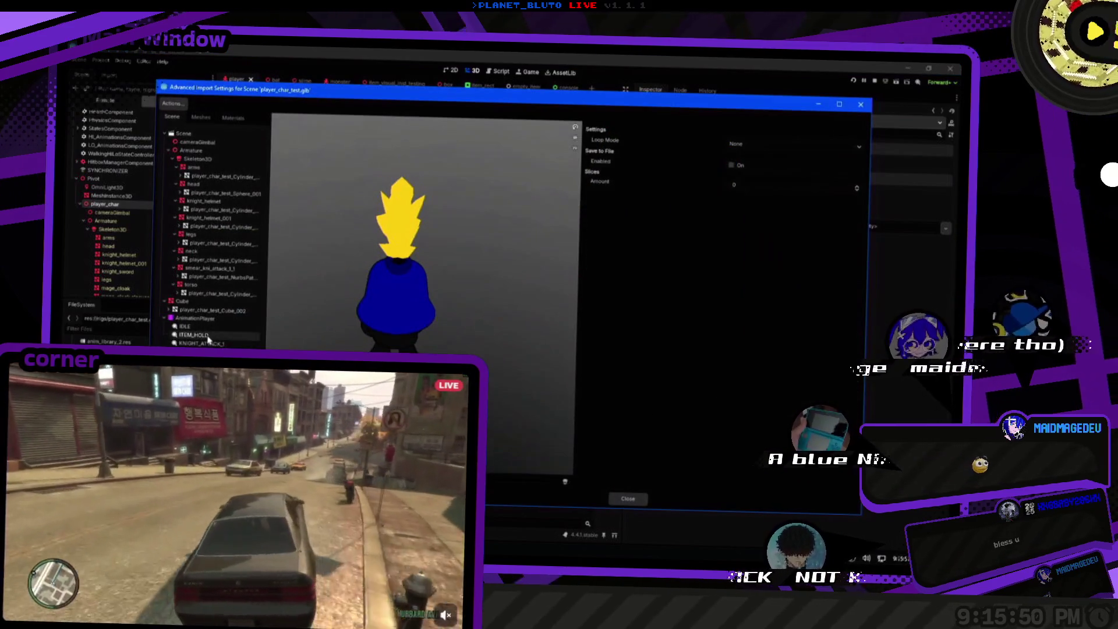
pyautogui.press('Up')
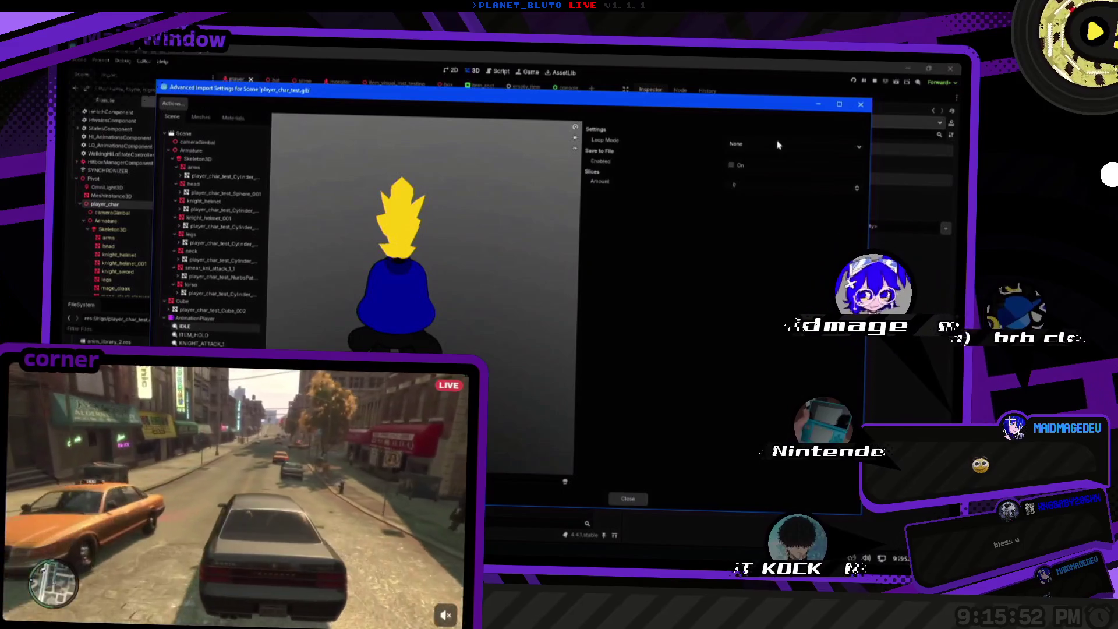
pyautogui.click(781, 145)
pyautogui.click(757, 175)
pyautogui.click(211, 336)
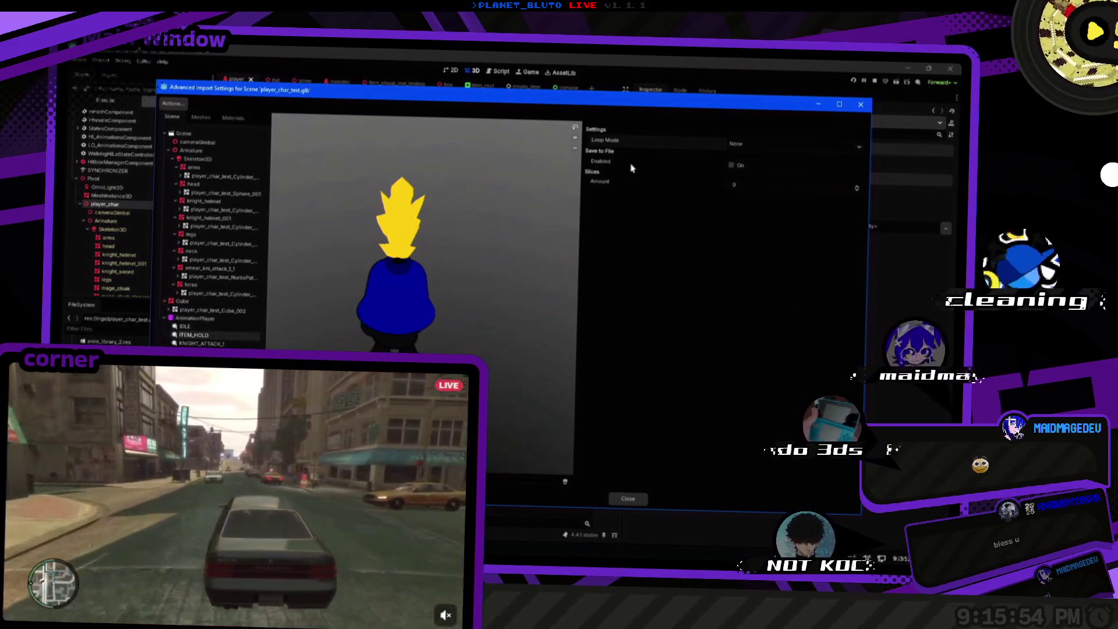
pyautogui.click(747, 167)
pyautogui.click(201, 344)
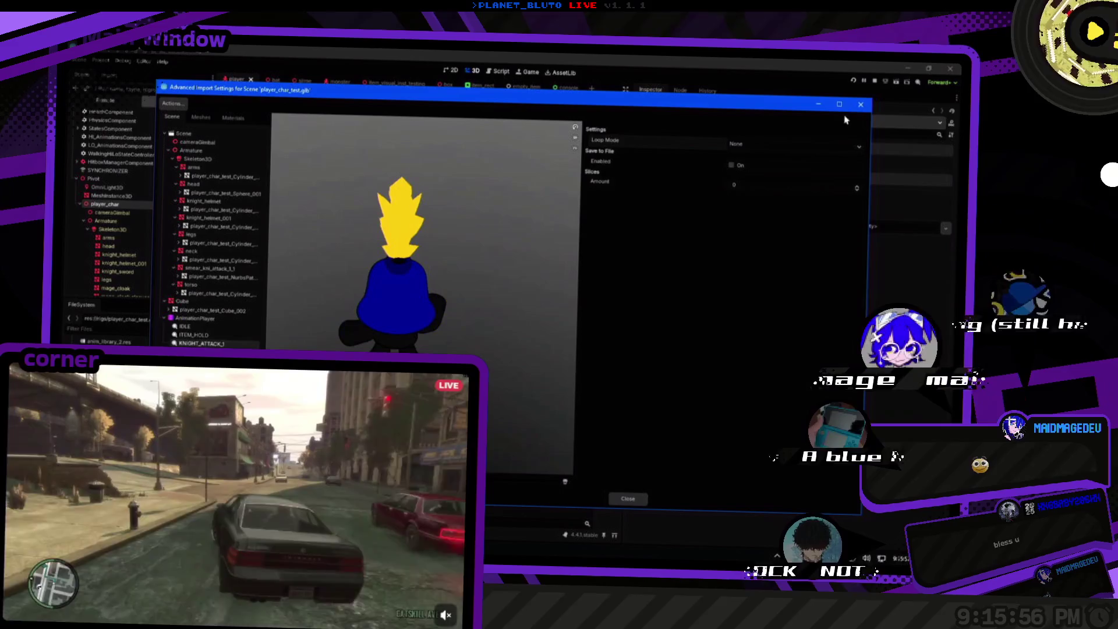
pyautogui.click(781, 145)
pyautogui.click(740, 167)
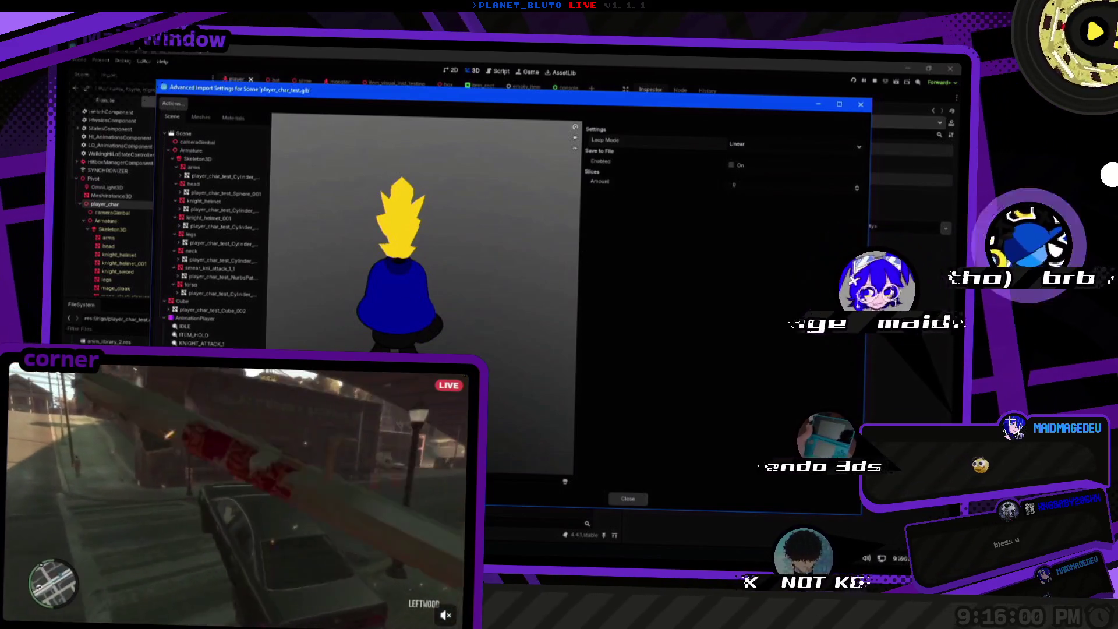
pyautogui.hotkey('alt', 'Tab')
pyautogui.hotkey('alt', 'Tab')
pyautogui.hotkey('alt', 'Tab')
pyautogui.hotkey('alt', 'shift', 'Tab')
pyautogui.hotkey('alt', 'shift', 'Tab')
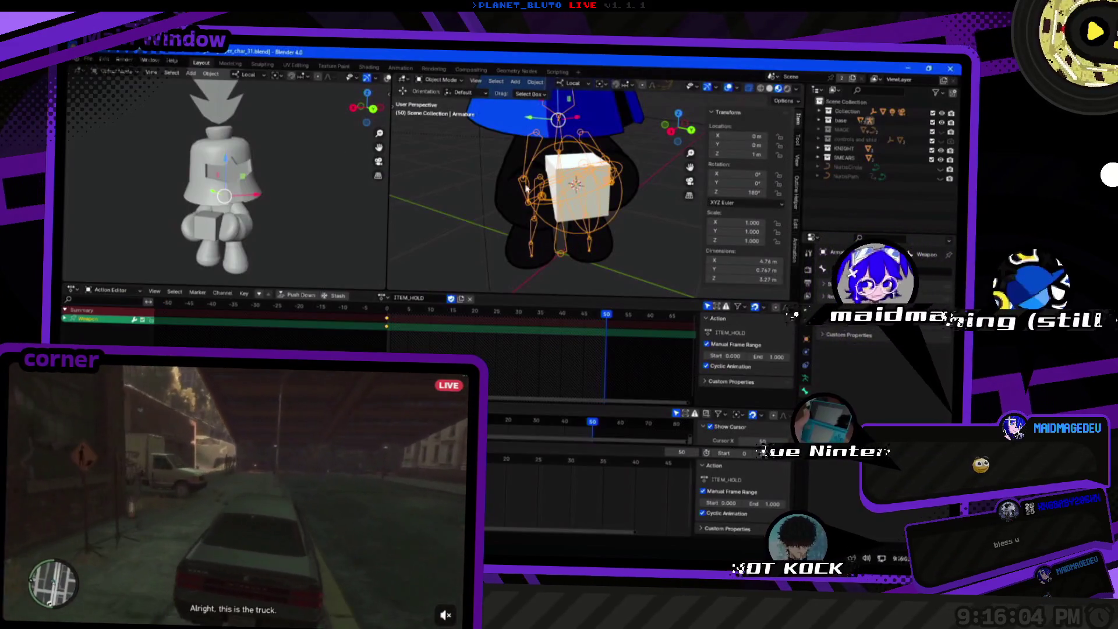
# Enter Pose Mode, select FKIK_R_WEAPON and compare rest and posed armature positions.
pyautogui.hotkey('ctrl', 'Tab')
pyautogui.click(560, 194)
pyautogui.click(560, 194)
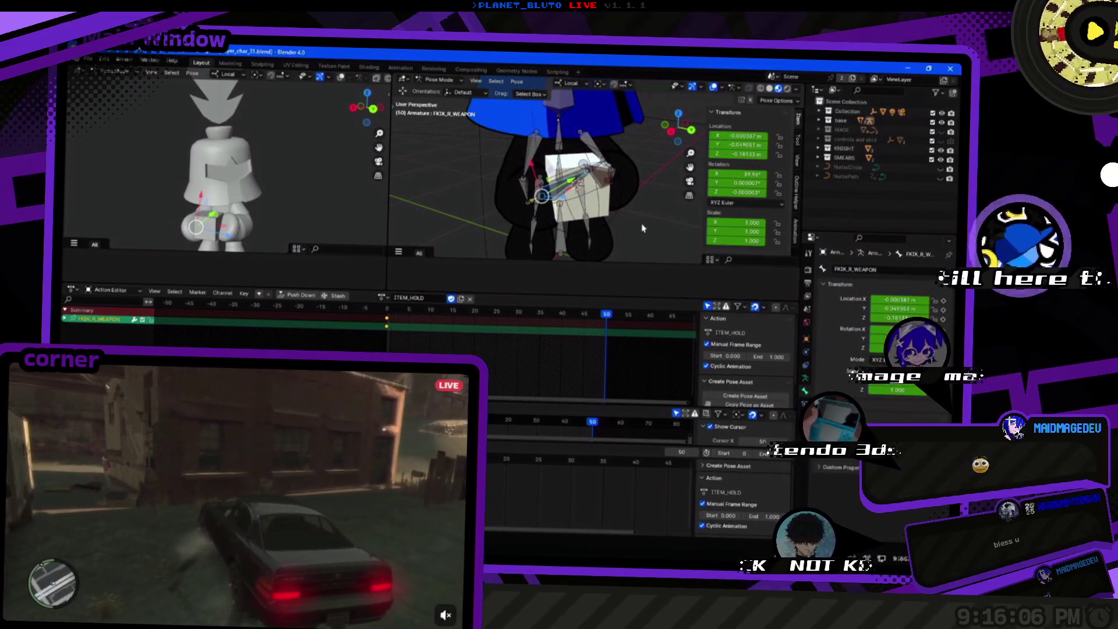
pyautogui.moveTo(622, 191); pyautogui.dragTo(588, 192)
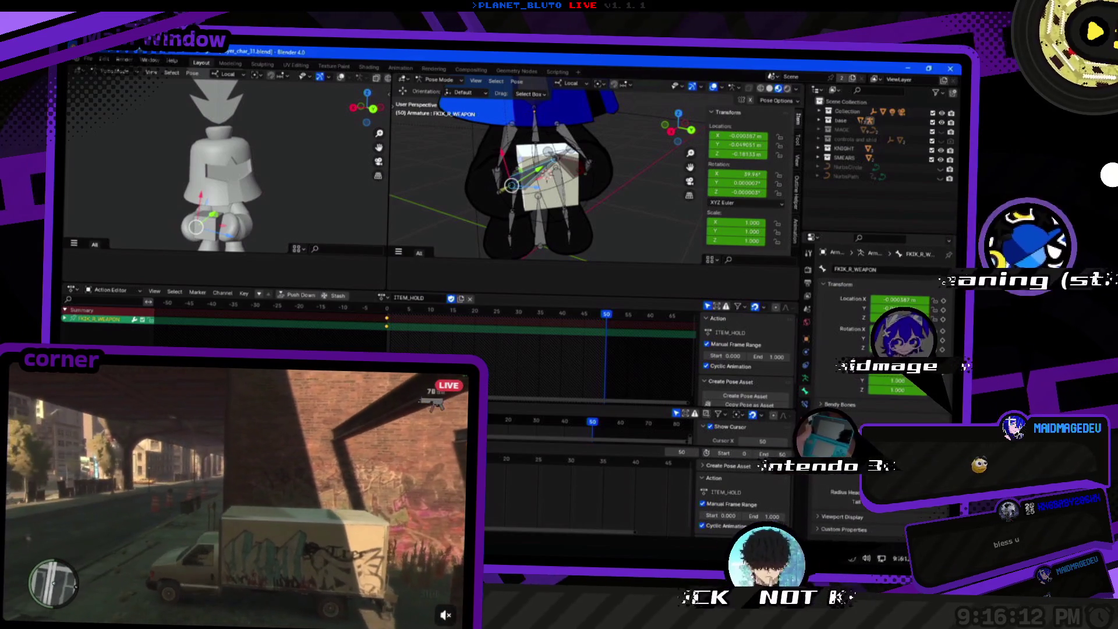
pyautogui.hotkey('alt', 'Tab')
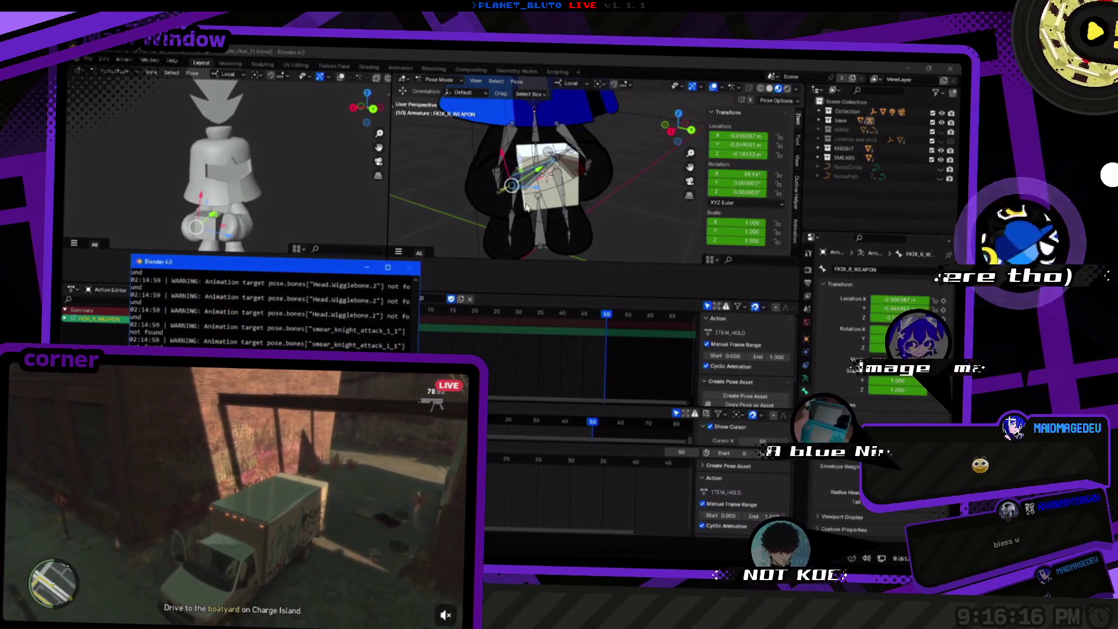
pyautogui.click(540, 245)
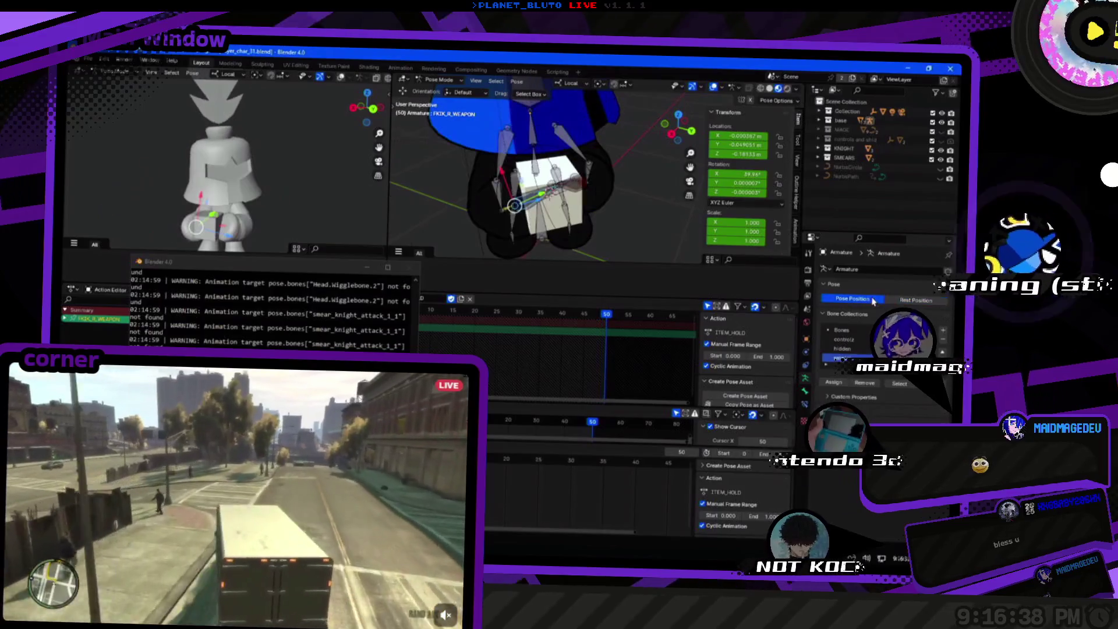
pyautogui.click(891, 300)
pyautogui.click(856, 298)
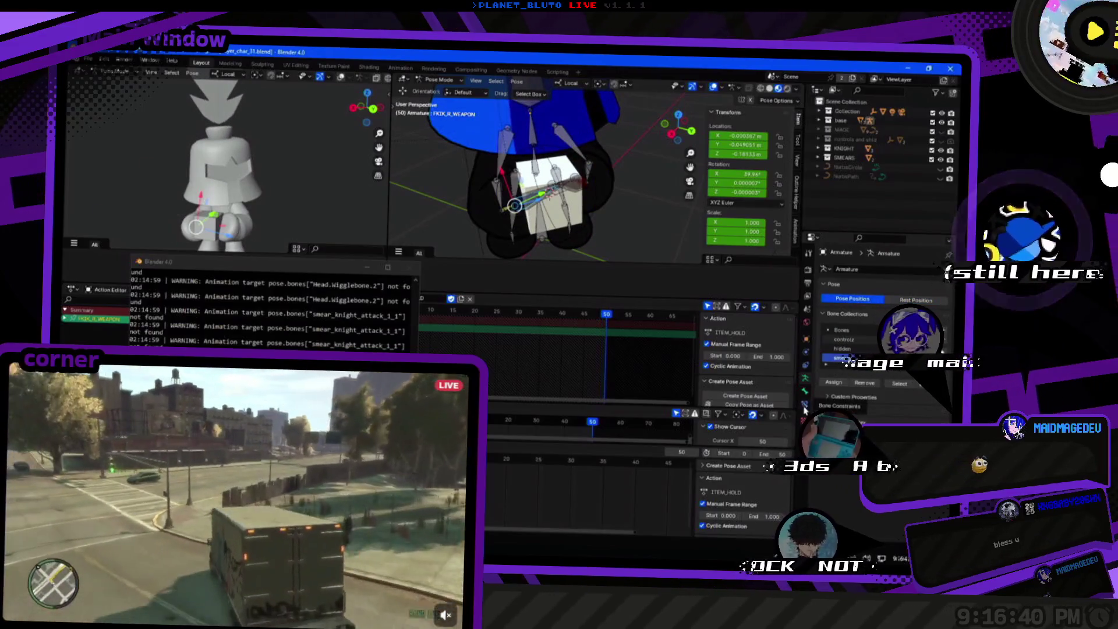
pyautogui.click(805, 391)
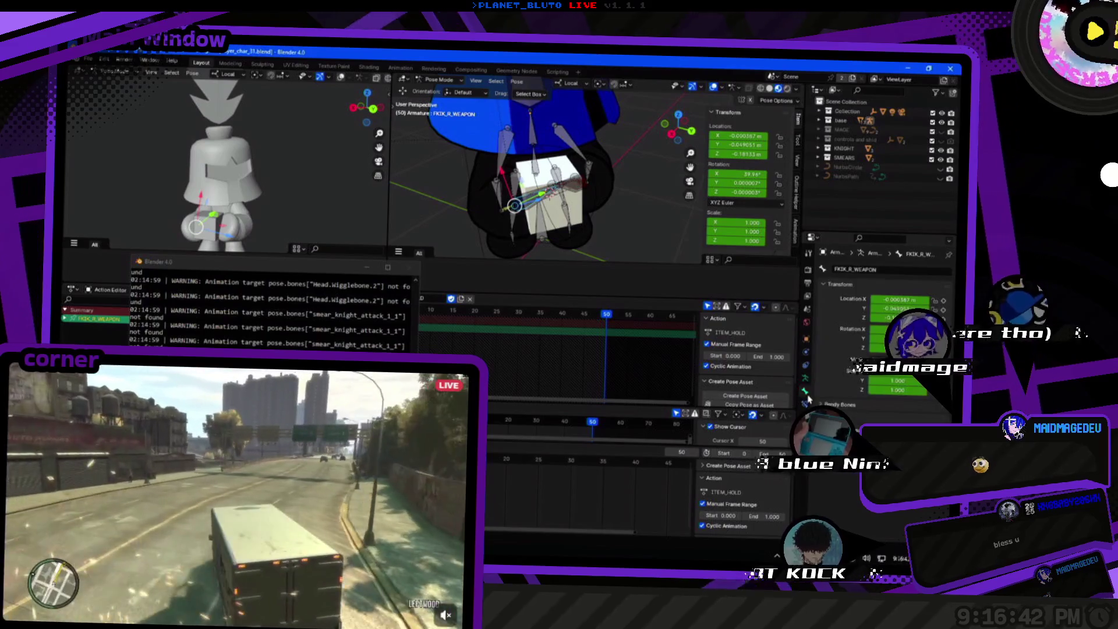
# Check the Hand.R.IK, Hand.R, FKIK_R_WEAPON and Weapon bones' transforms from a frontal view.
pyautogui.click(527, 193)
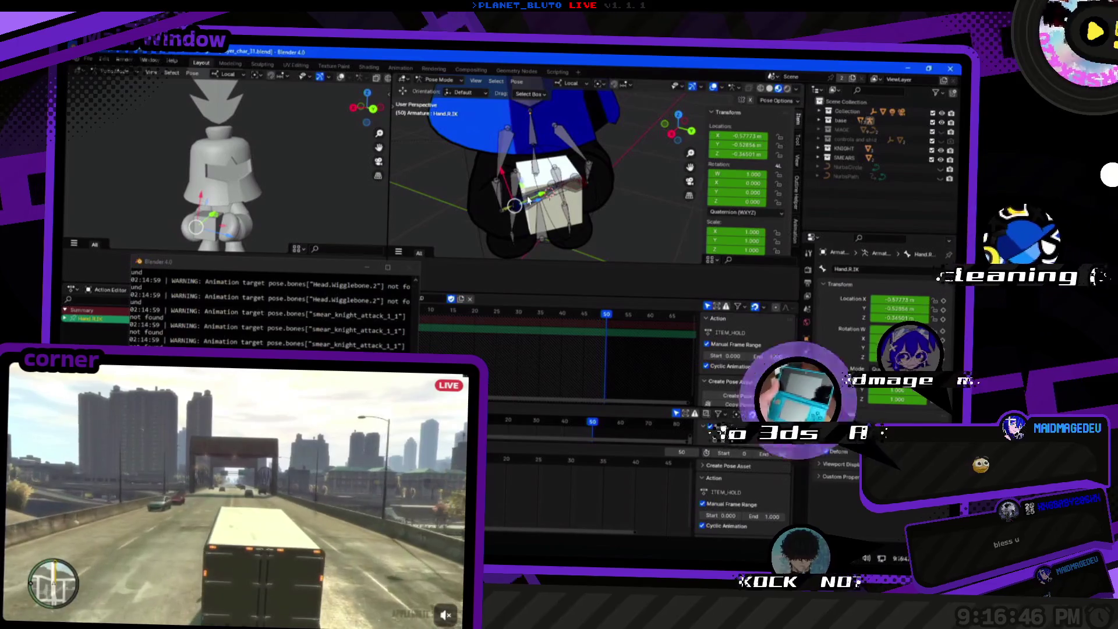
pyautogui.moveTo(527, 195); pyautogui.dragTo(513, 161)
pyautogui.scroll(5, 512, 161)
pyautogui.click(468, 236)
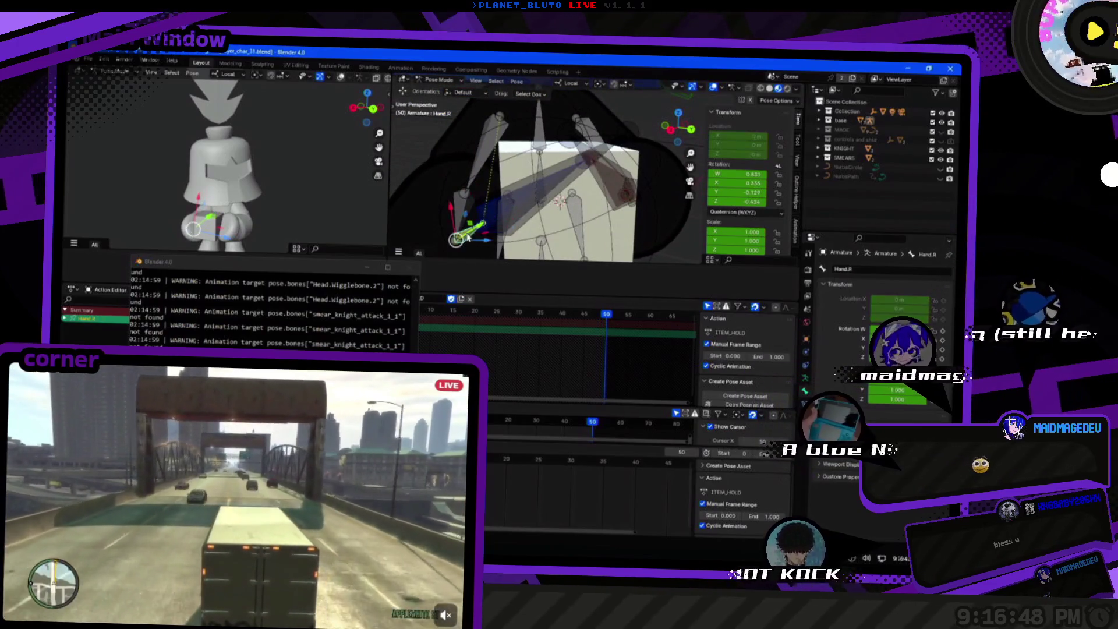
pyautogui.click(520, 212)
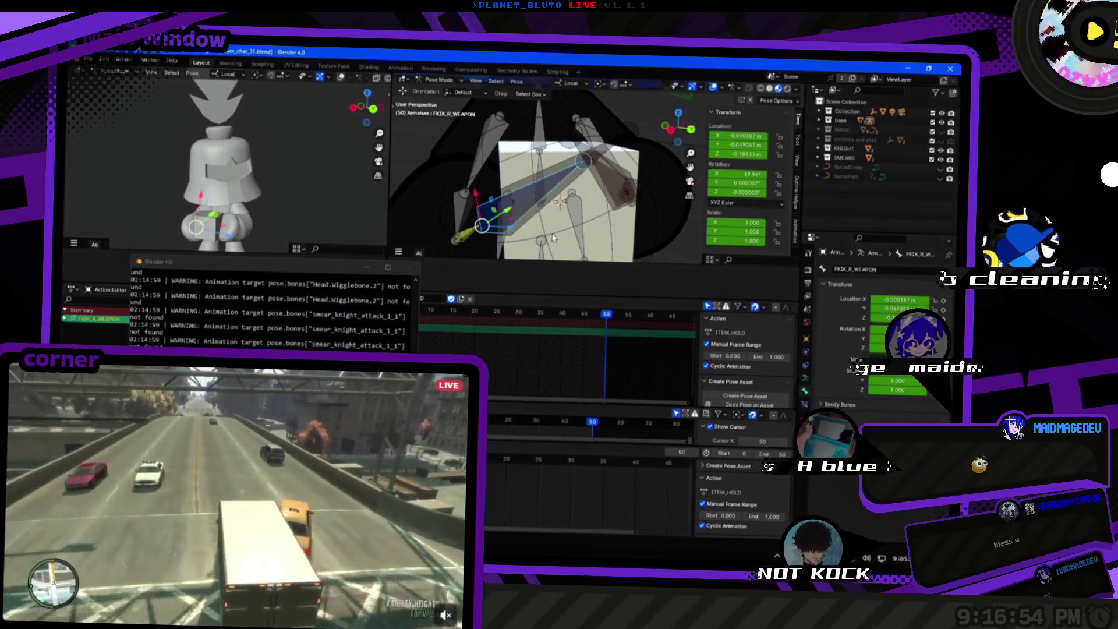
pyautogui.click(536, 184)
pyautogui.click(488, 210)
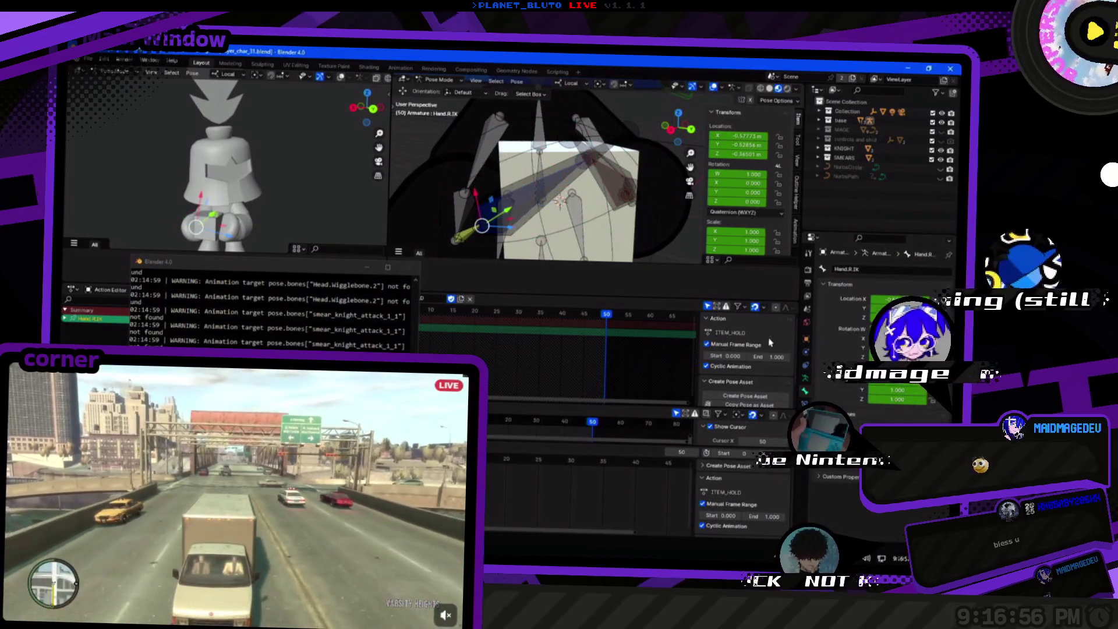
pyautogui.click(509, 244)
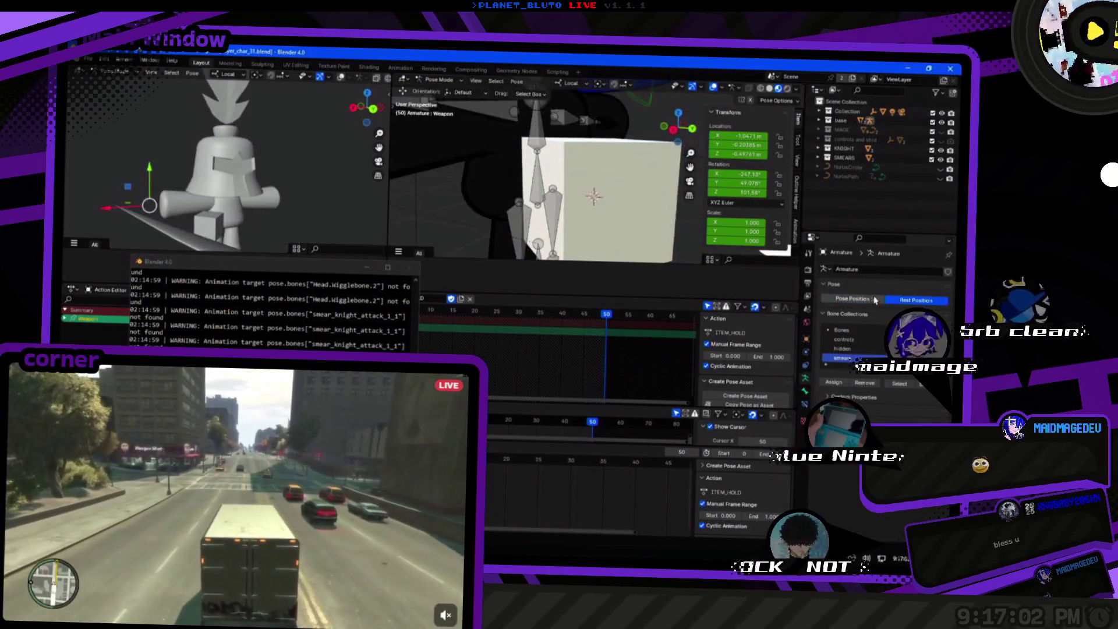
# Inspect FKIK_R_WEAPON and Hand.R.IK transforms and toggle the rig between Rest and Pose Position.
pyautogui.click(527, 214)
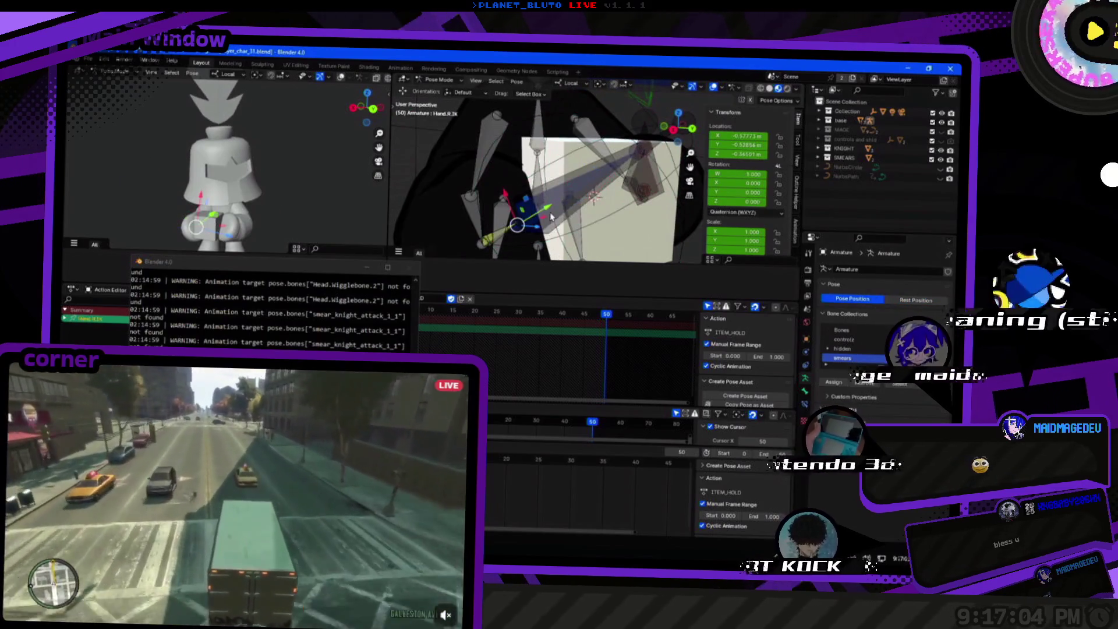
pyautogui.click(805, 391)
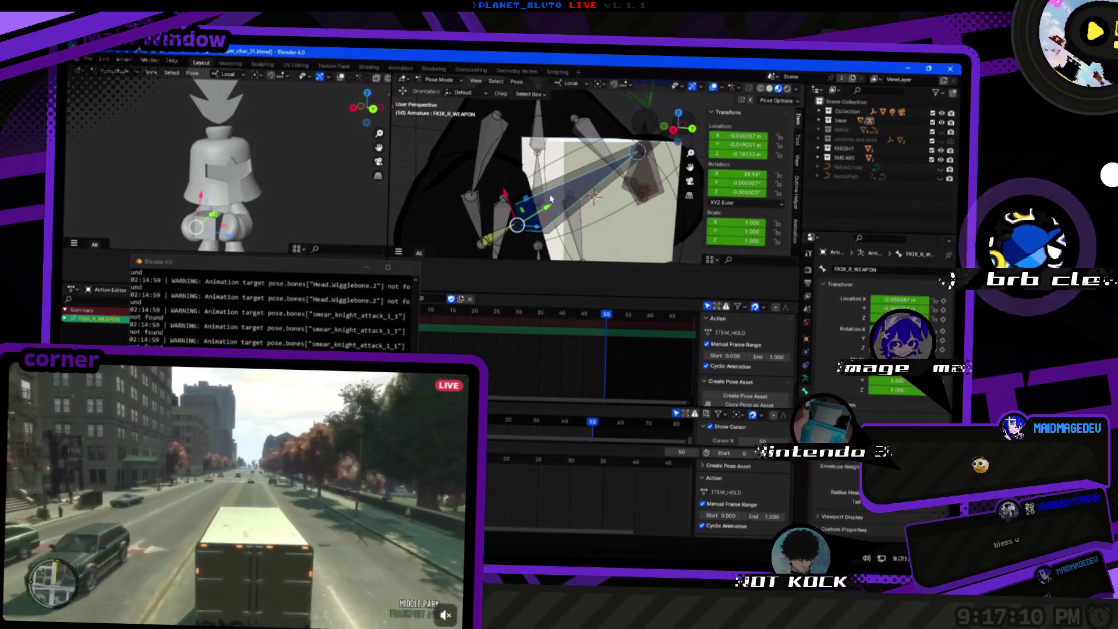
pyautogui.click(522, 183)
pyautogui.click(529, 197)
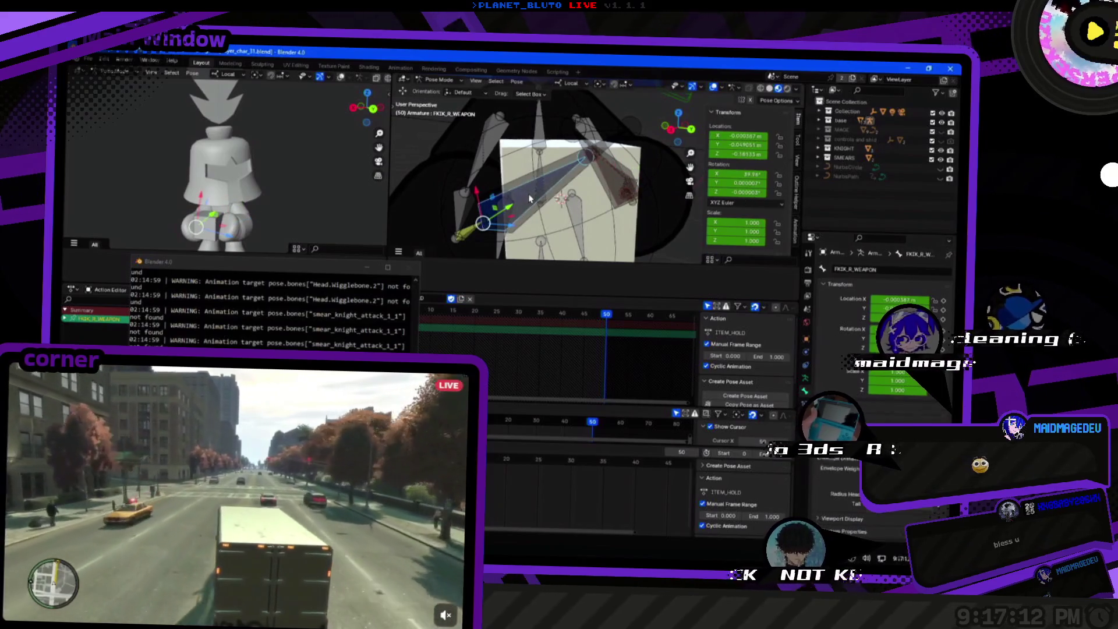
pyautogui.click(522, 185)
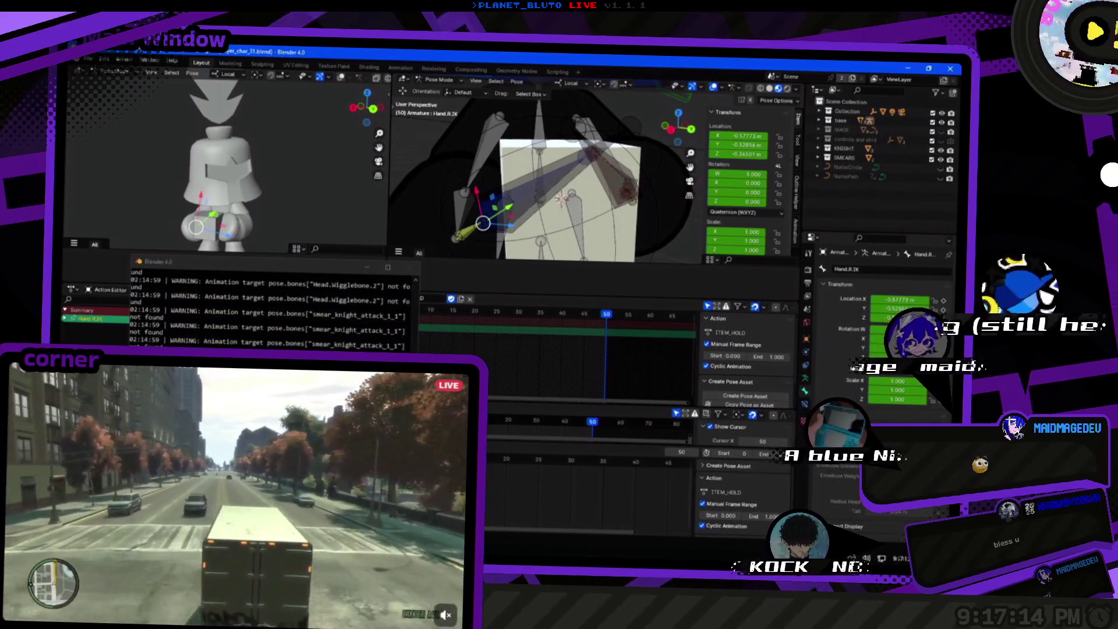
pyautogui.click(805, 377)
pyautogui.click(894, 301)
pyautogui.click(853, 298)
pyautogui.click(915, 300)
pyautogui.click(853, 299)
pyautogui.click(464, 241)
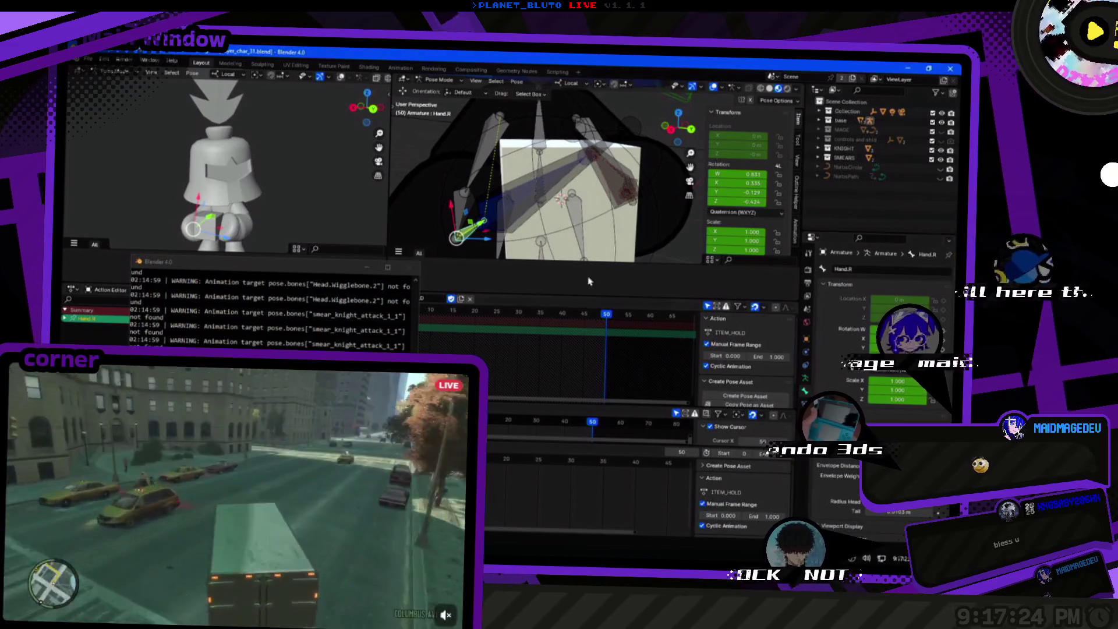
# With Hand.R.IK active, flip Rest/Pose Position in Armature data and save player_char_31.blend.
pyautogui.scroll(-2, 582, 233)
pyautogui.click(565, 178)
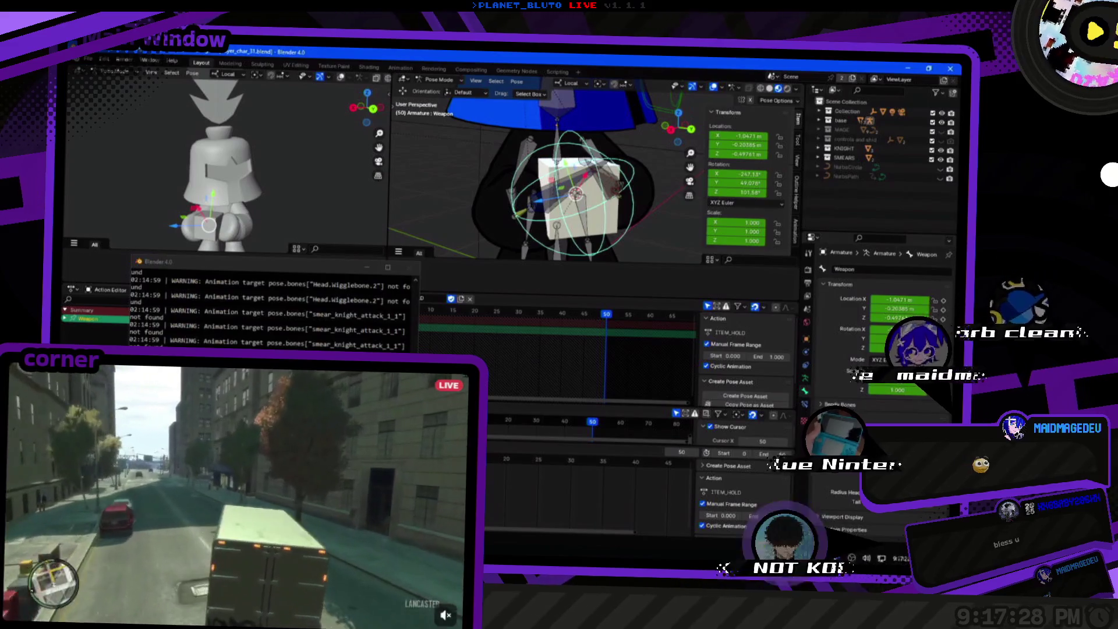
pyautogui.click(541, 198)
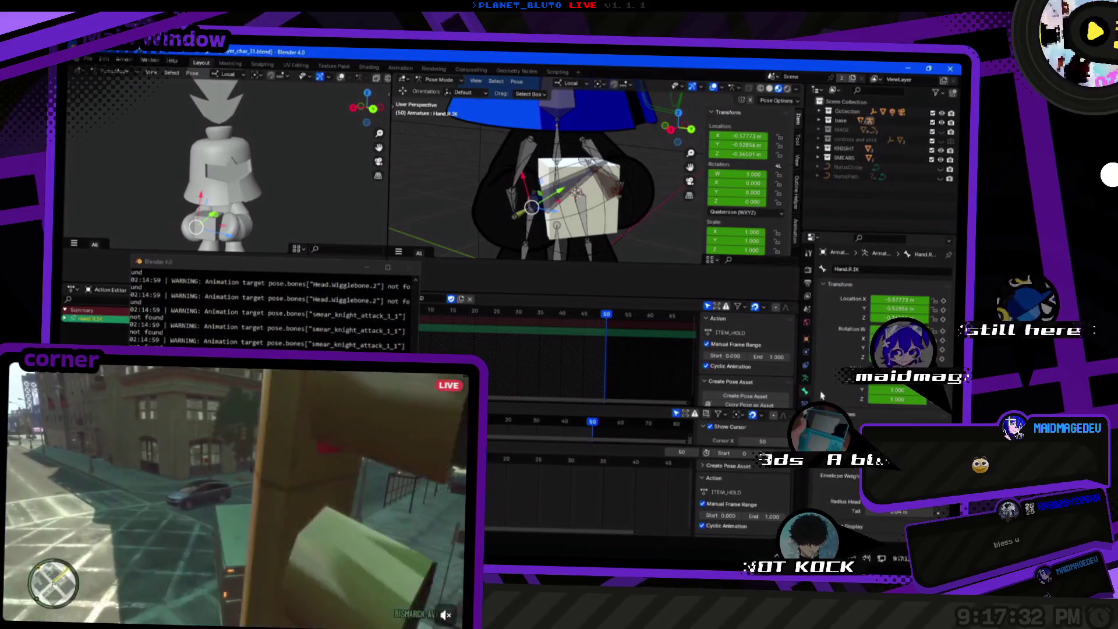
pyautogui.click(806, 378)
pyautogui.click(895, 302)
pyautogui.click(854, 300)
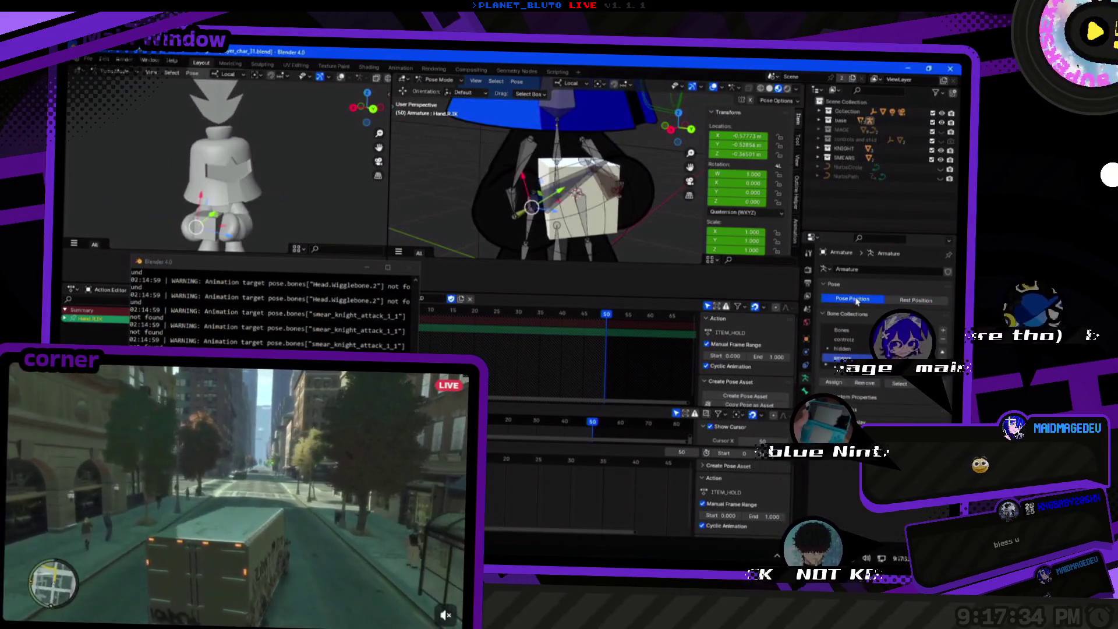
pyautogui.hotkey('ctrl', 's')
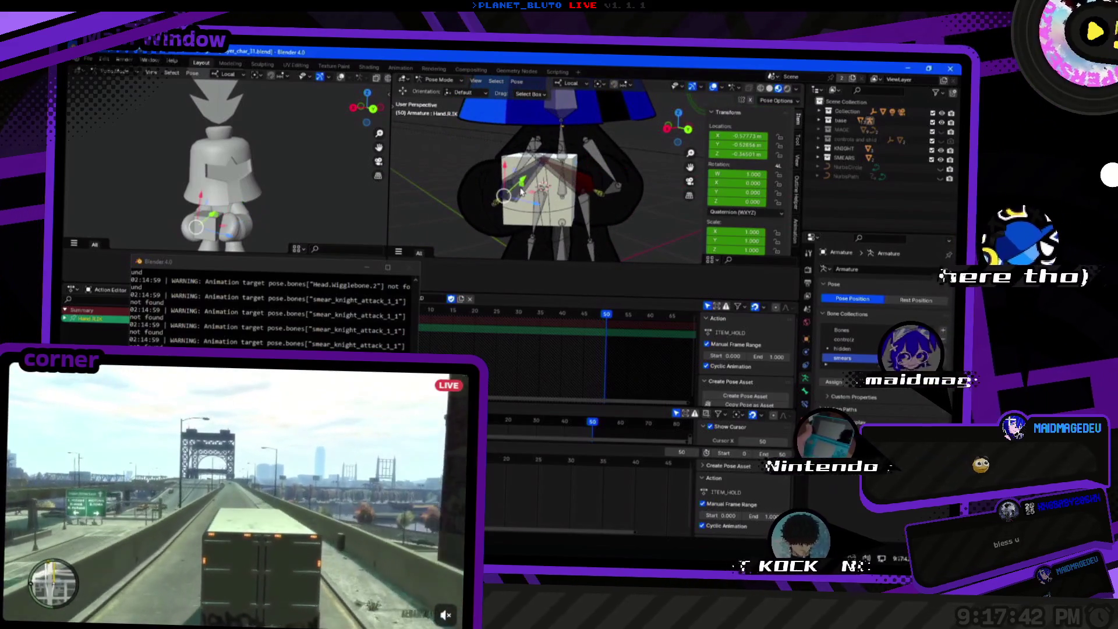
pyautogui.click(515, 191)
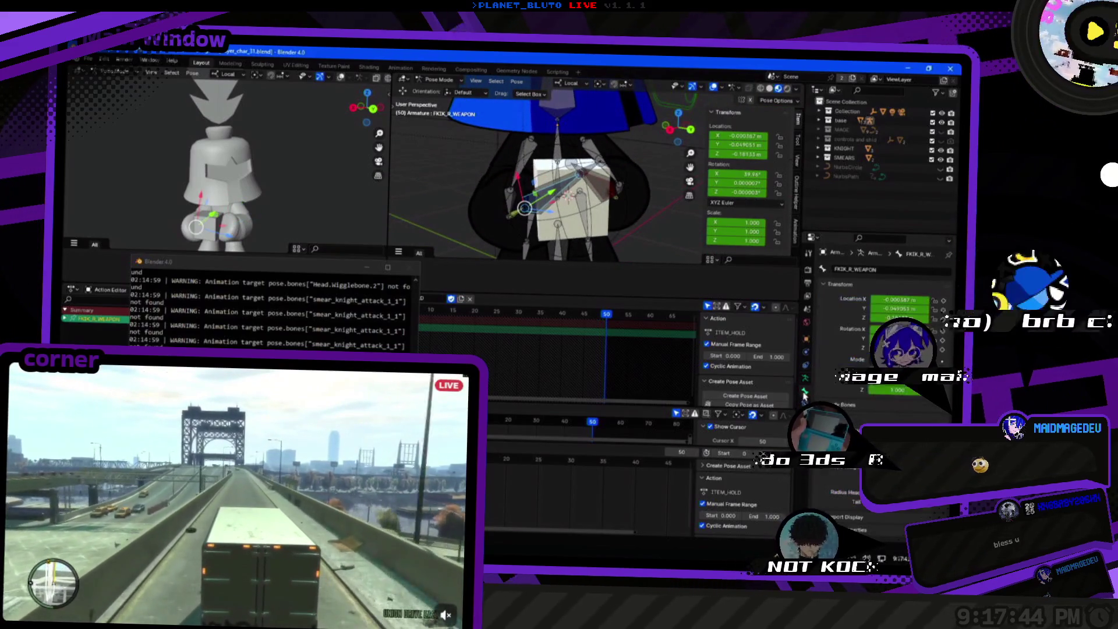
# Check the FKIK_L_WEAPON and Hand.L.IK bones, save, and toggle Rest/Pose Position.
pyautogui.click(608, 194)
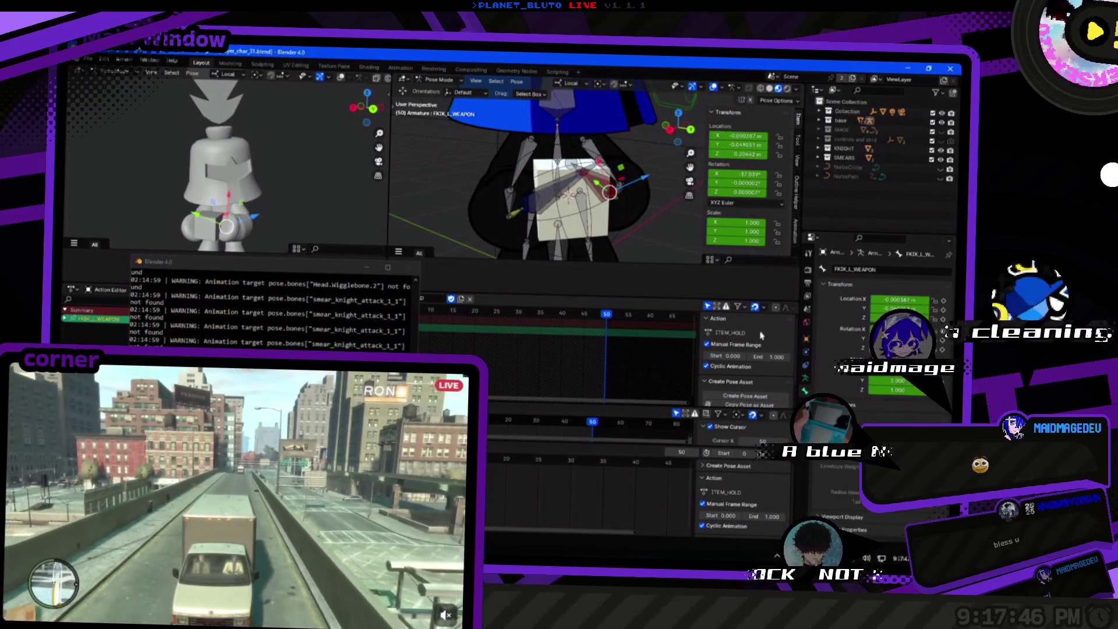
pyautogui.click(609, 192)
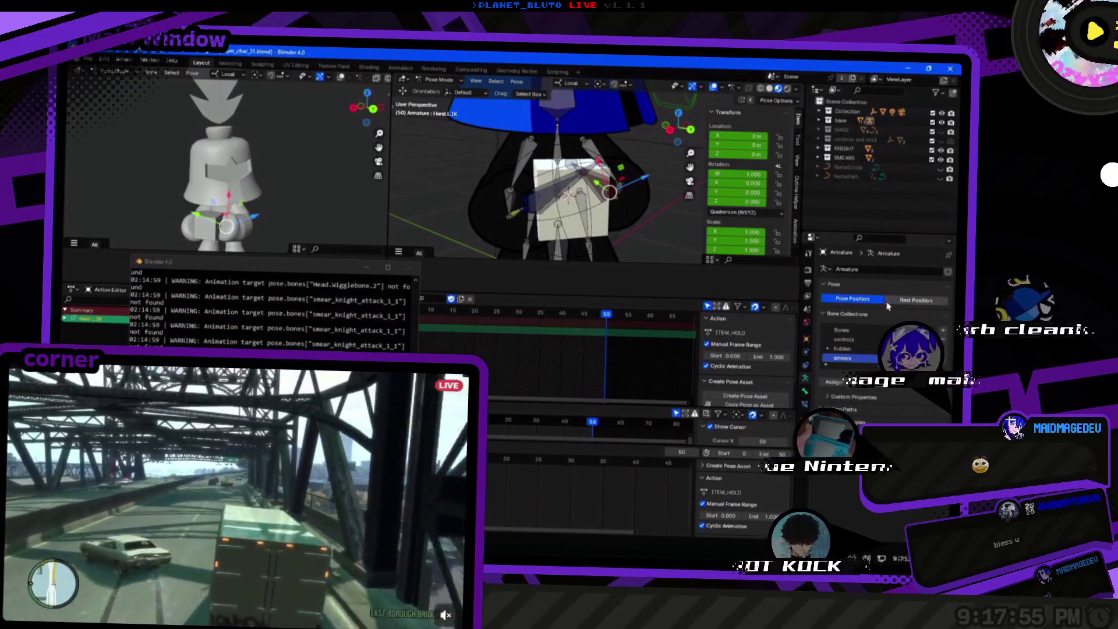
pyautogui.hotkey('ctrl', 's')
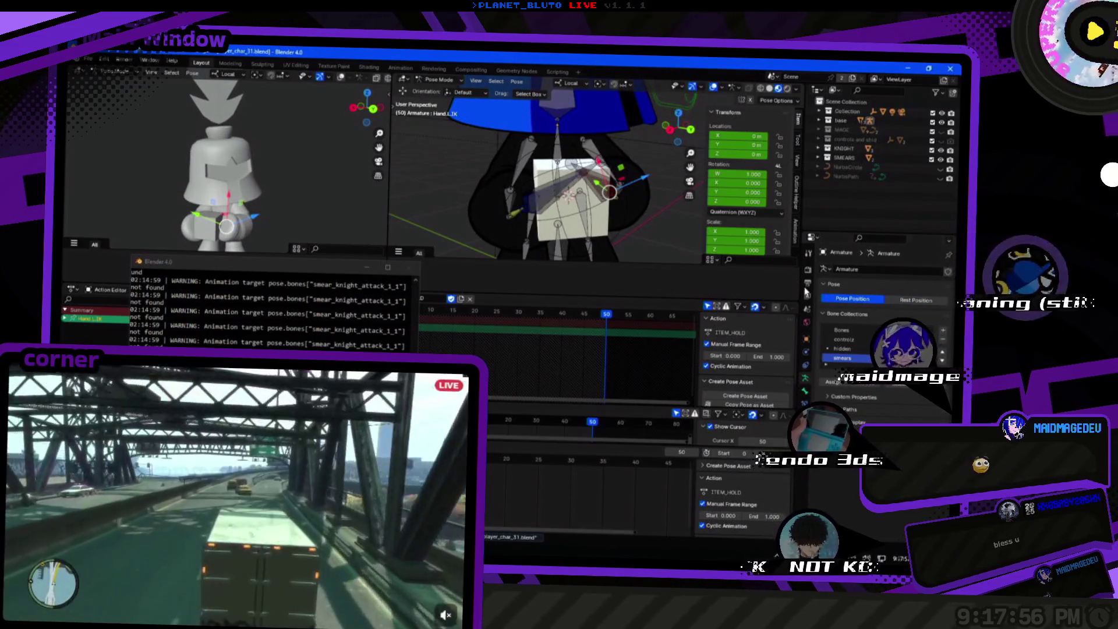
pyautogui.click(907, 302)
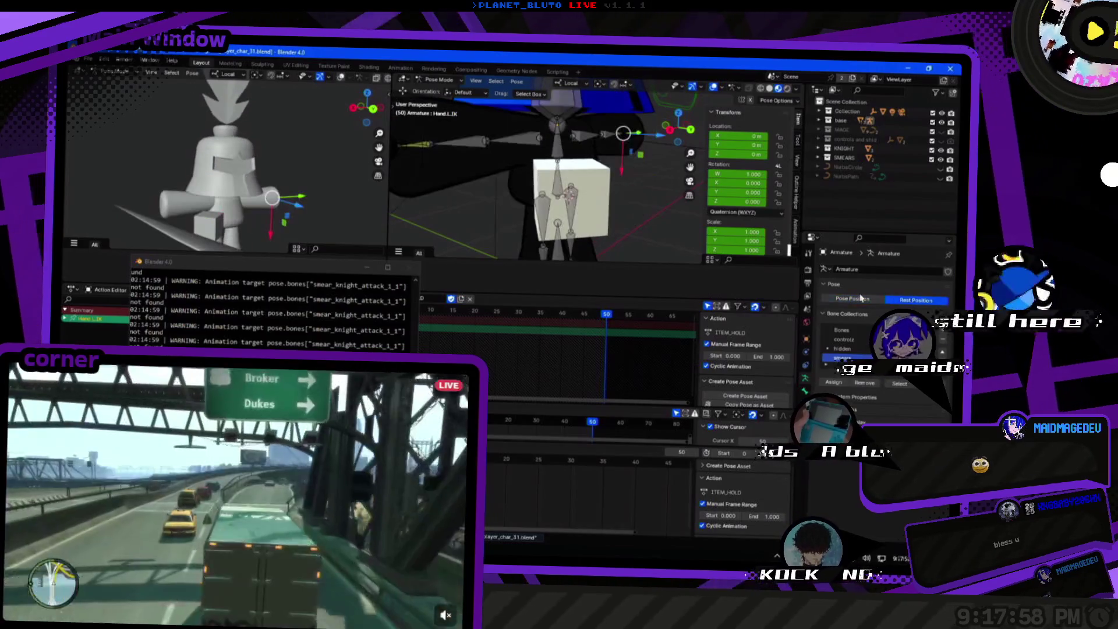
pyautogui.click(851, 299)
# Inspect the Hand.R, Hand.L, Hand.R.IK and FKIK_R_WEAPON bone transforms.
pyautogui.click(499, 211)
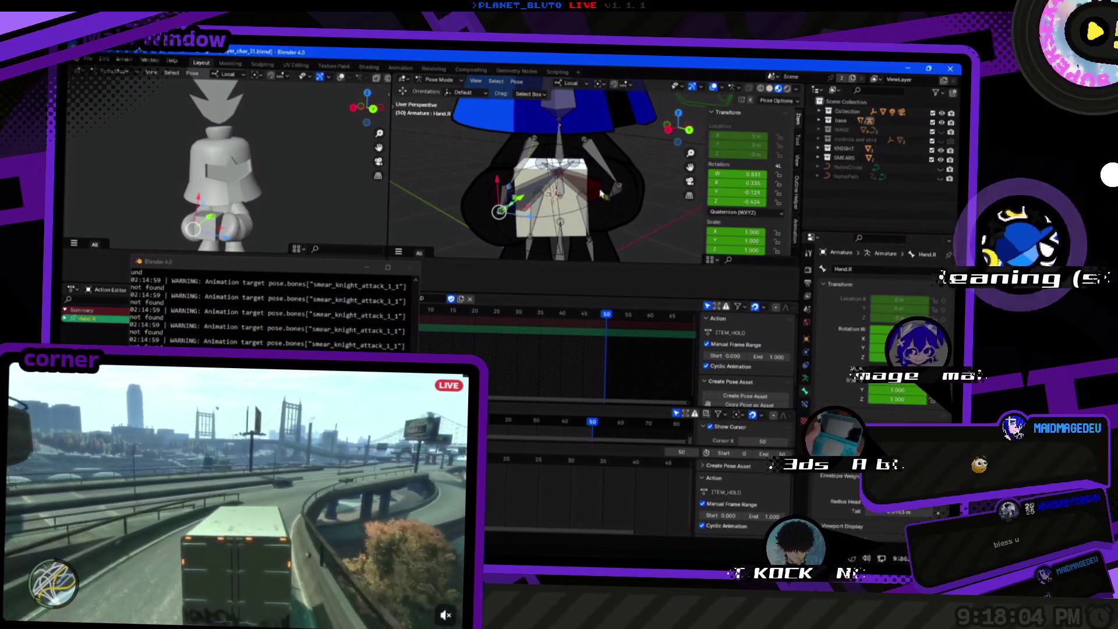
pyautogui.click(588, 195)
pyautogui.click(528, 196)
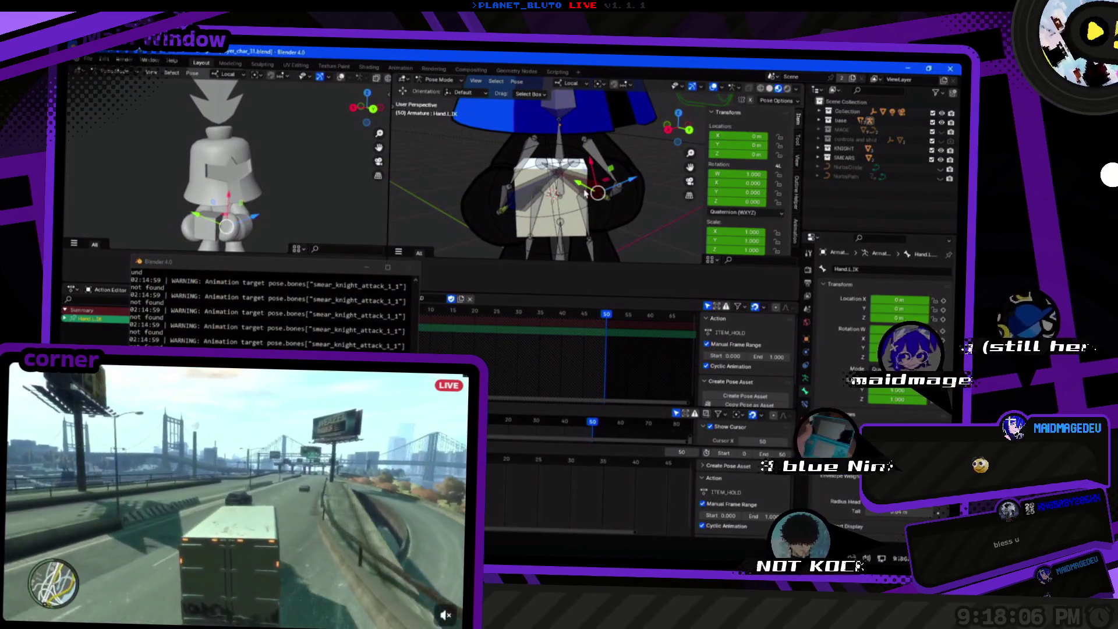
pyautogui.click(528, 197)
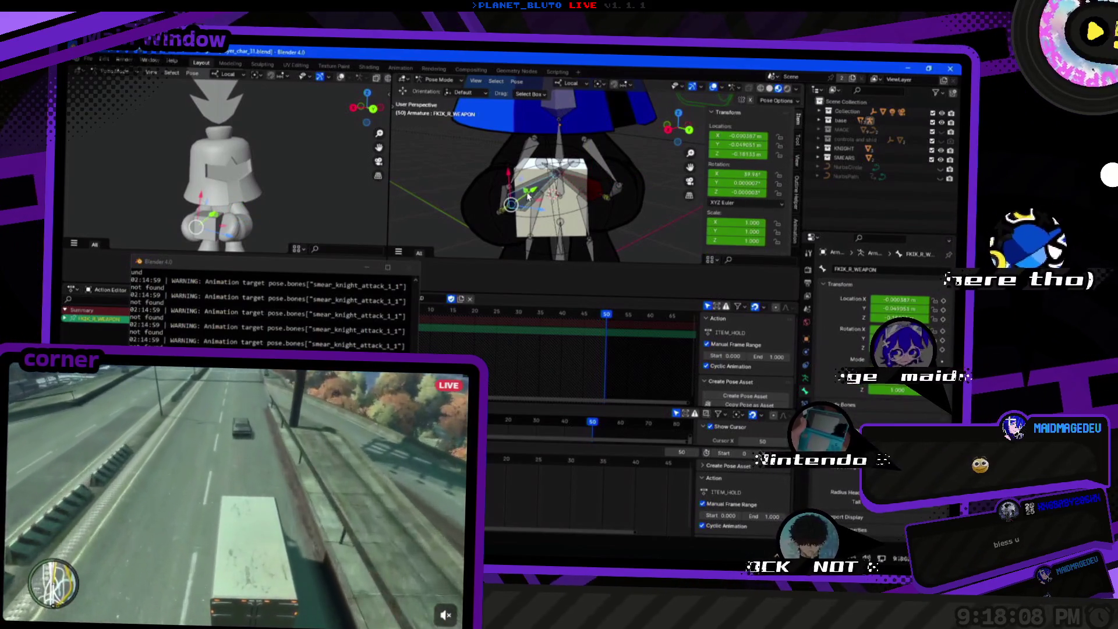
pyautogui.click(556, 190)
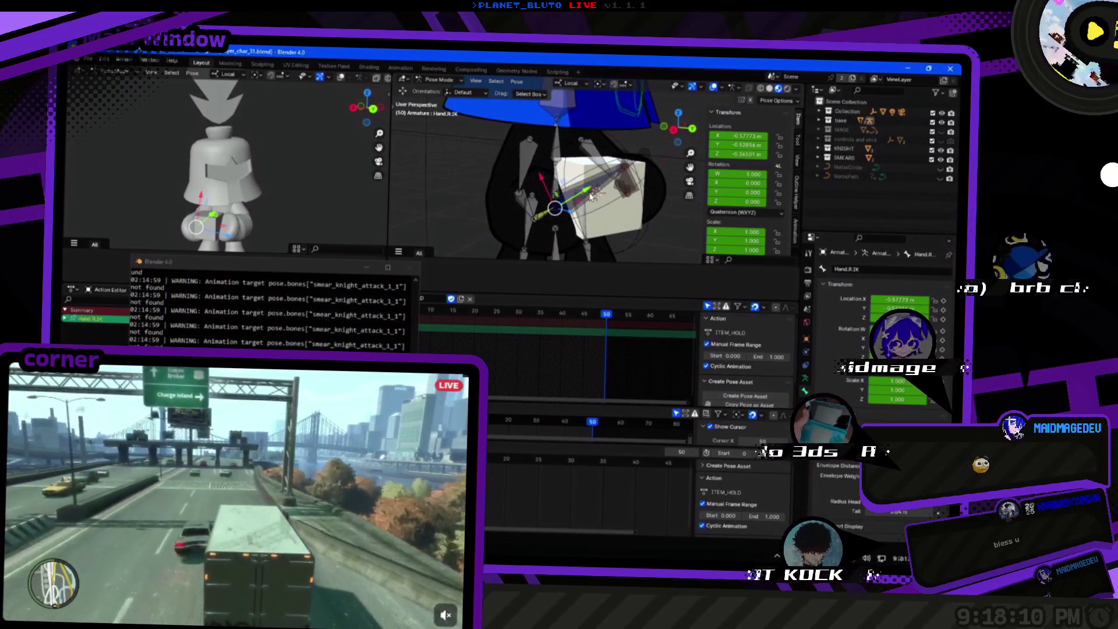
pyautogui.moveTo(593, 196)
pyautogui.mouseDown()
pyautogui.moveTo(526, 221)
pyautogui.moveTo(603, 192)
pyautogui.moveTo(555, 214)
pyautogui.moveTo(567, 174)
pyautogui.mouseUp()
# From a top-down view, review both FKIK weapon bones and the hand IK bones, then switch to Godot.
pyautogui.click(569, 174)
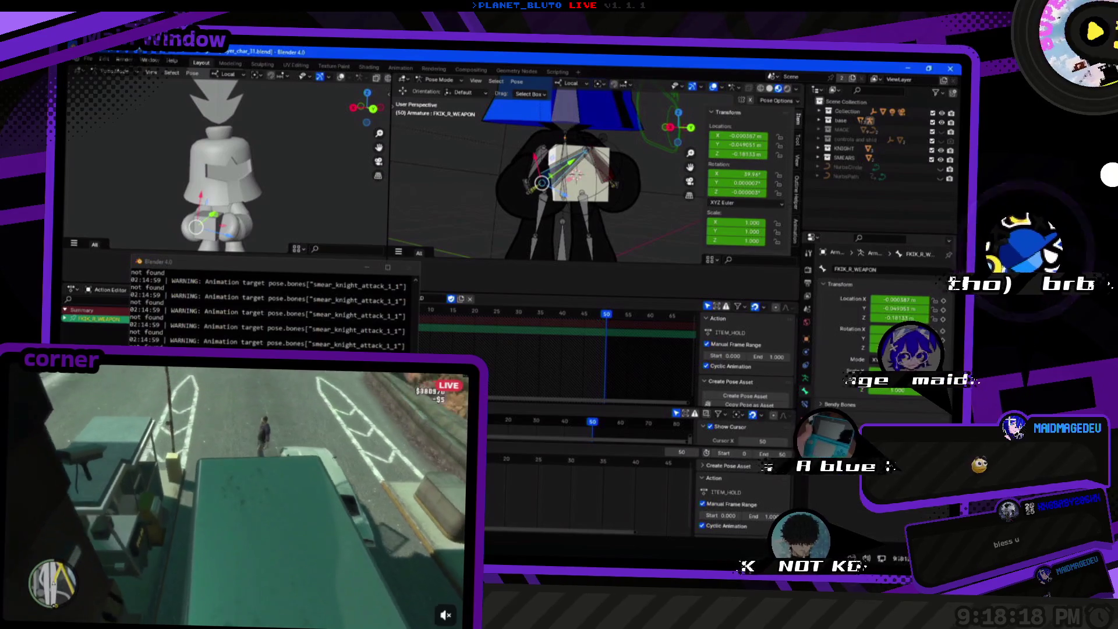
pyautogui.click(607, 174)
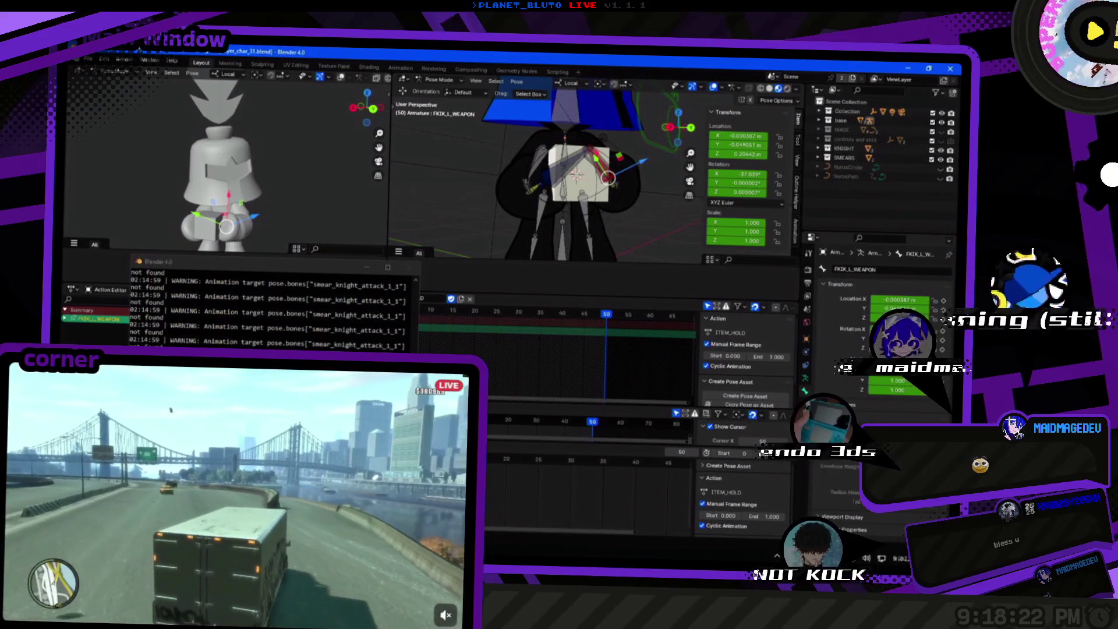
pyautogui.moveTo(624, 199)
pyautogui.mouseDown()
pyautogui.moveTo(588, 180)
pyautogui.moveTo(524, 192)
pyautogui.mouseUp()
pyautogui.click(503, 201)
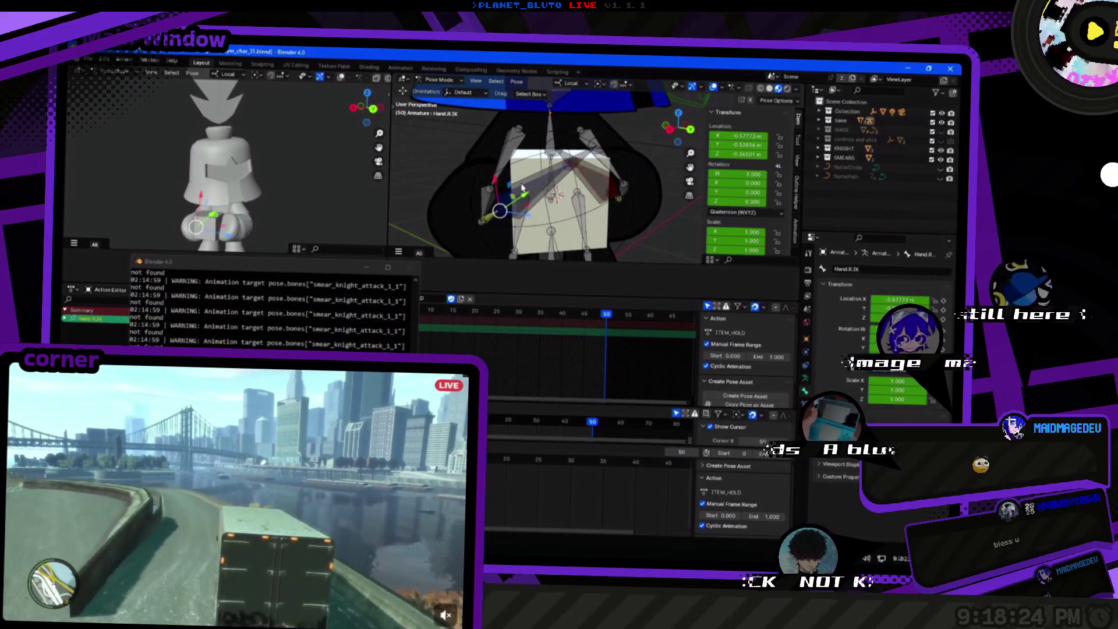
pyautogui.click(605, 178)
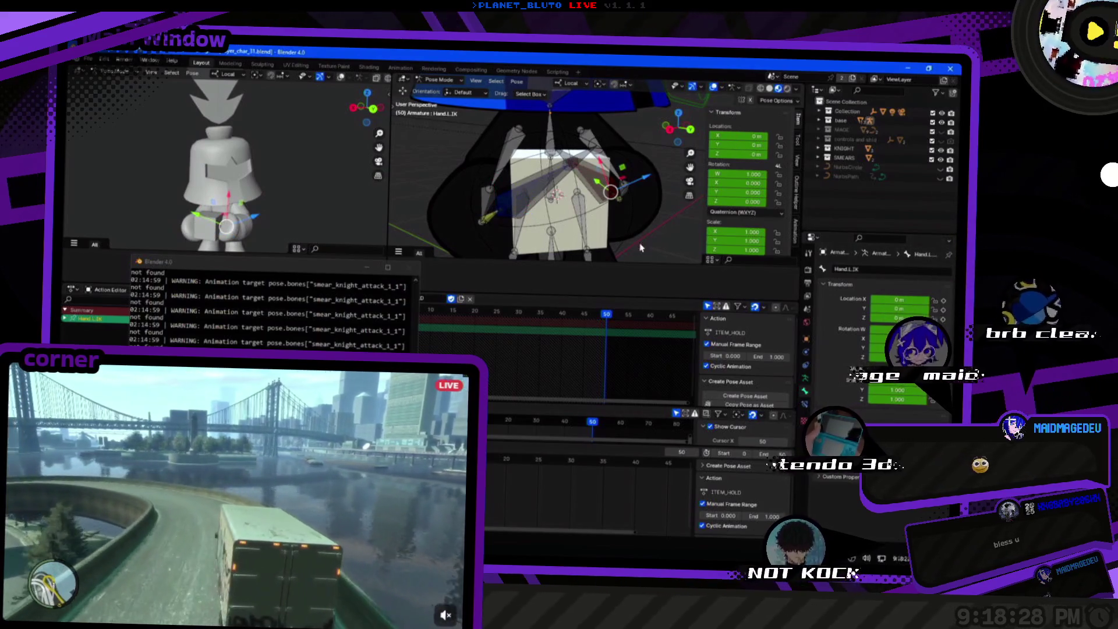
pyautogui.click(595, 173)
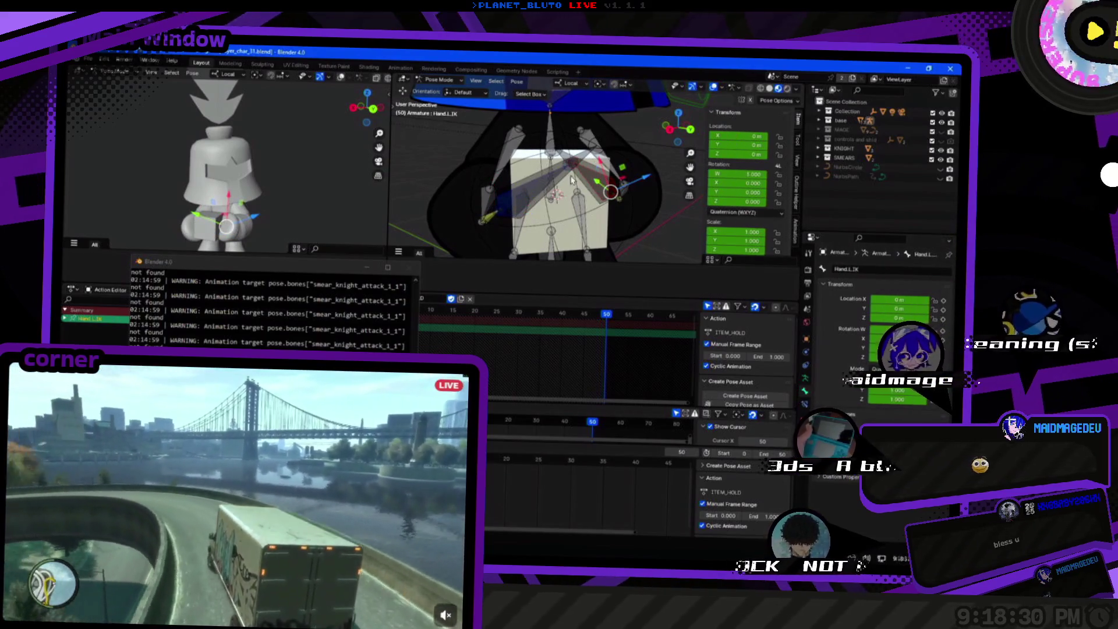
pyautogui.click(531, 188)
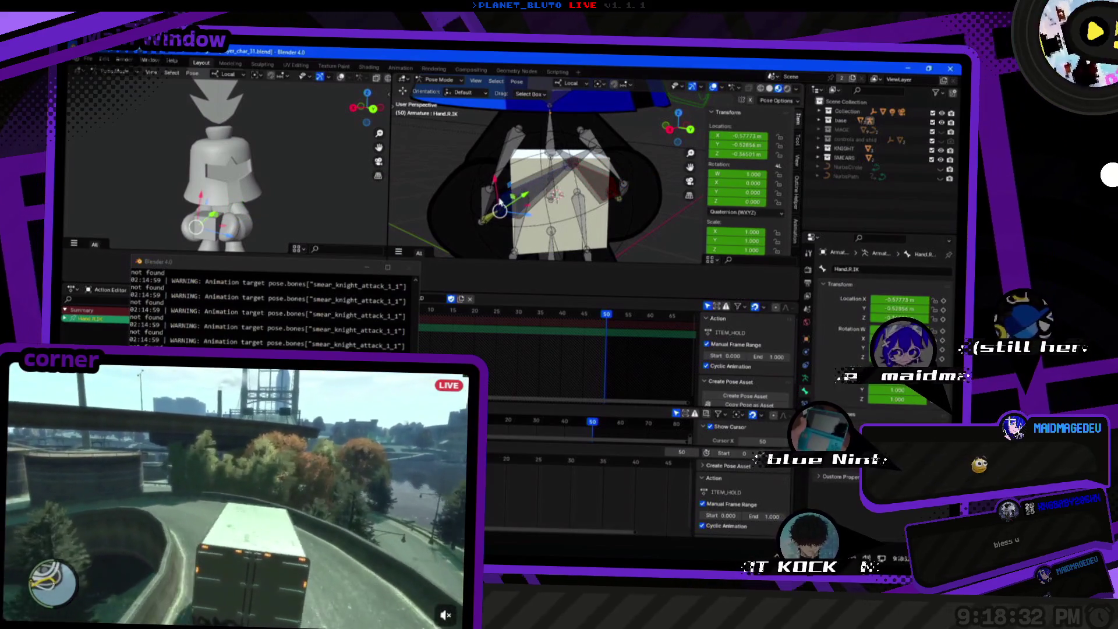
pyautogui.click(584, 187)
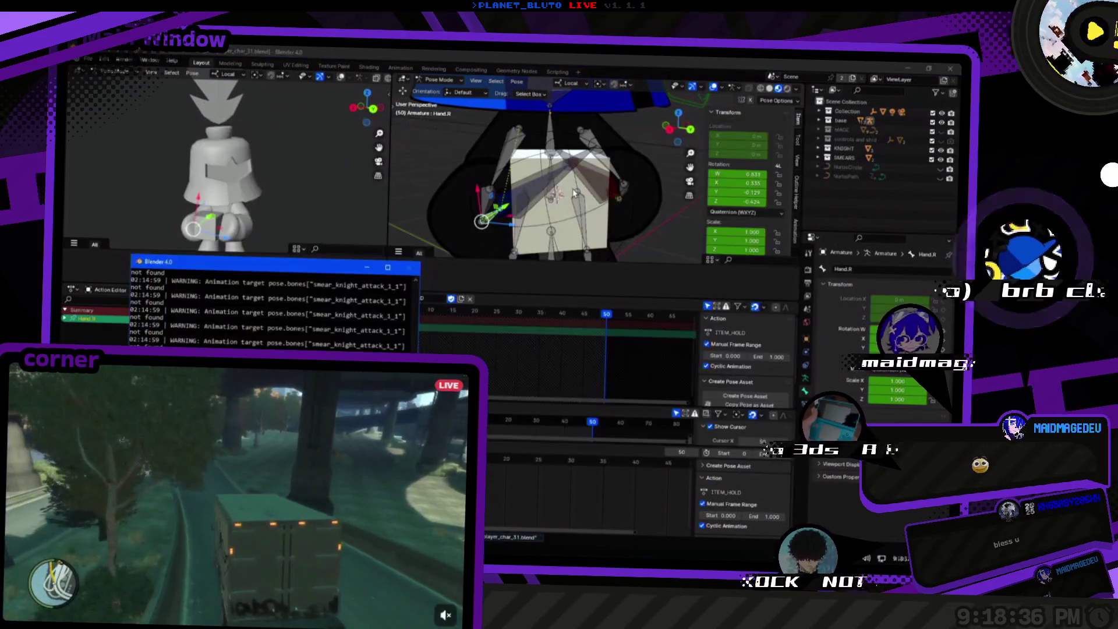
pyautogui.hotkey('alt', 'Tab')
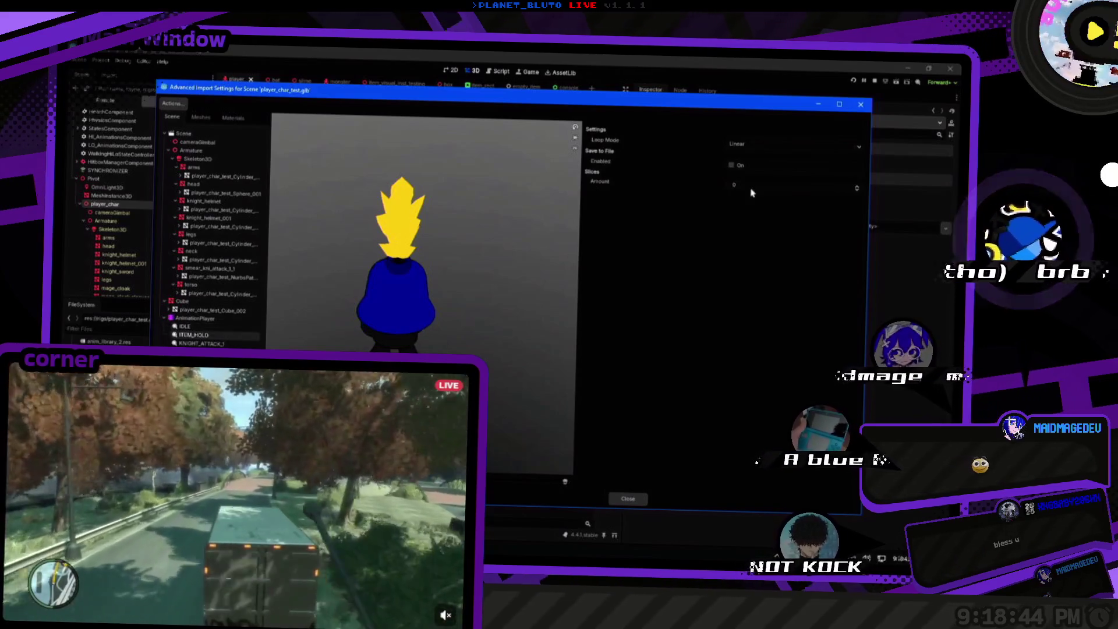
# Preview KNIGHT_ATTACK_1 in player_char_test.glb's import settings, recheck an animation, then return to Blender.
pyautogui.click(191, 343)
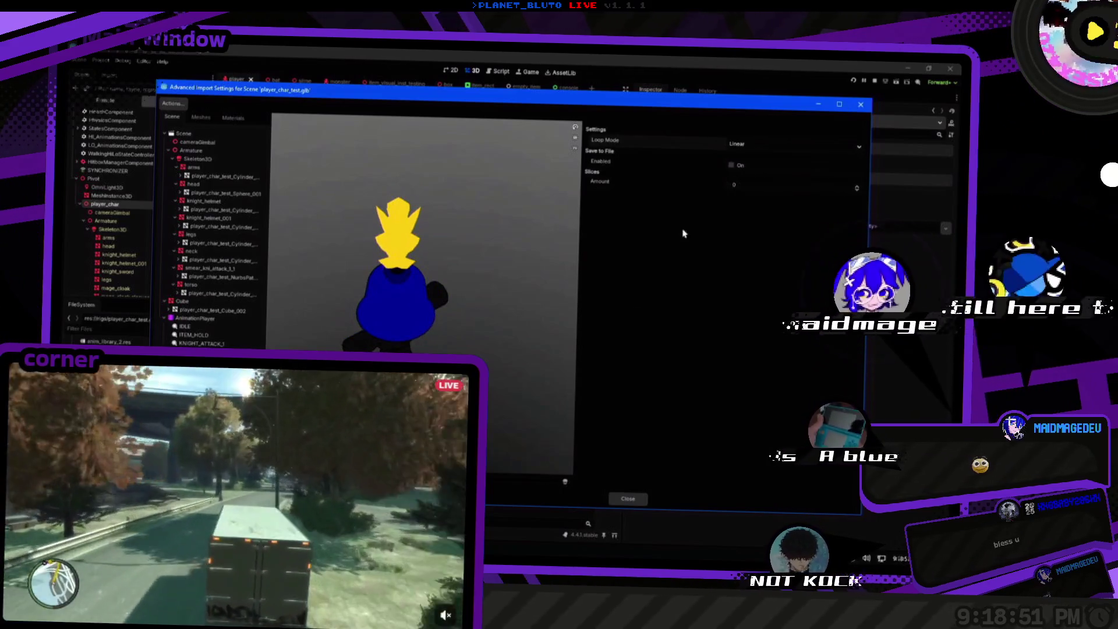
pyautogui.press('Escape')
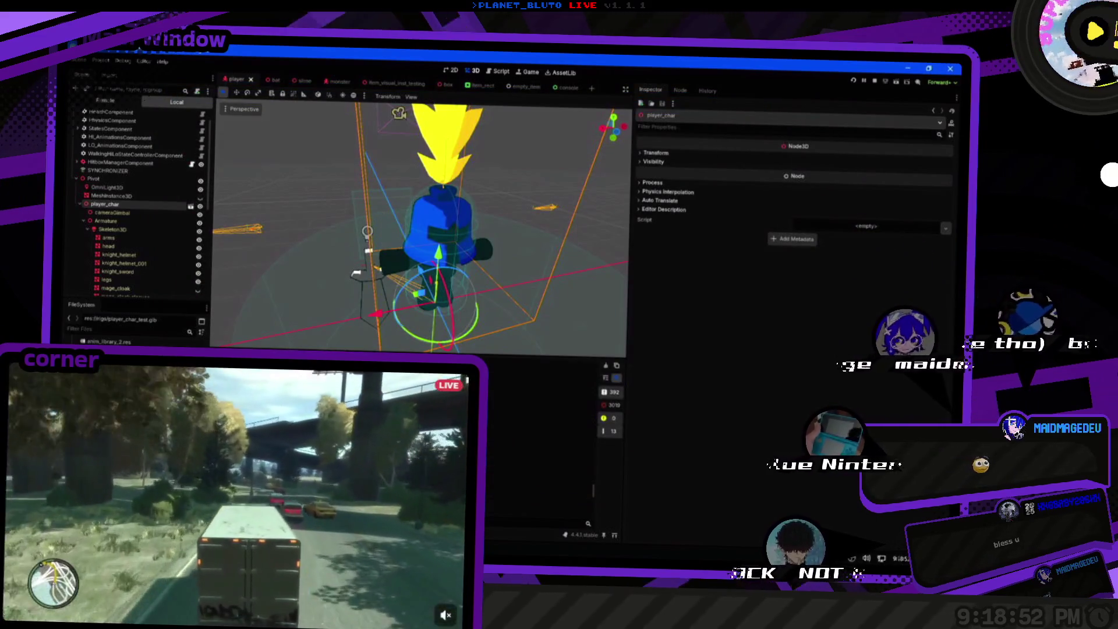
pyautogui.doubleClick(494, 352)
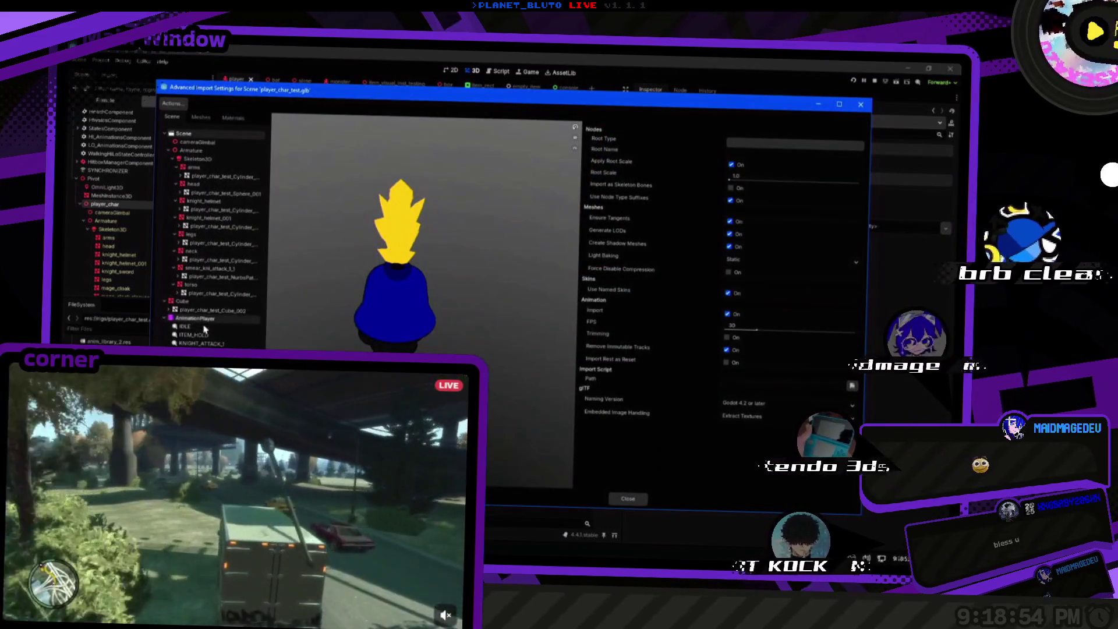
pyautogui.click(204, 328)
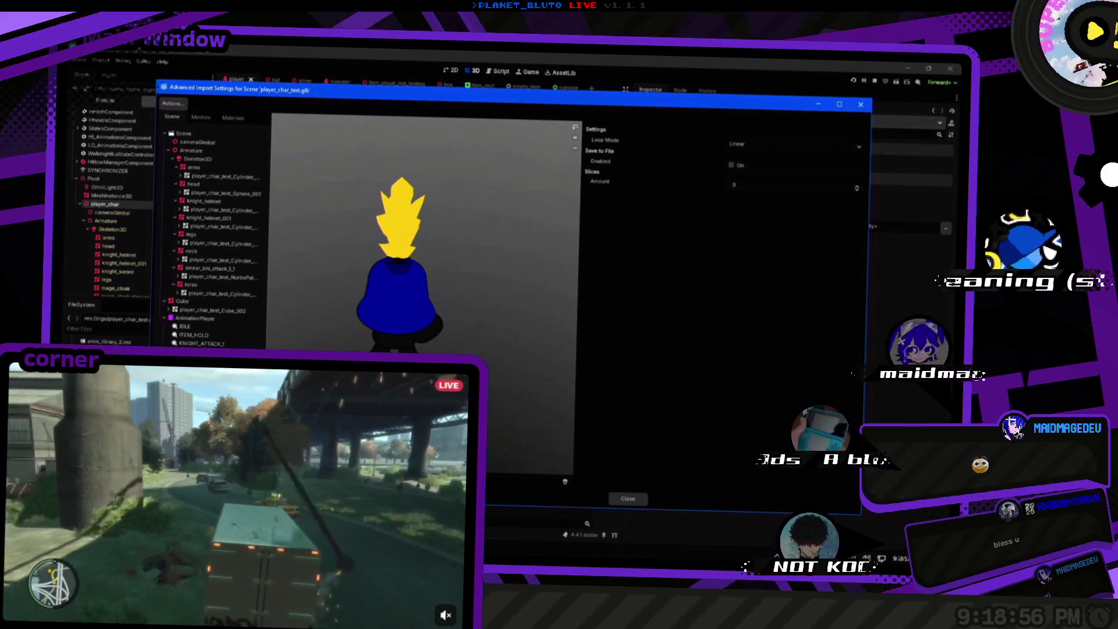
pyautogui.press('Escape')
pyautogui.moveTo(375, 269); pyautogui.dragTo(408, 269)
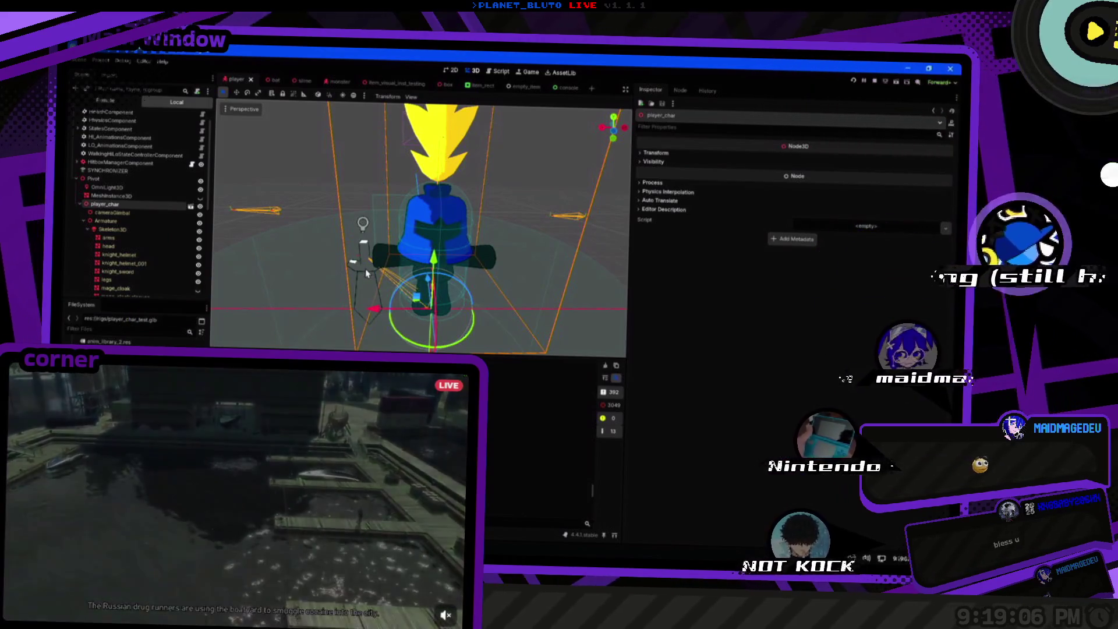
pyautogui.hotkey('alt', 'Tab')
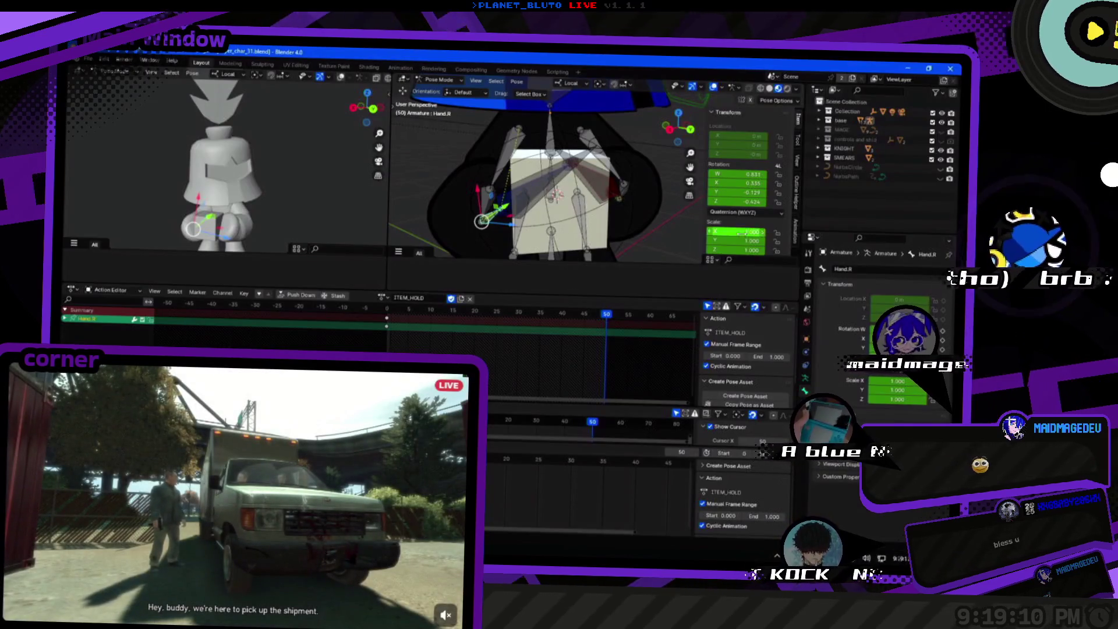
# Rewind to frame 0 and keep ITEM_HOLD as the rig's active action.
pyautogui.hotkey('shift', 'Left')
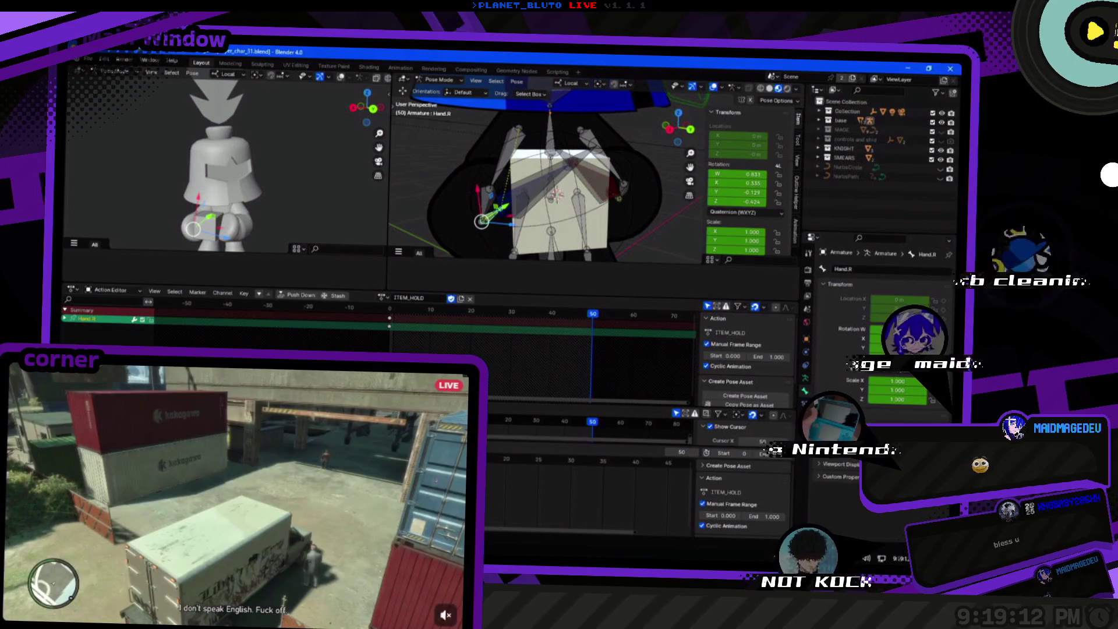
pyautogui.click(382, 297)
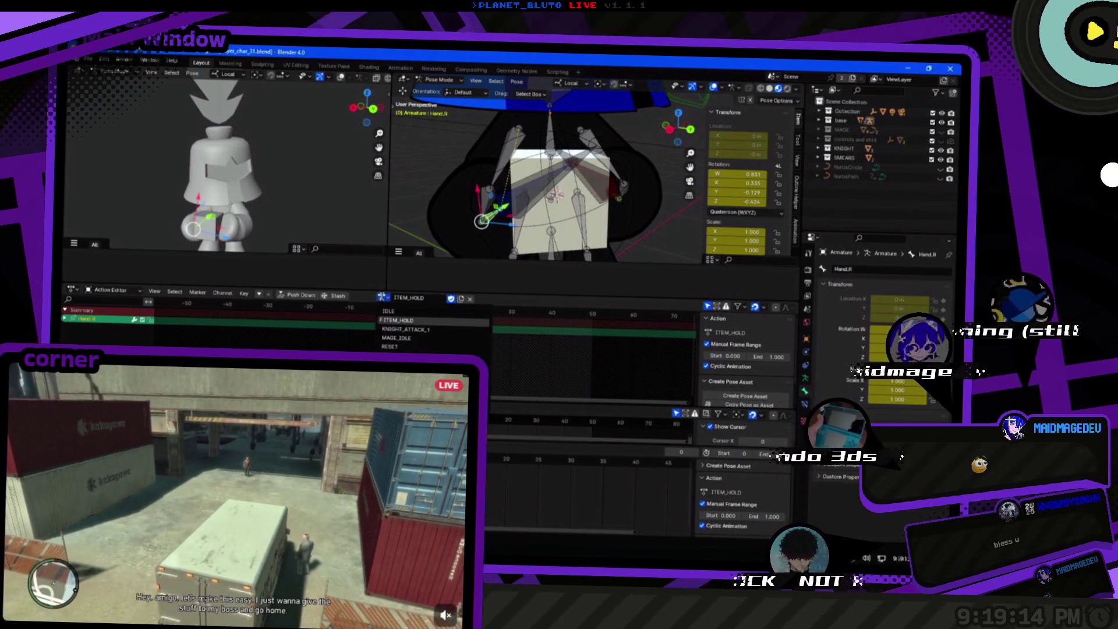
pyautogui.click(384, 298)
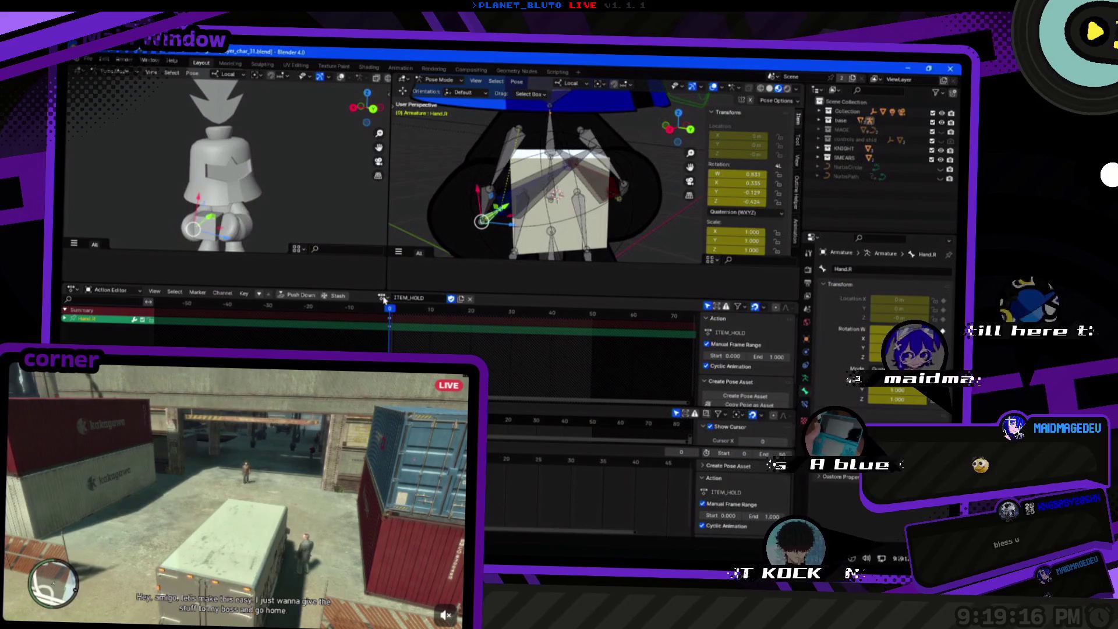
pyautogui.hotkey('alt', 'Tab')
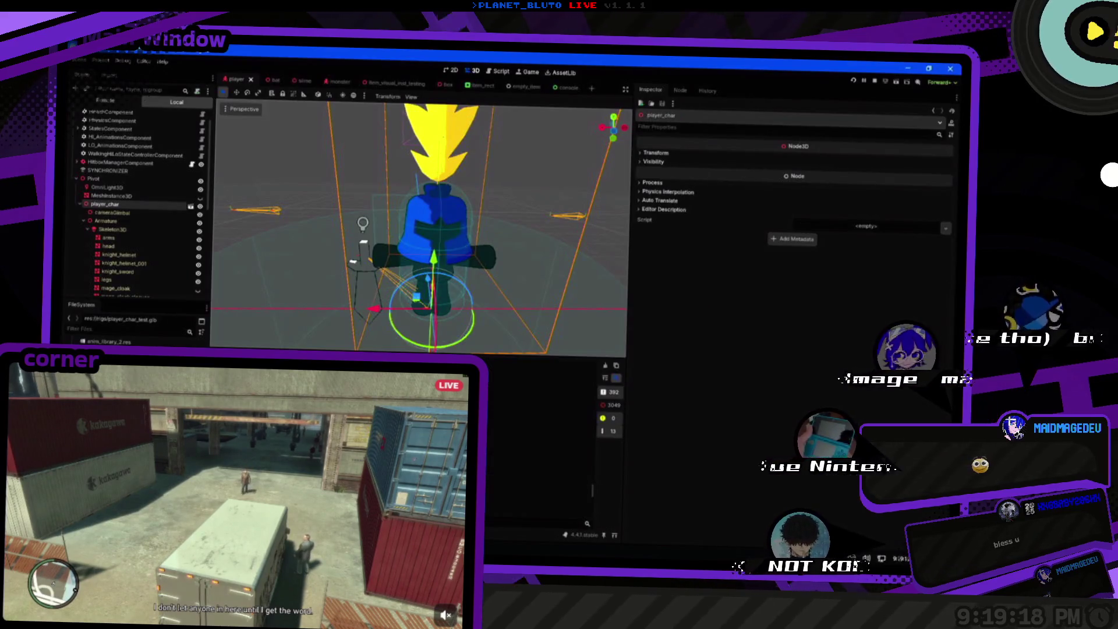
pyautogui.hotkey('alt', 'Tab')
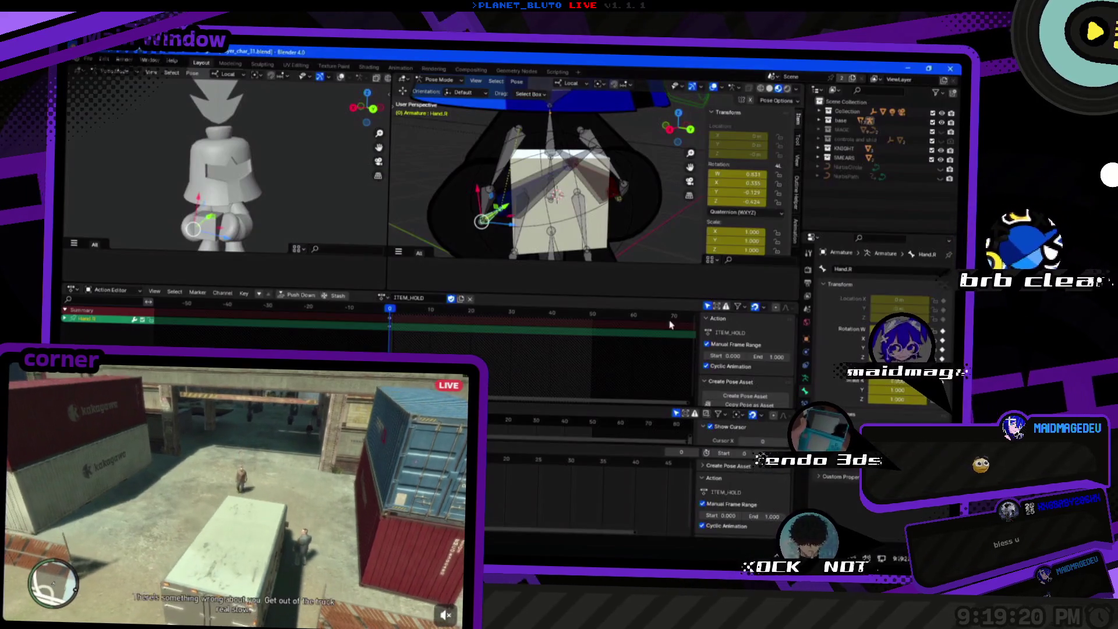
# Open player_char_30.blend from File > Open Recent.
pyautogui.click(88, 59)
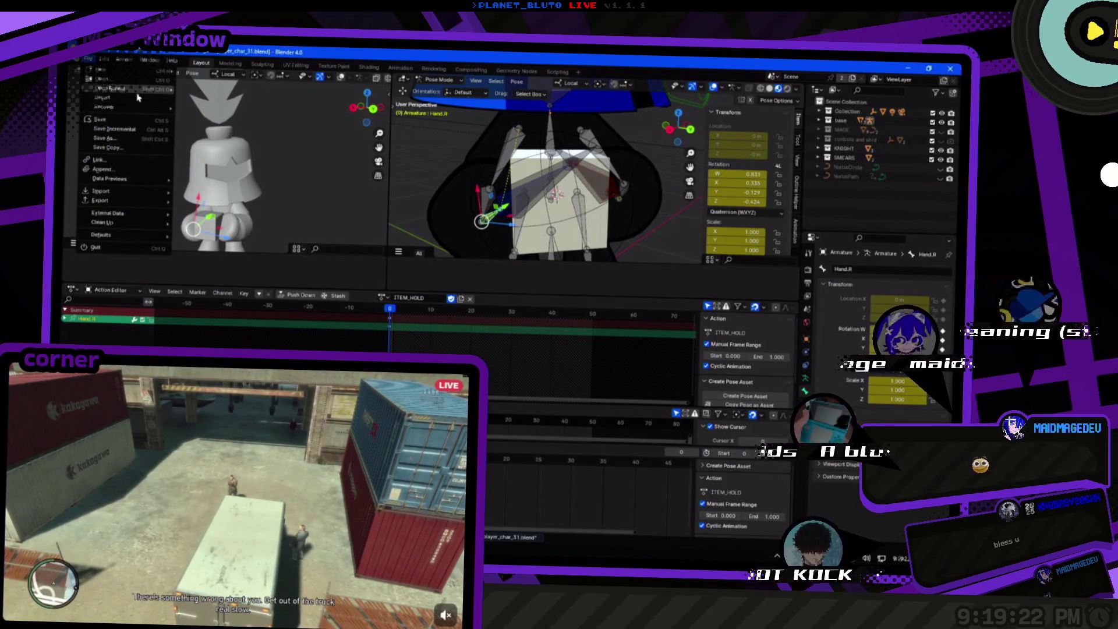
pyautogui.moveTo(147, 93)
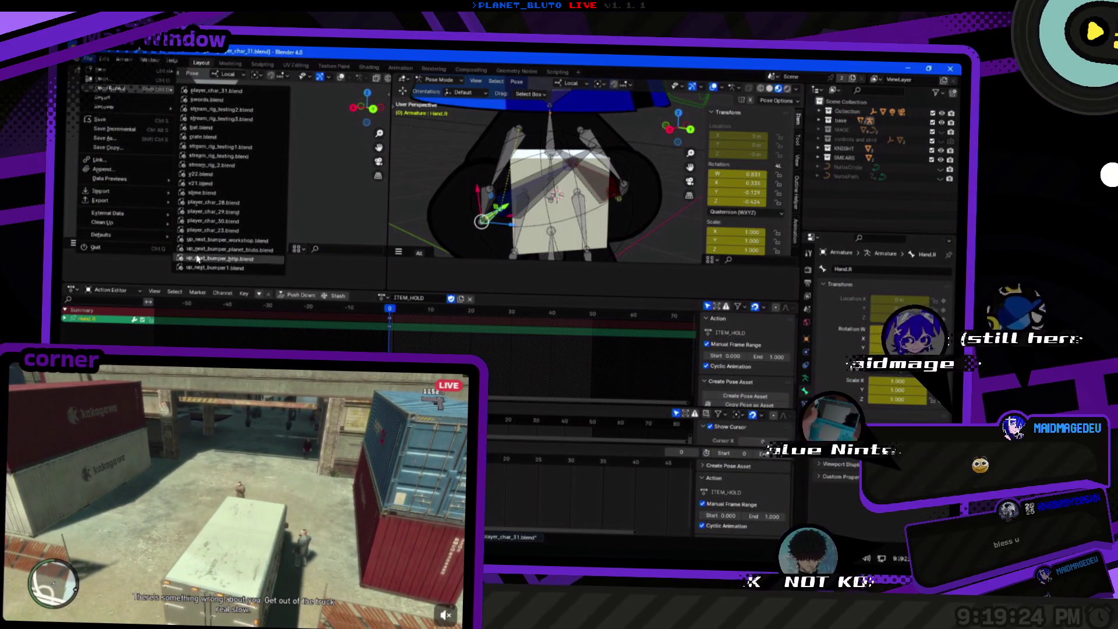
pyautogui.click(223, 221)
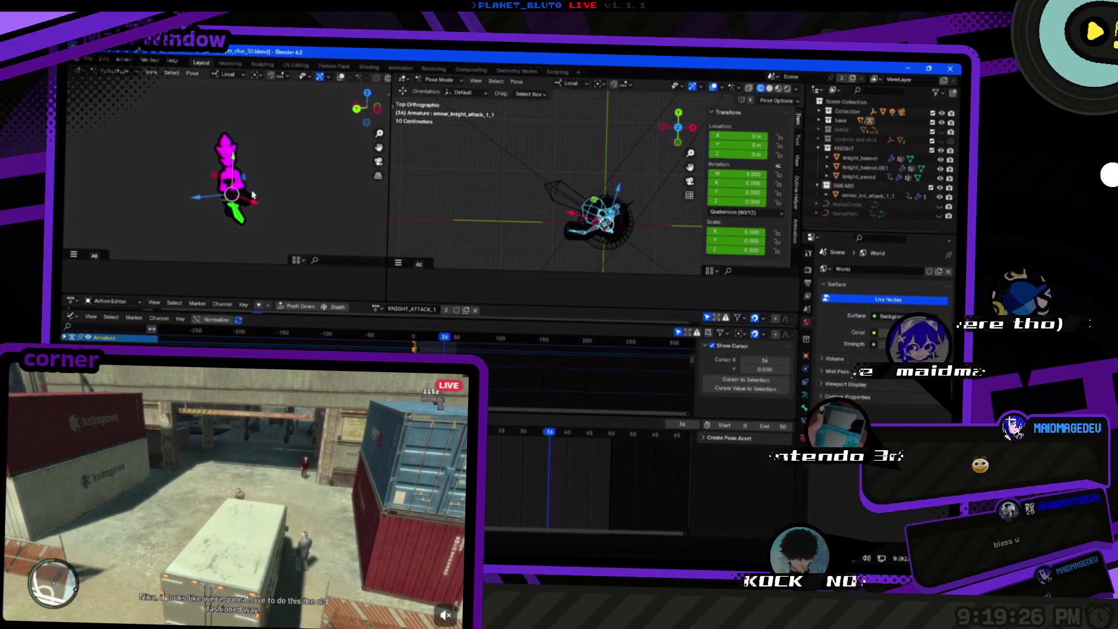
# Move the Blender console beside the scene and orbit around to inspect the FKIK_L_WEAPON bone.
pyautogui.hotkey('alt', 'Tab')
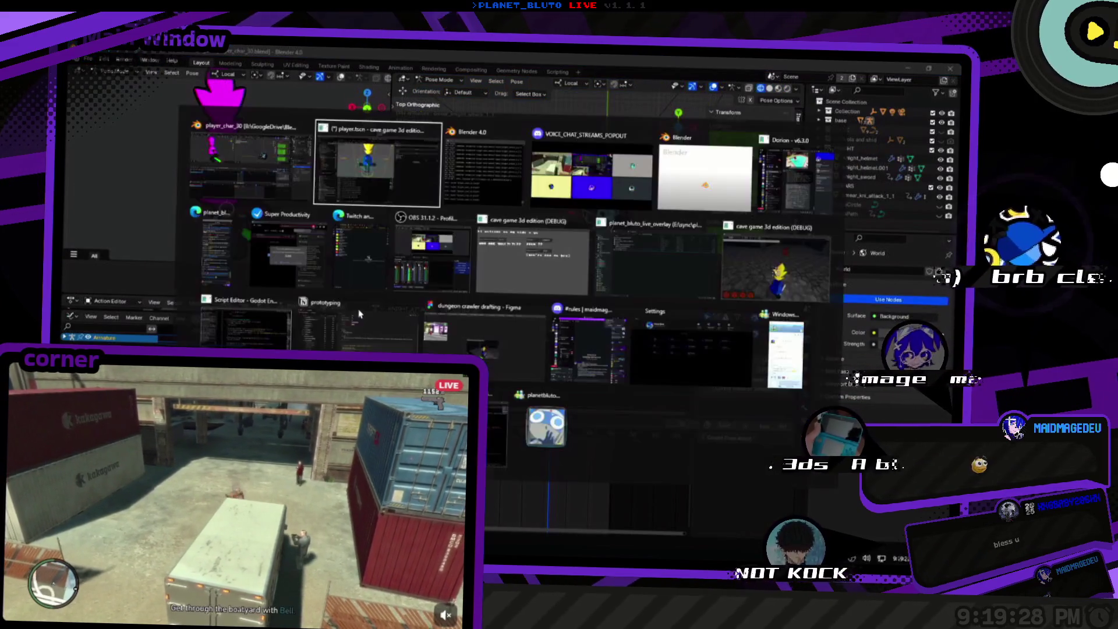
pyautogui.hotkey('alt', 'Tab')
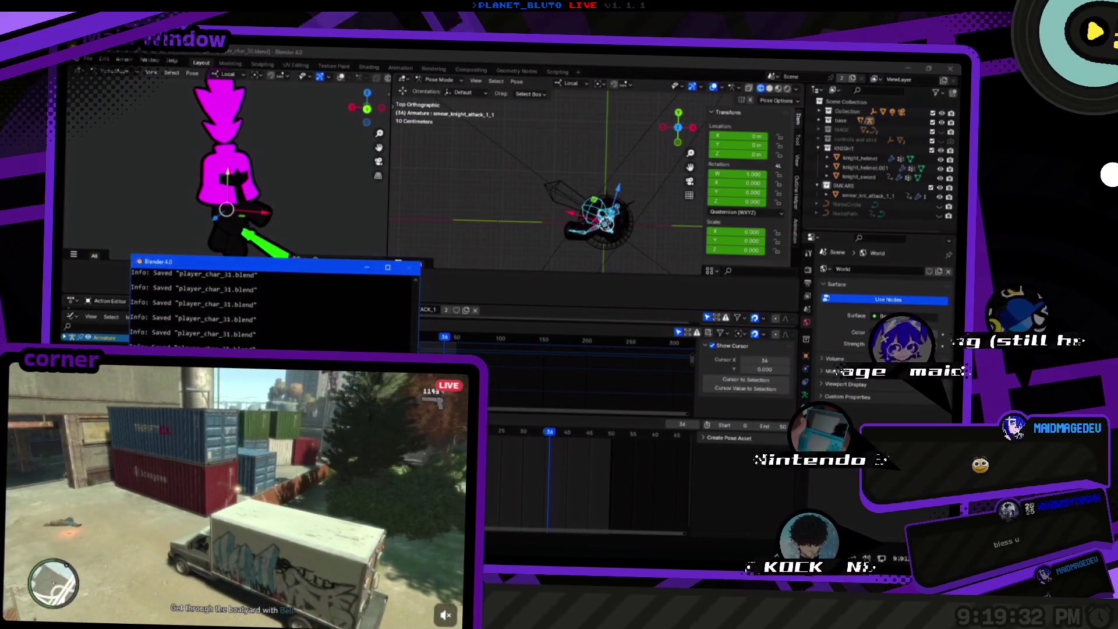
pyautogui.moveTo(315, 274); pyautogui.dragTo(341, 264)
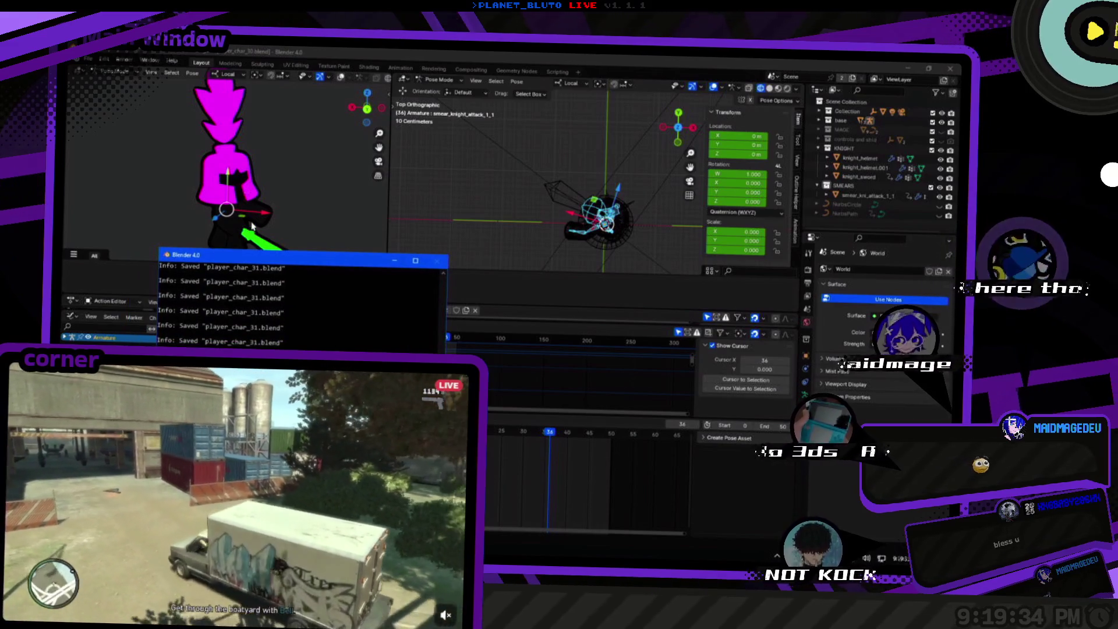
pyautogui.moveTo(633, 229)
pyautogui.mouseDown()
pyautogui.moveTo(533, 223)
pyautogui.moveTo(647, 191)
pyautogui.moveTo(580, 209)
pyautogui.mouseUp()
pyautogui.click(570, 203)
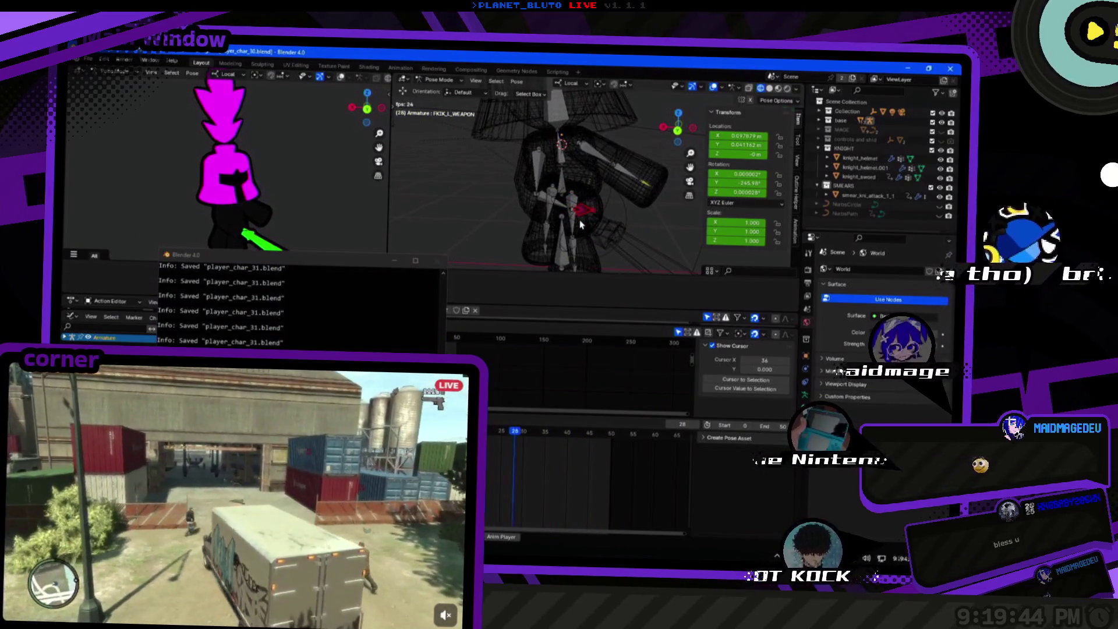
pyautogui.moveTo(606, 236)
pyautogui.mouseDown()
pyautogui.moveTo(604, 207)
pyautogui.moveTo(560, 191)
pyautogui.mouseUp()
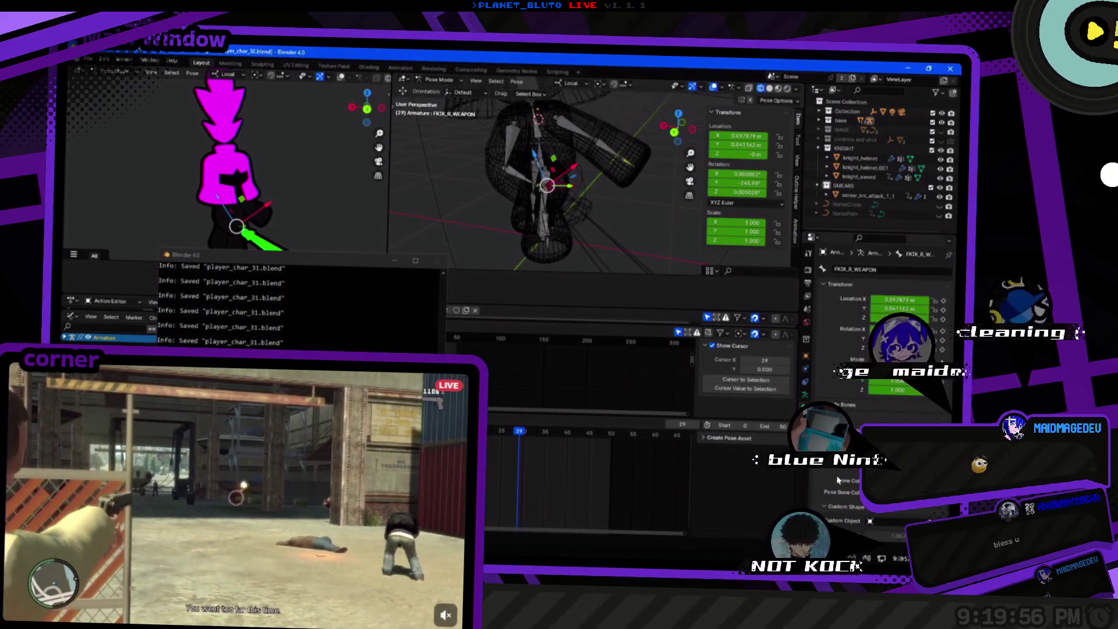
pyautogui.click(595, 199)
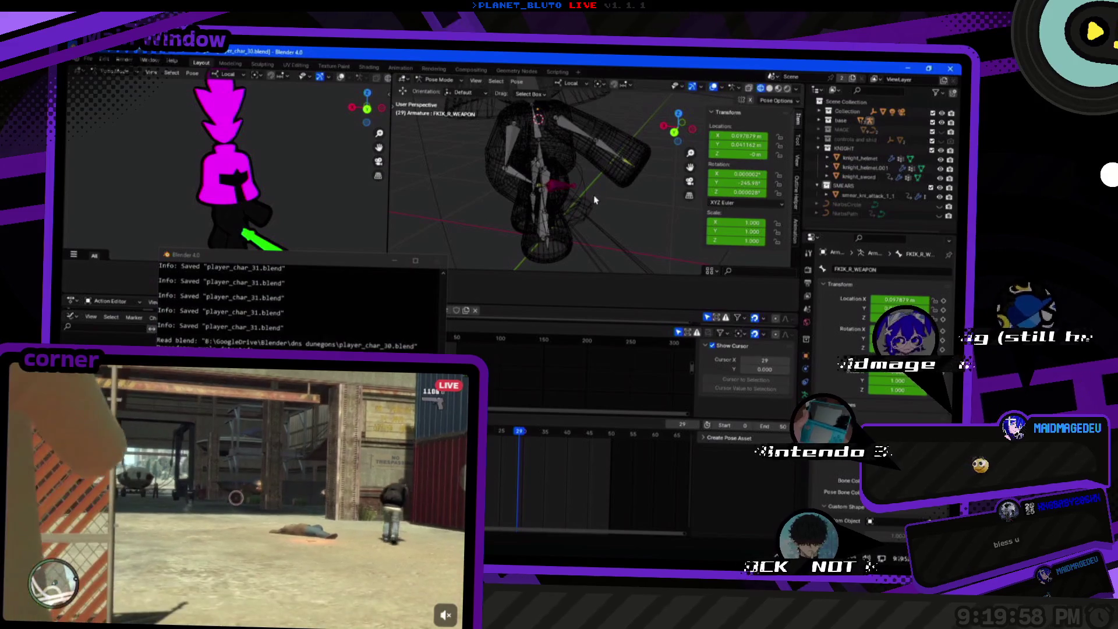
pyautogui.click(88, 59)
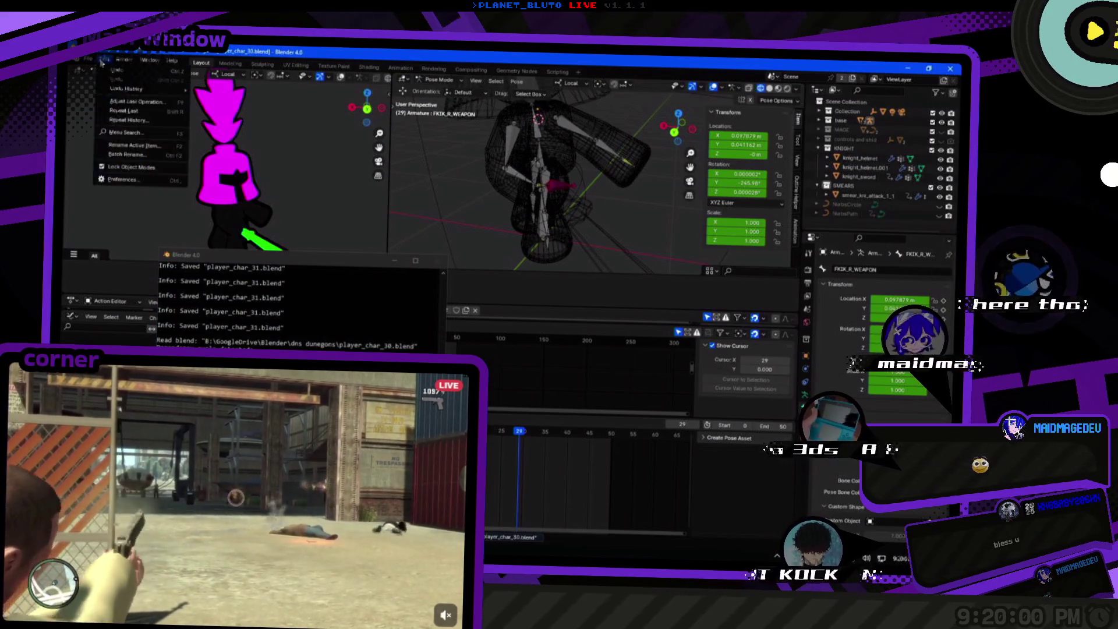
# Save, play back the animation with FKIK_L_WEAPON selected, and delete the Weapon bone's Copy Transforms constraint.
pyautogui.moveTo(110, 89)
pyautogui.hotkey('ctrl', 's')
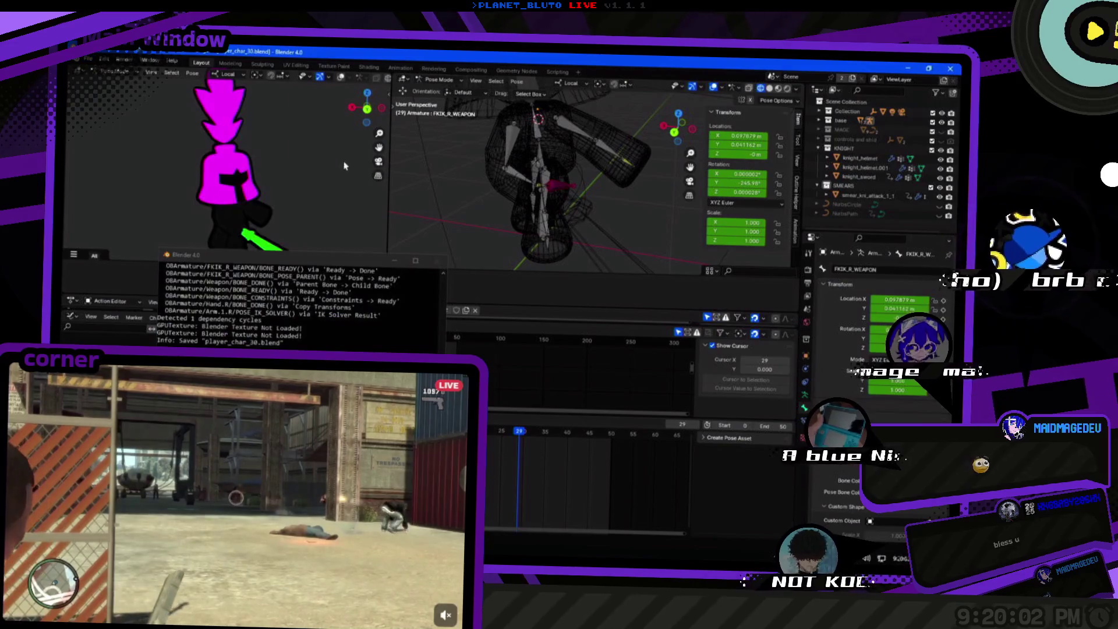
pyautogui.moveTo(495, 192); pyautogui.dragTo(474, 204)
pyautogui.click(551, 198)
pyautogui.press('space')
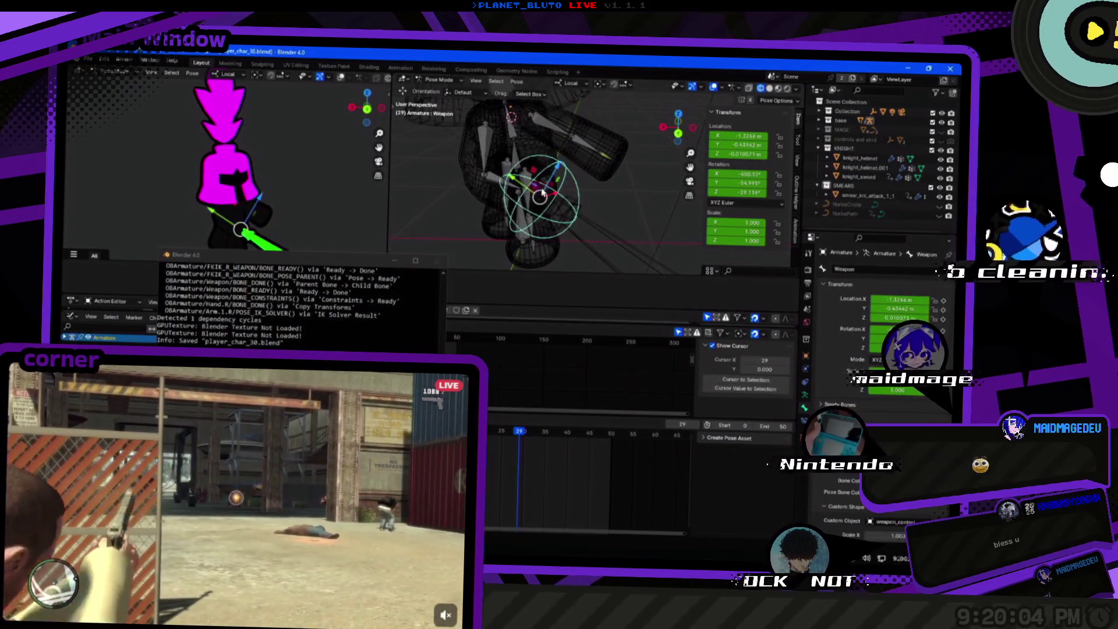
pyautogui.press('space')
pyautogui.moveTo(515, 204); pyautogui.dragTo(489, 201)
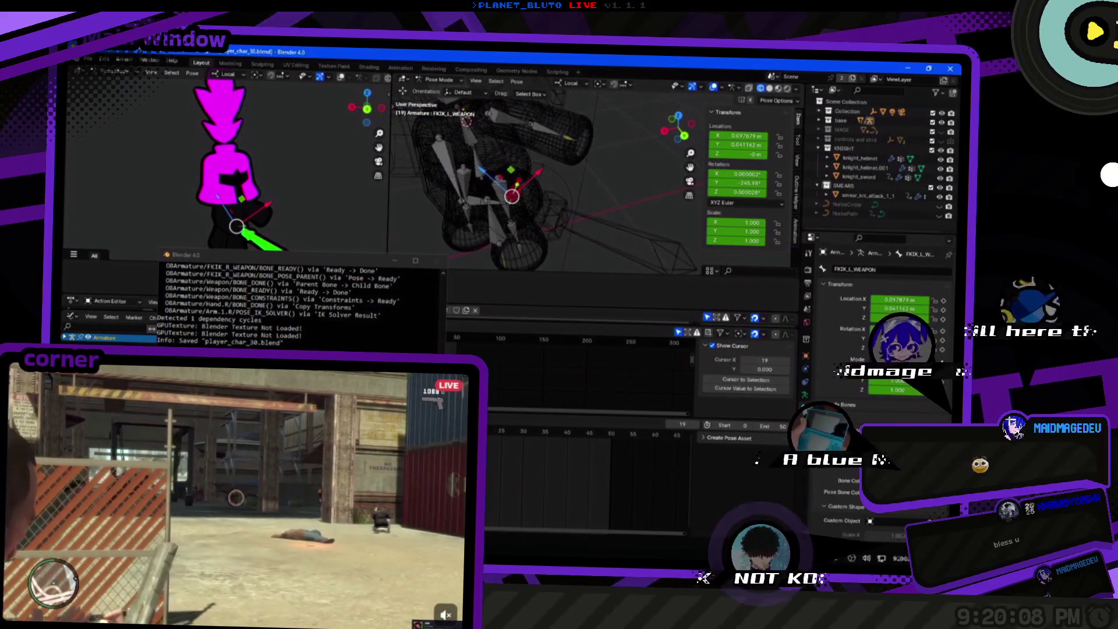
pyautogui.click(539, 226)
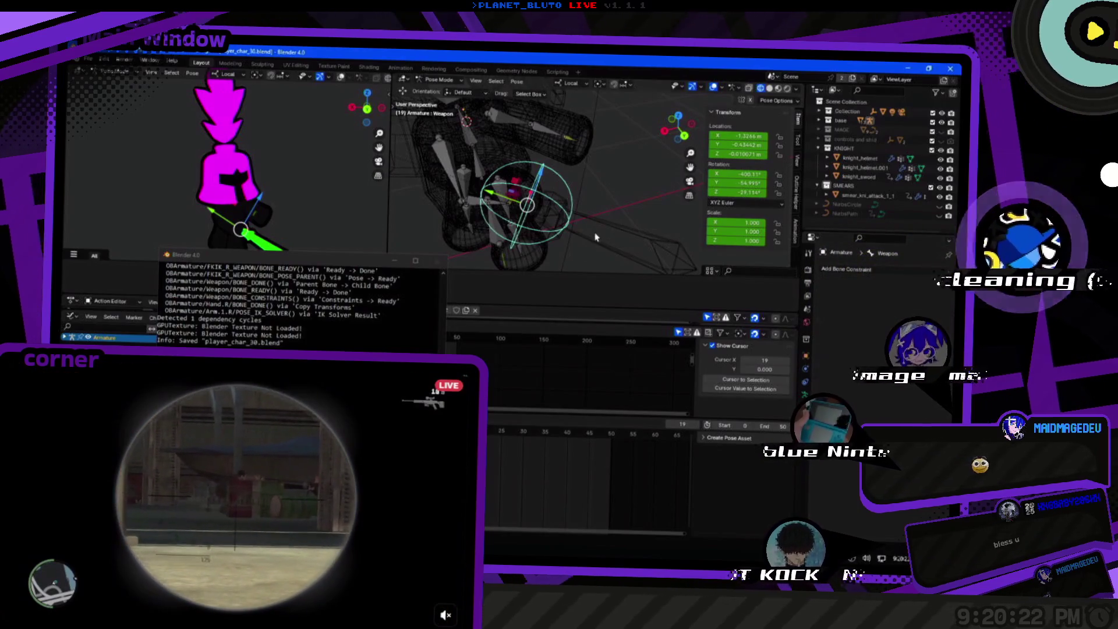
pyautogui.click(933, 287)
# Reload player_char_30.blend from Open Recent and orbit the armature to a new angle.
pyautogui.click(87, 59)
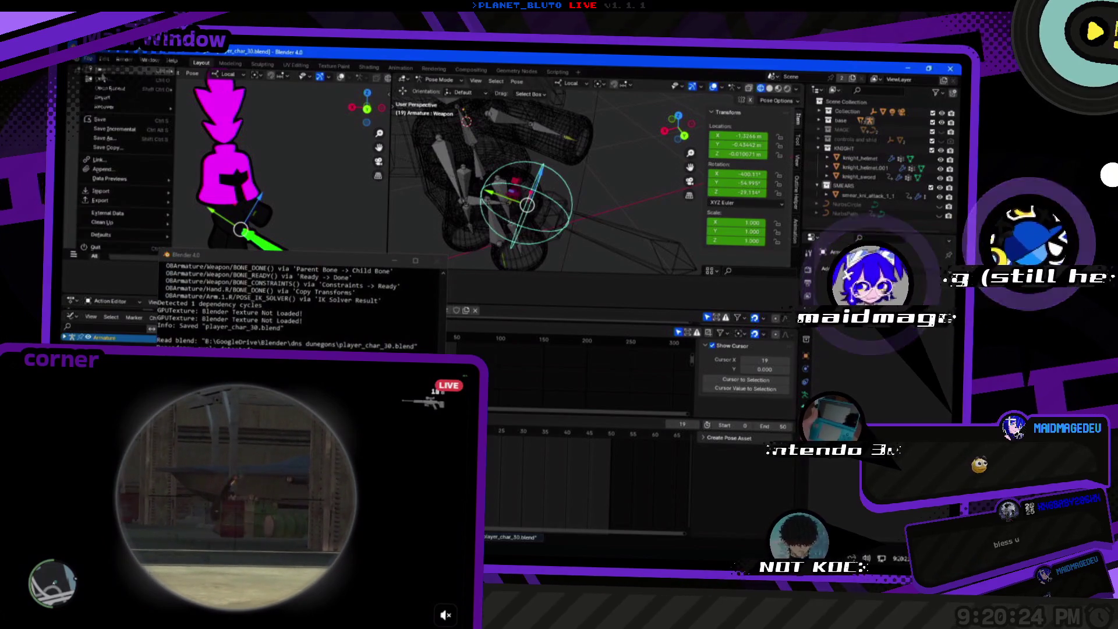
pyautogui.moveTo(116, 91)
pyautogui.click(244, 99)
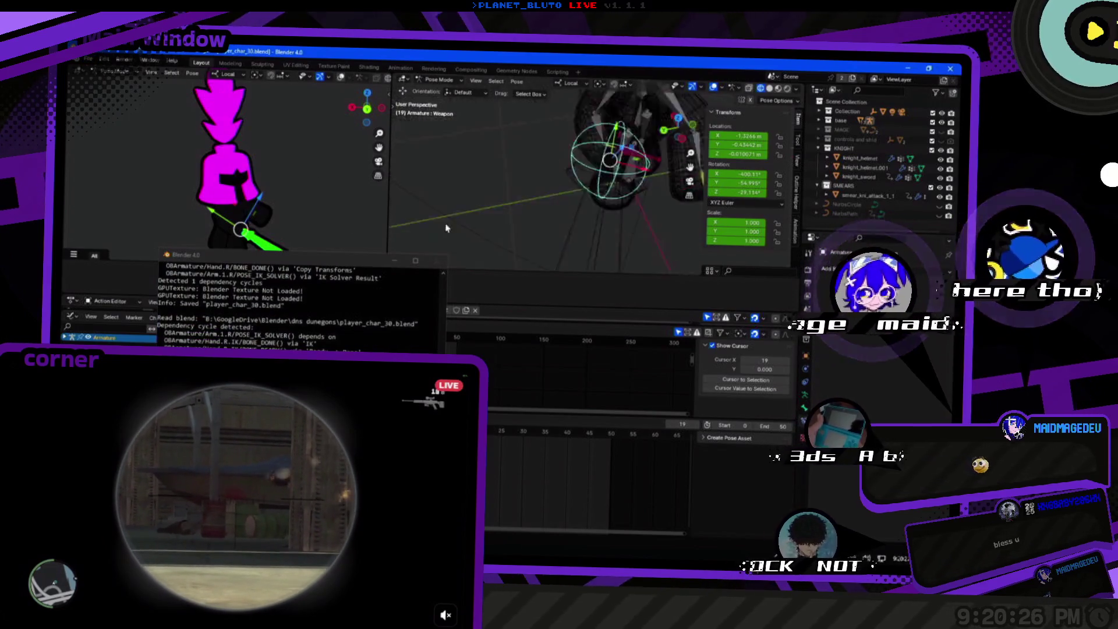
pyautogui.moveTo(559, 158); pyautogui.dragTo(728, 239)
pyautogui.hotkey('alt', 'Tab')
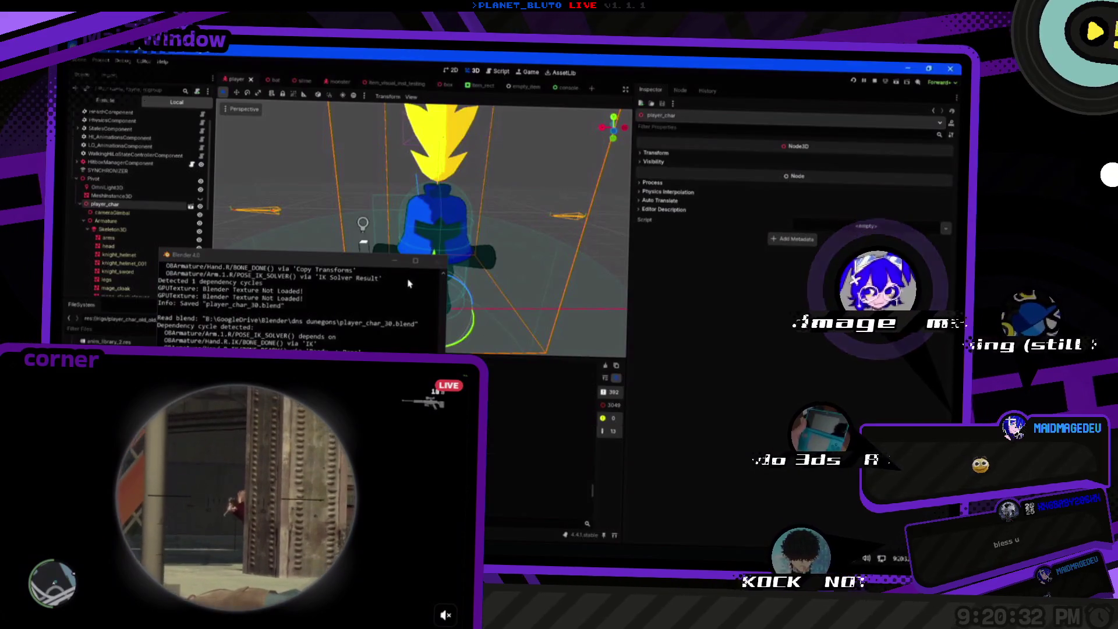
pyautogui.hotkey('alt', 'Tab')
pyautogui.click(87, 58)
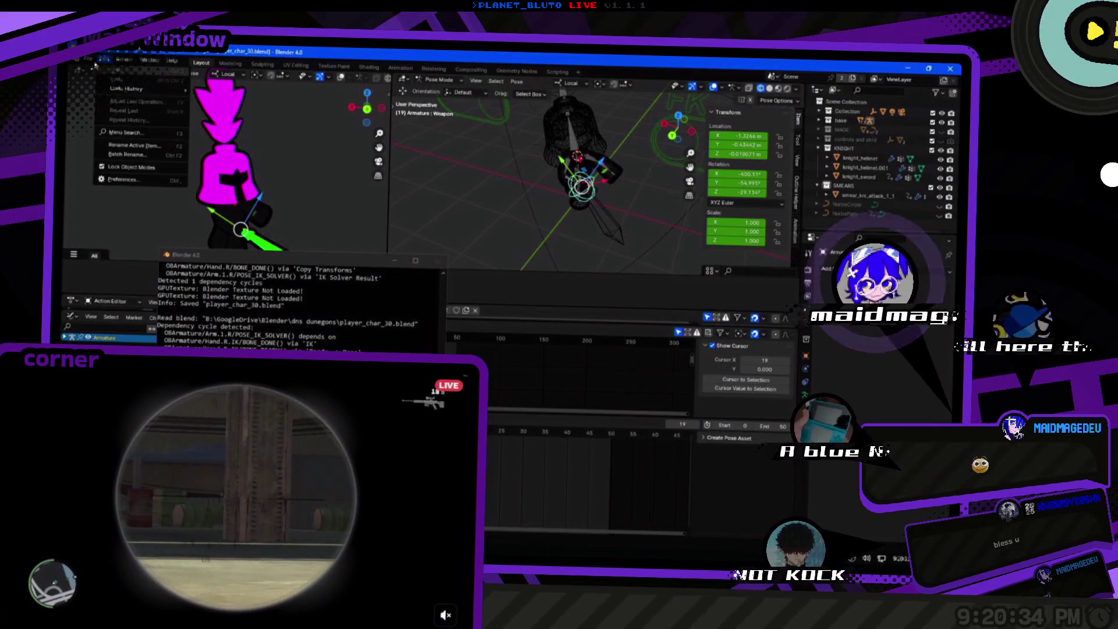
# Open player_char_31.blend, show the Weapon bone's constraints, then switch to Godot.
pyautogui.moveTo(112, 89)
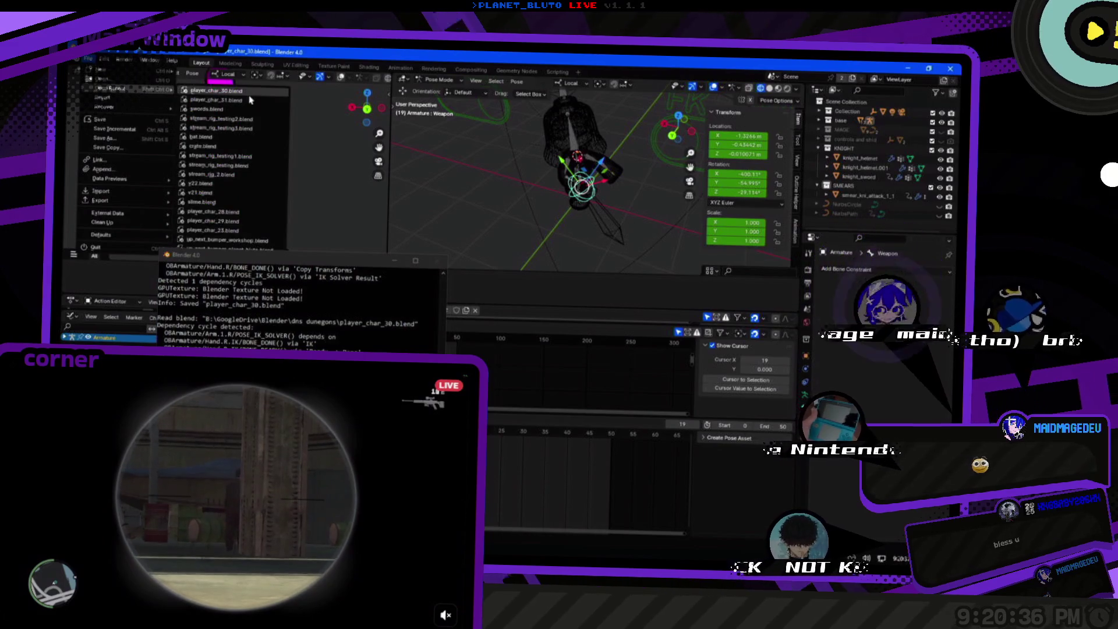
pyautogui.click(233, 95)
pyautogui.moveTo(505, 250); pyautogui.dragTo(598, 244)
pyautogui.click(584, 248)
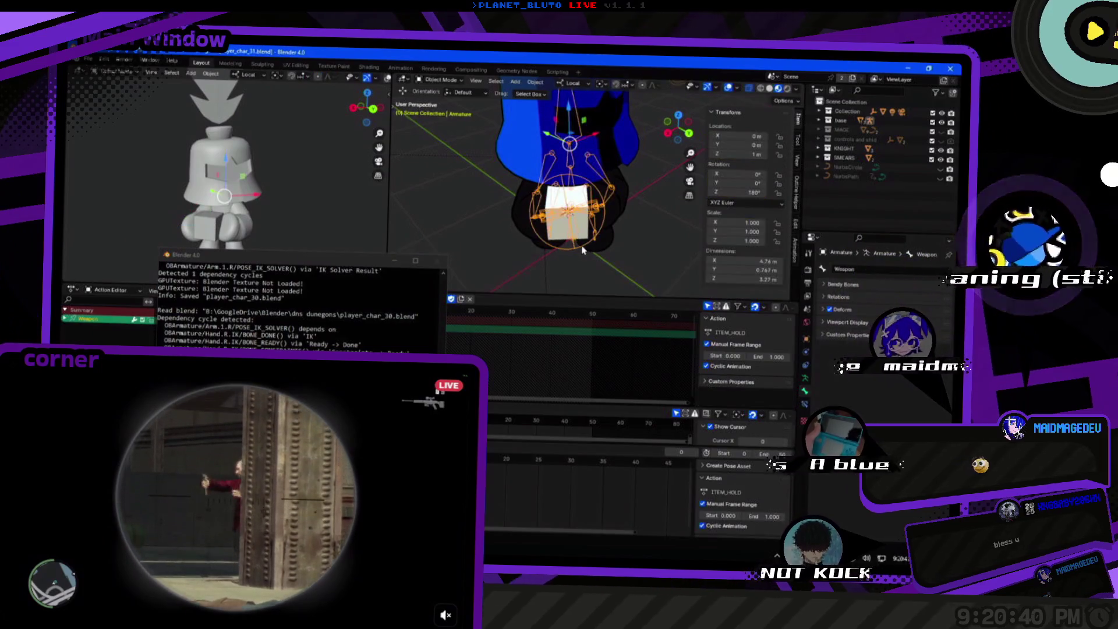
pyautogui.click(805, 405)
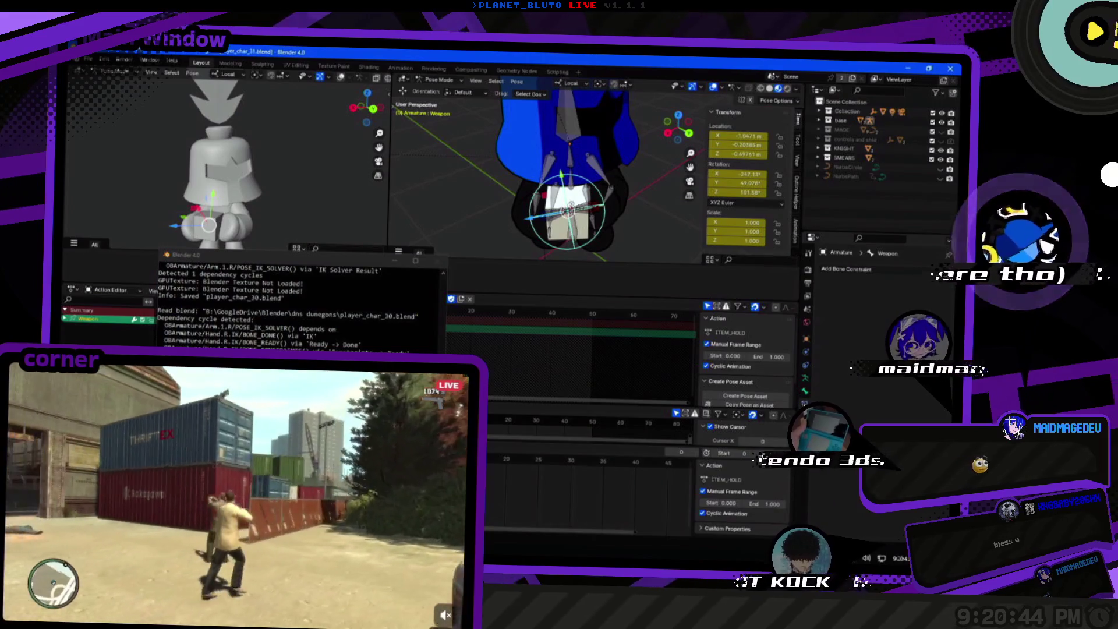
pyautogui.hotkey('alt', 'Tab')
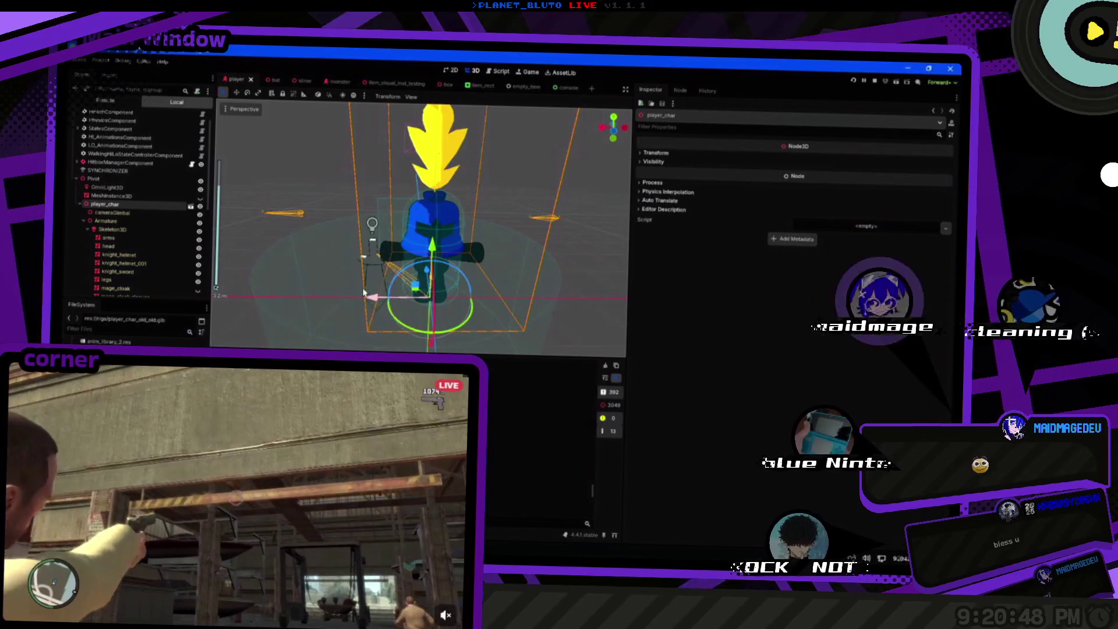
# Close player_char_old.glb's import settings and bring the Blender console window forward.
pyautogui.scroll(-5, 150, 268)
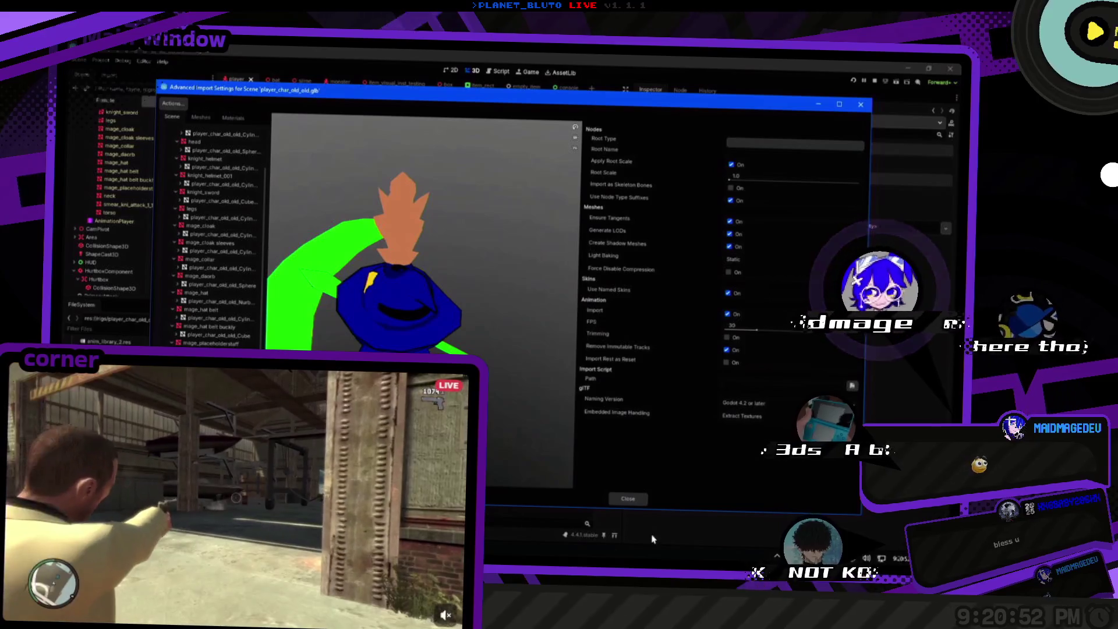
pyautogui.click(628, 499)
pyautogui.hotkey('alt', 'Tab')
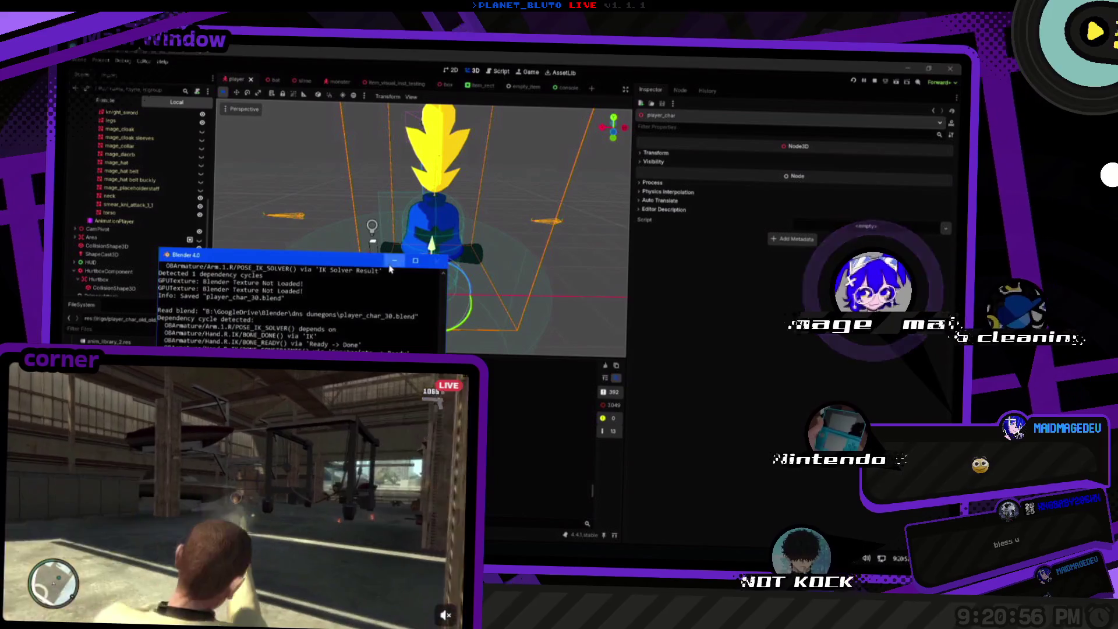
pyautogui.hotkey('alt', 'Tab')
pyautogui.hotkey('alt', 'Tab')
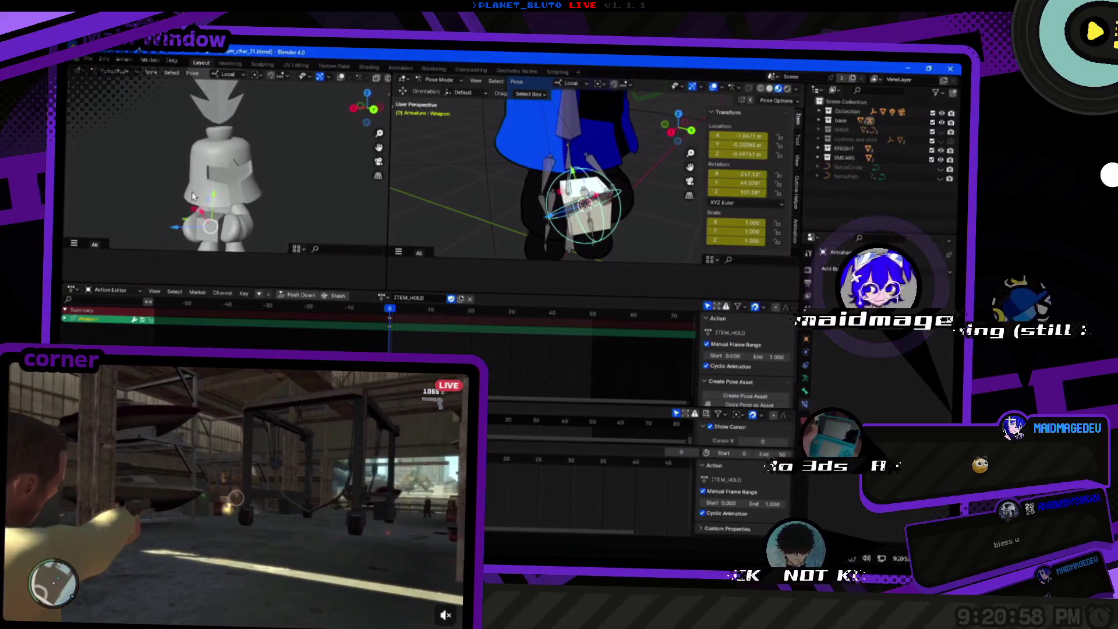
# Check the Hand.R.IK, Leg.1.R and Weapon bones, compare rest and pose positions, then glance at Godot.
pyautogui.moveTo(466, 216); pyautogui.dragTo(579, 232)
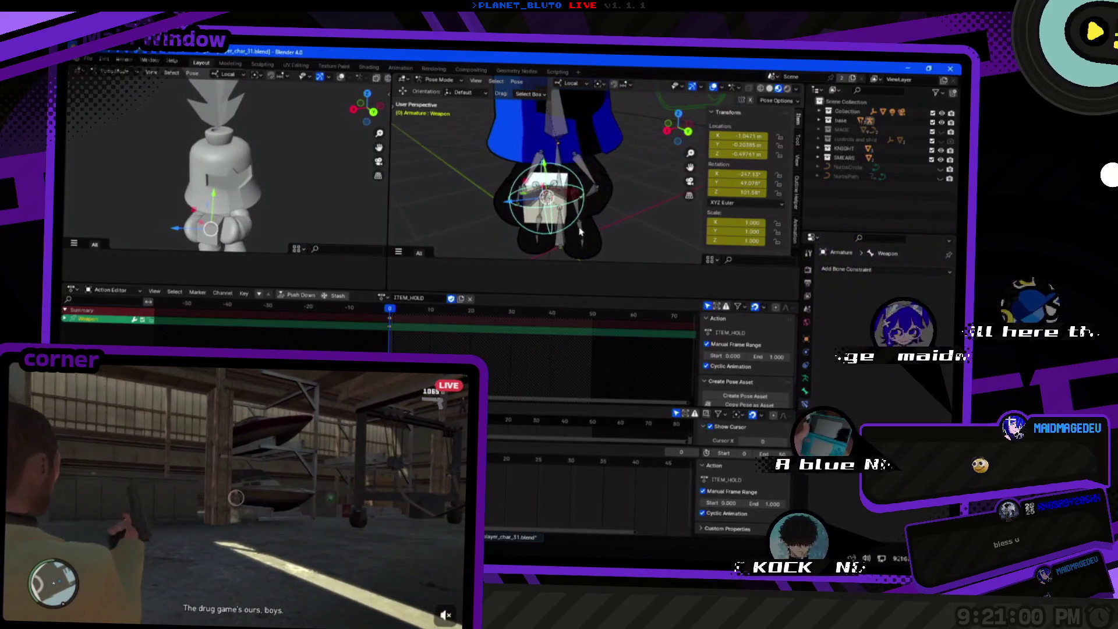
pyautogui.click(535, 209)
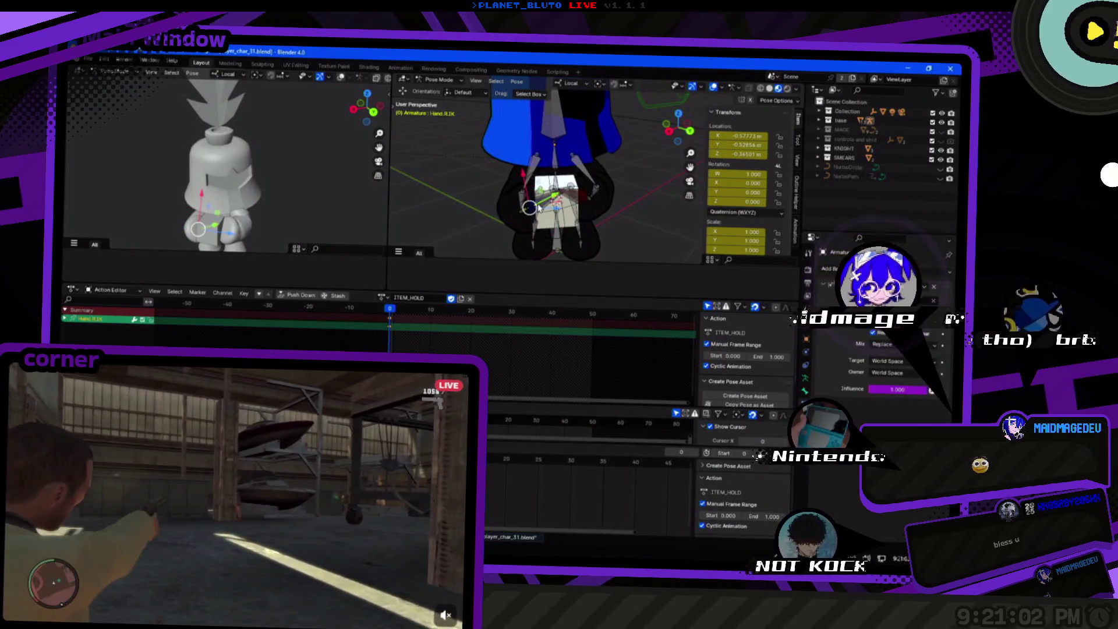
pyautogui.click(525, 220)
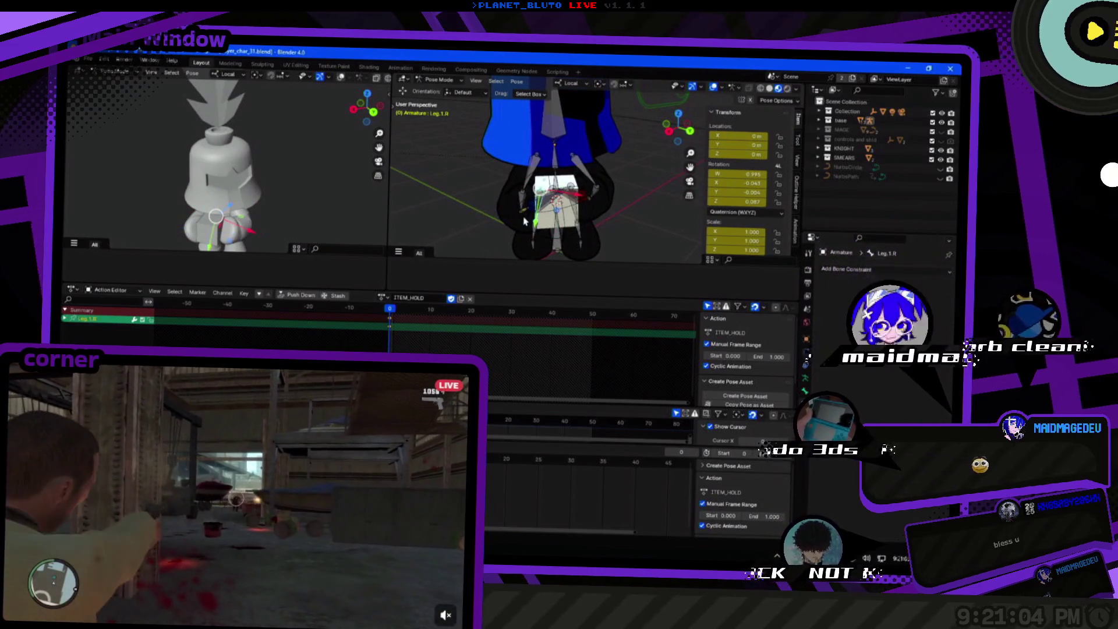
pyautogui.click(585, 243)
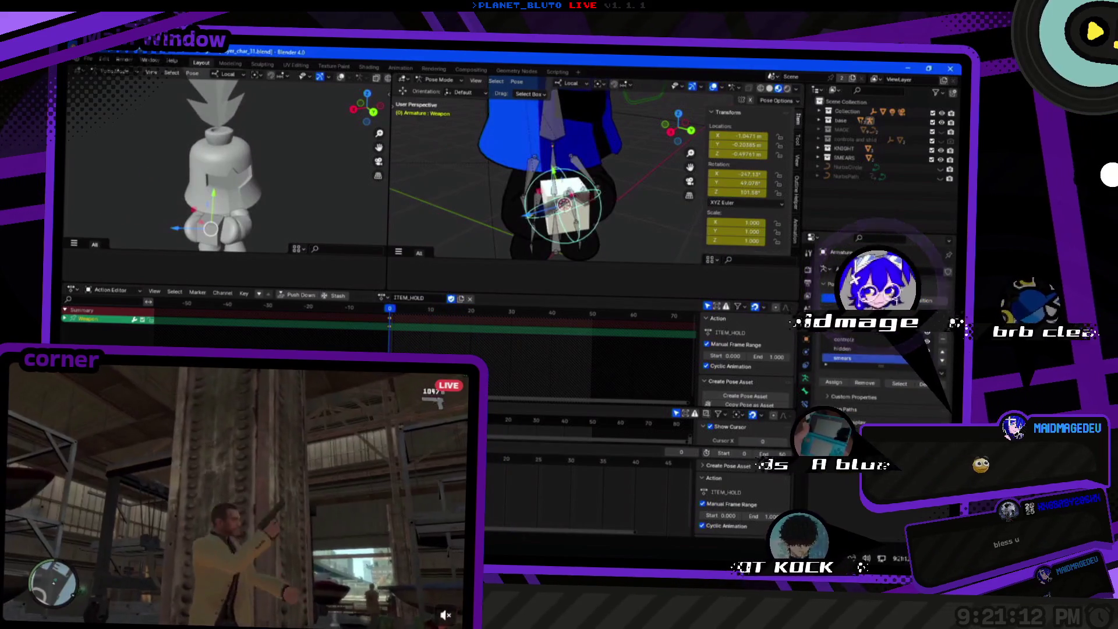
pyautogui.click(916, 300)
pyautogui.click(871, 299)
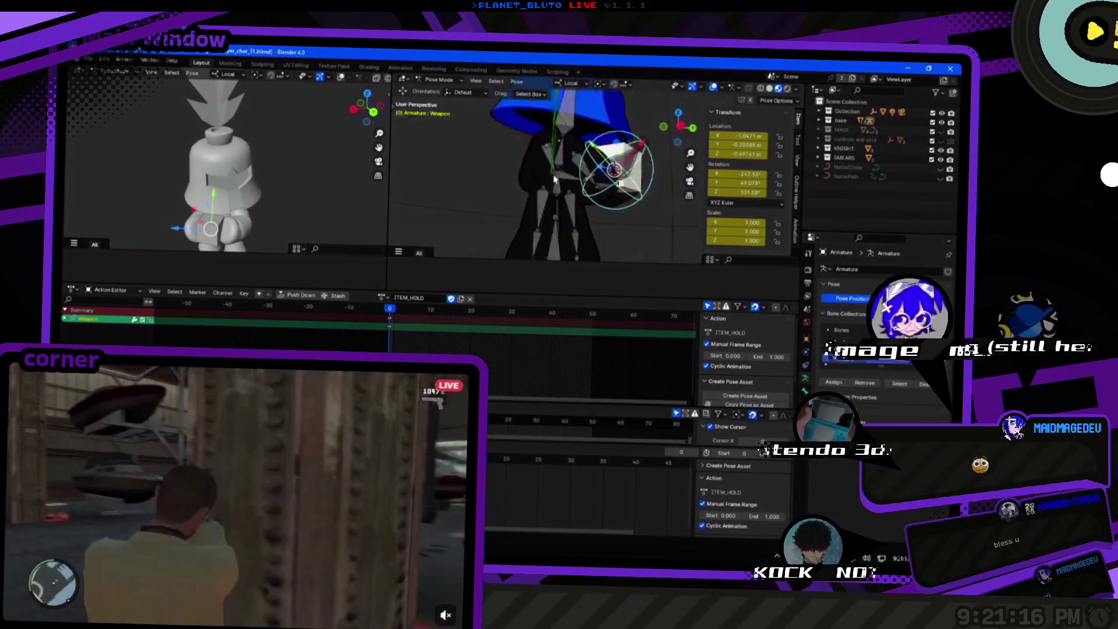
pyautogui.hotkey('alt', 'Tab')
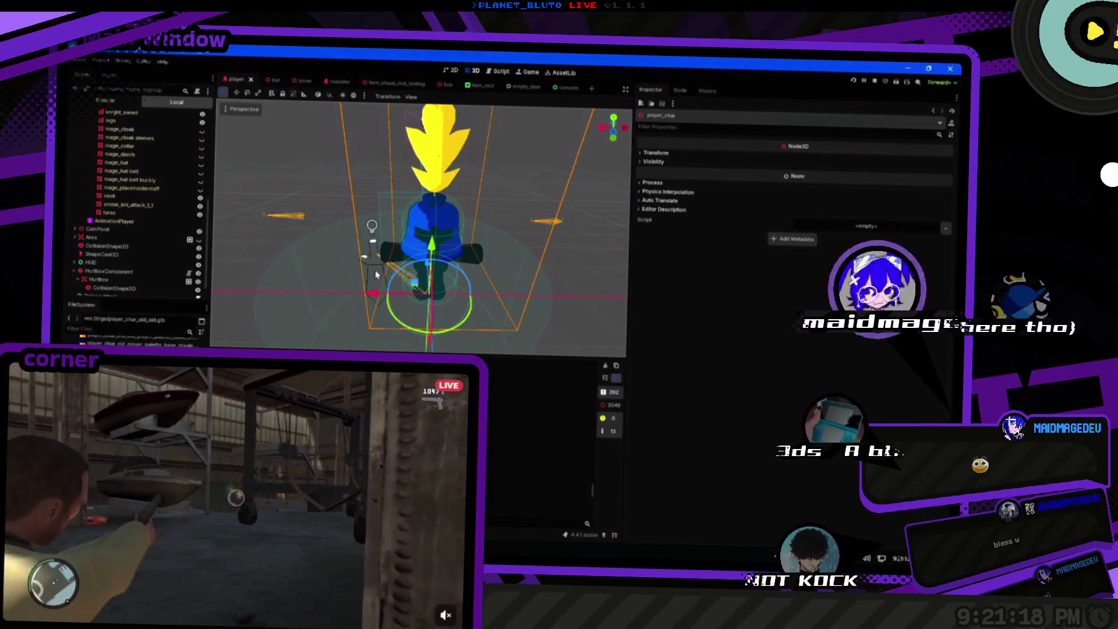
pyautogui.hotkey('alt', 'Tab')
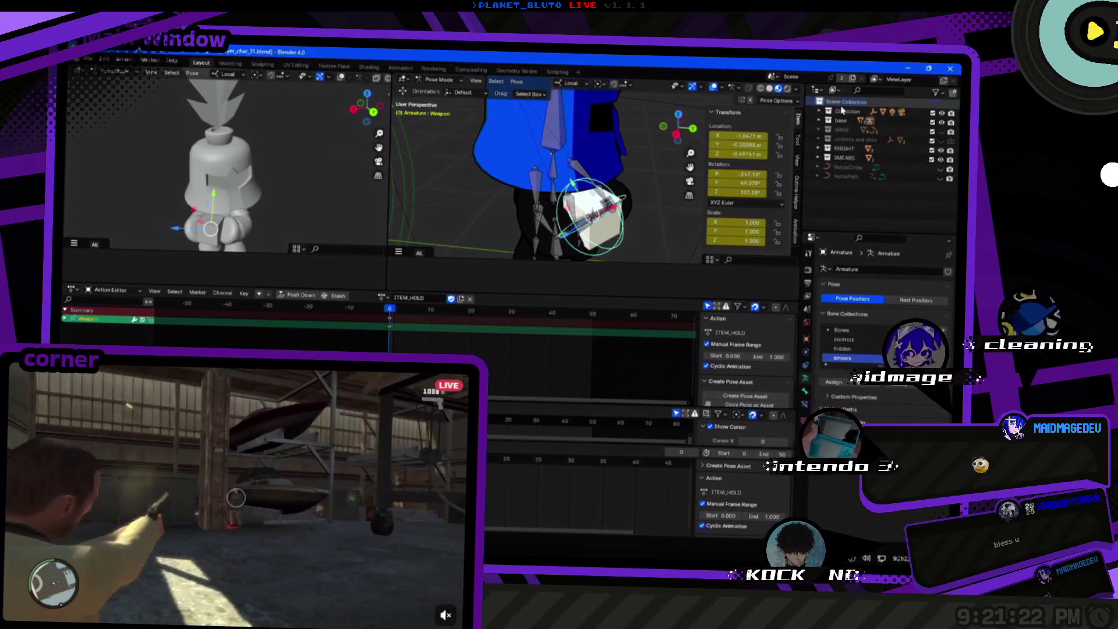
# Start a glTF 2.0 export targeting player_char_test.glb in the cave-game-3d-edition rigs folder.
pyautogui.click(849, 113)
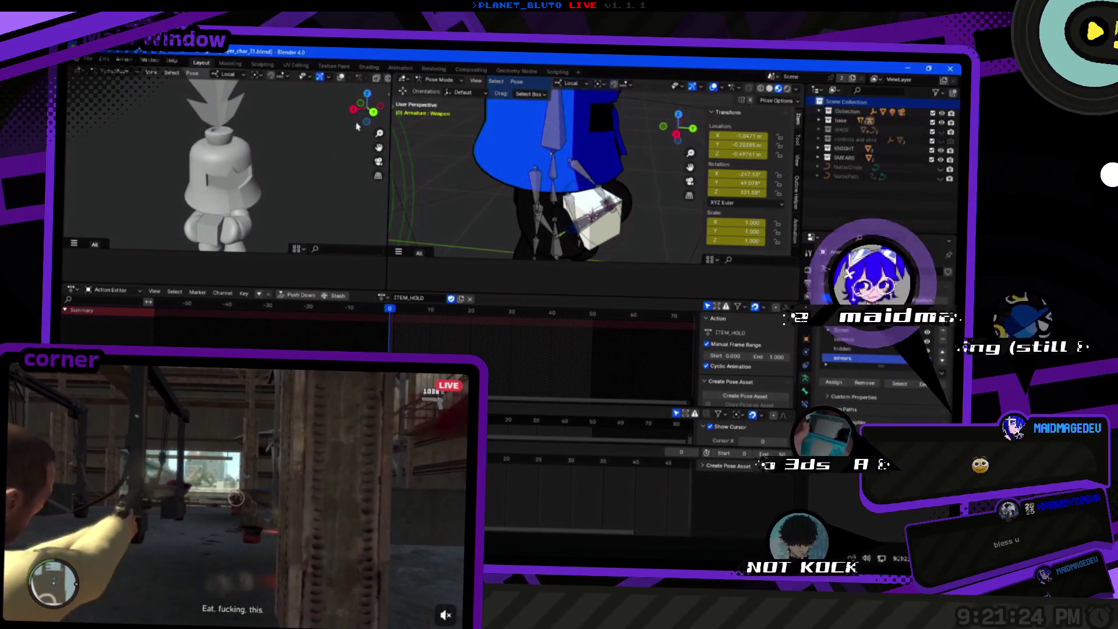
pyautogui.click(88, 59)
pyautogui.moveTo(116, 206)
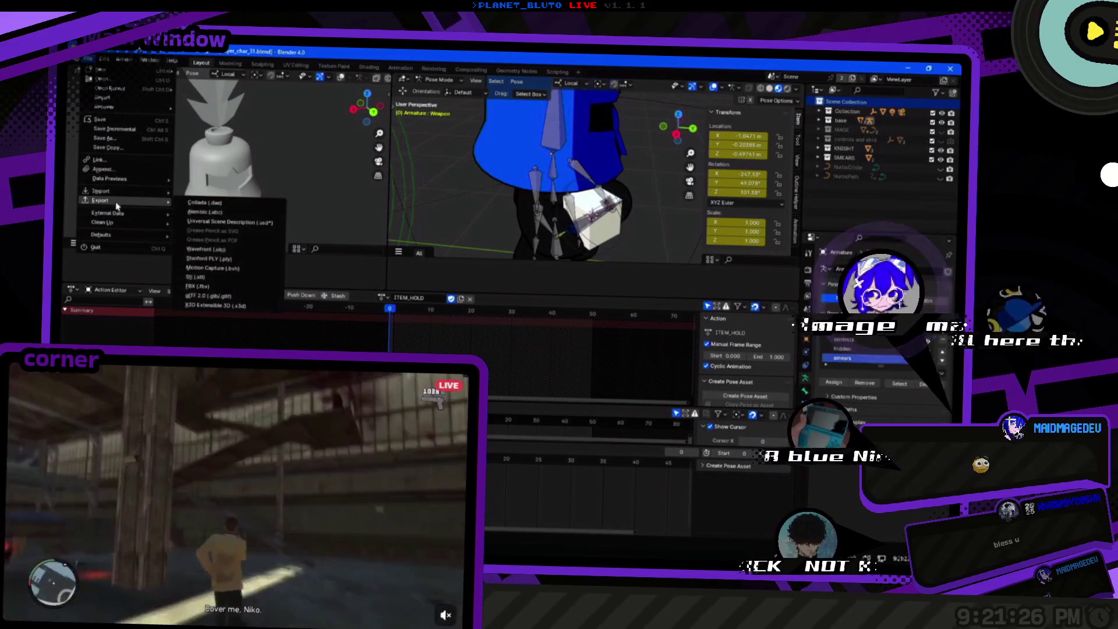
pyautogui.click(233, 296)
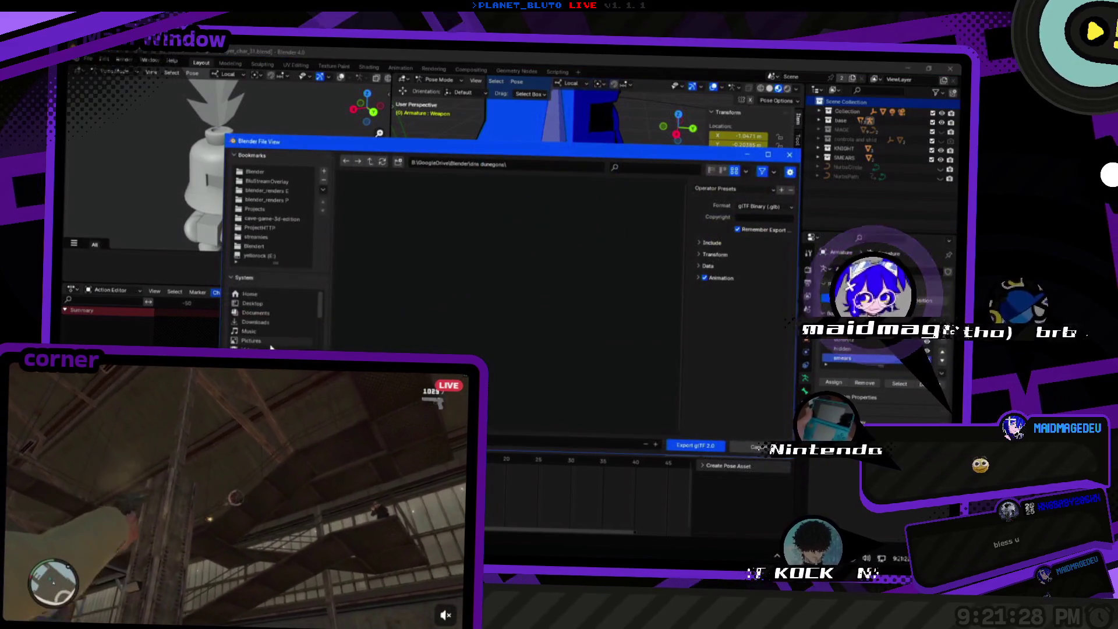
pyautogui.click(272, 219)
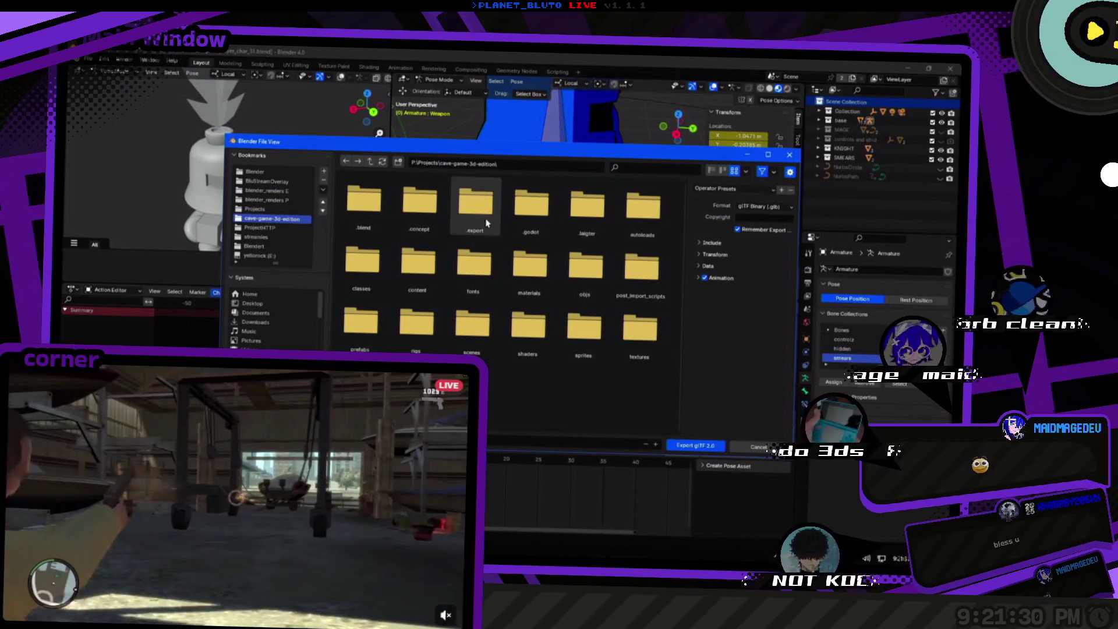
pyautogui.doubleClick(416, 323)
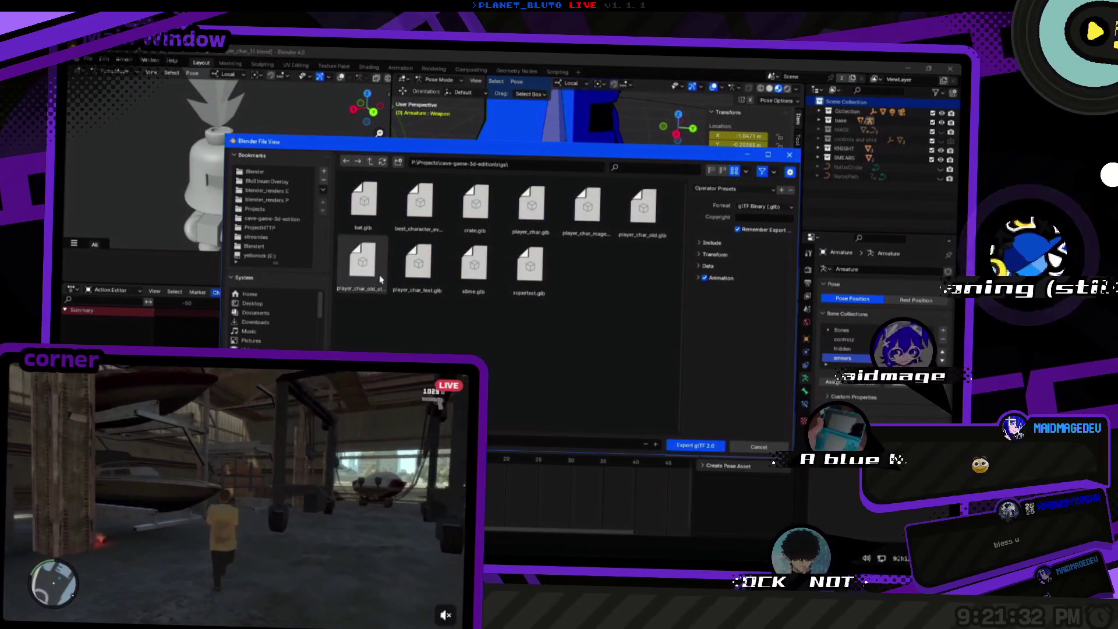
pyautogui.click(397, 274)
# Review the Include, Transform, Data, Material and Animation export options, then export over the file.
pyautogui.click(707, 278)
pyautogui.click(708, 266)
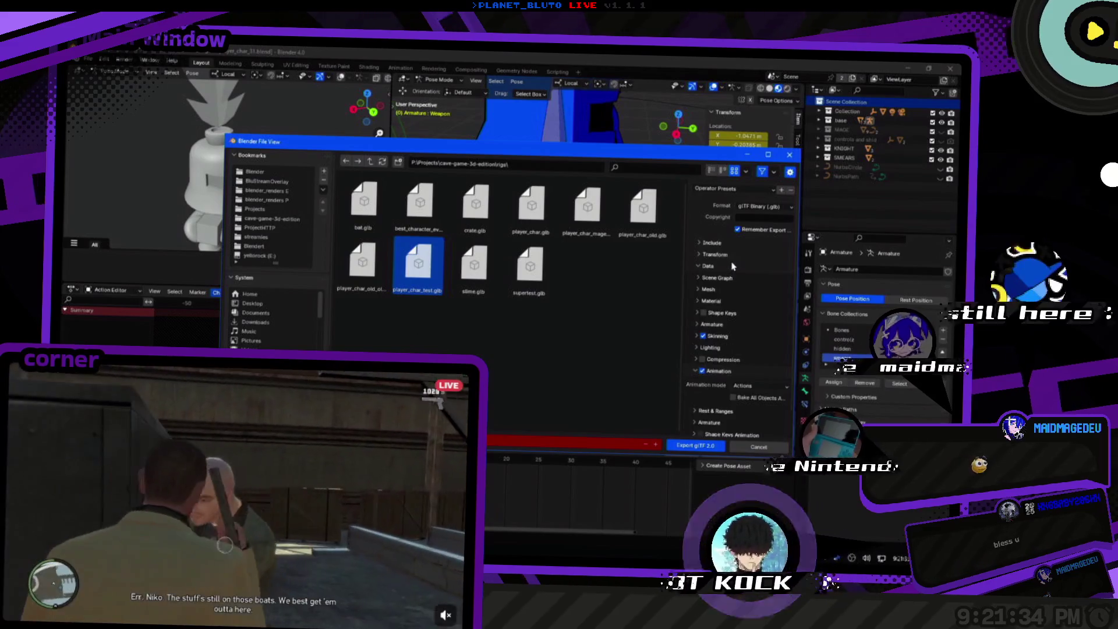
pyautogui.click(715, 254)
pyautogui.click(715, 255)
pyautogui.click(712, 242)
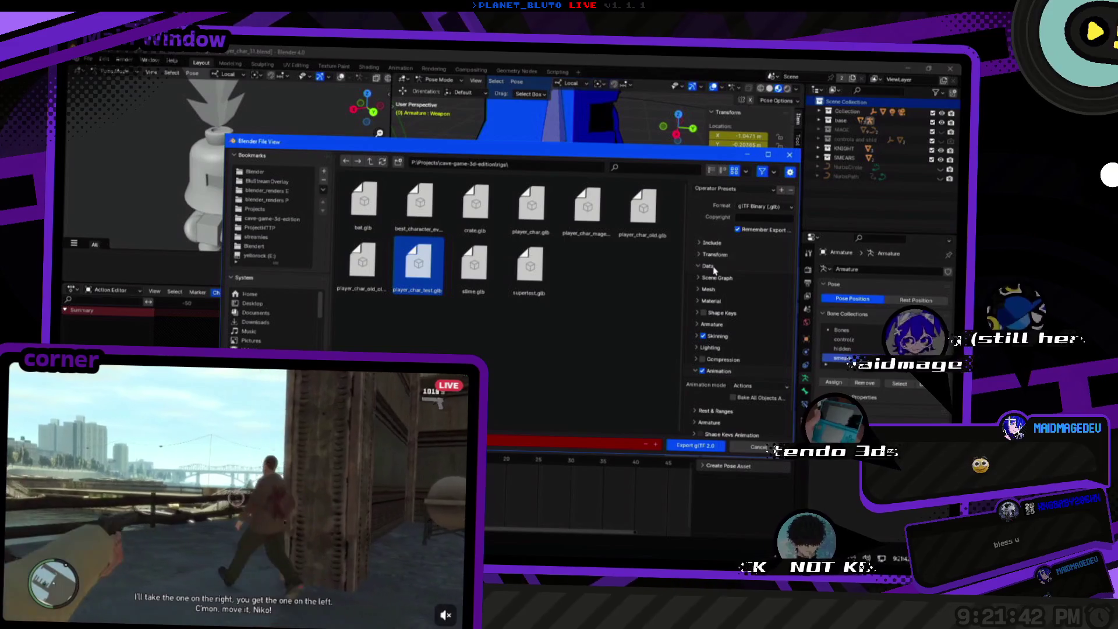
pyautogui.click(709, 301)
pyautogui.click(708, 265)
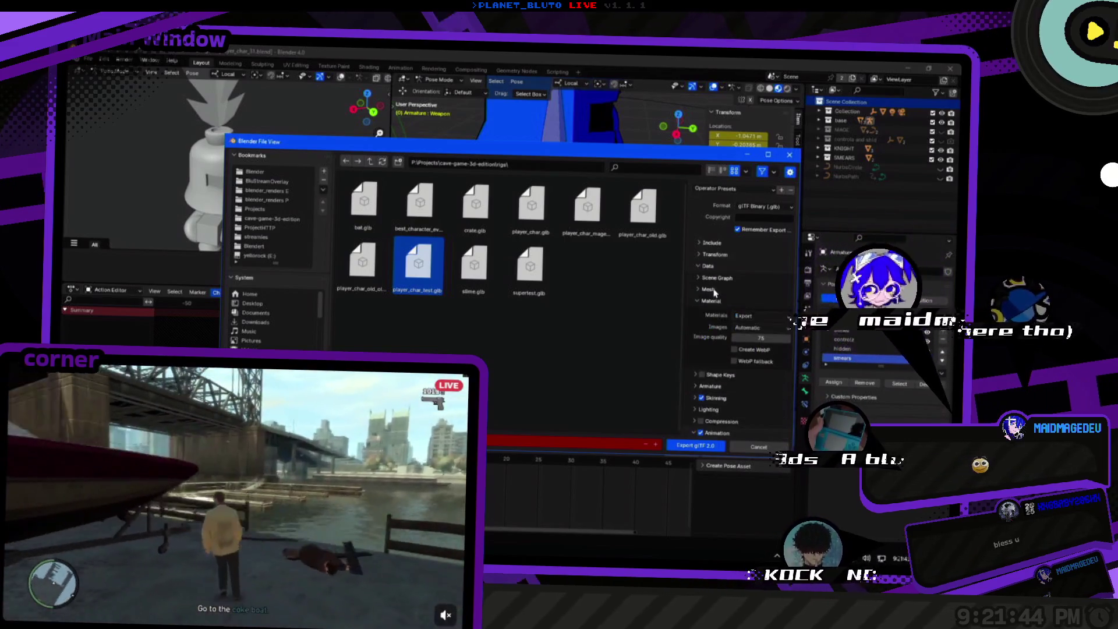
pyautogui.click(717, 278)
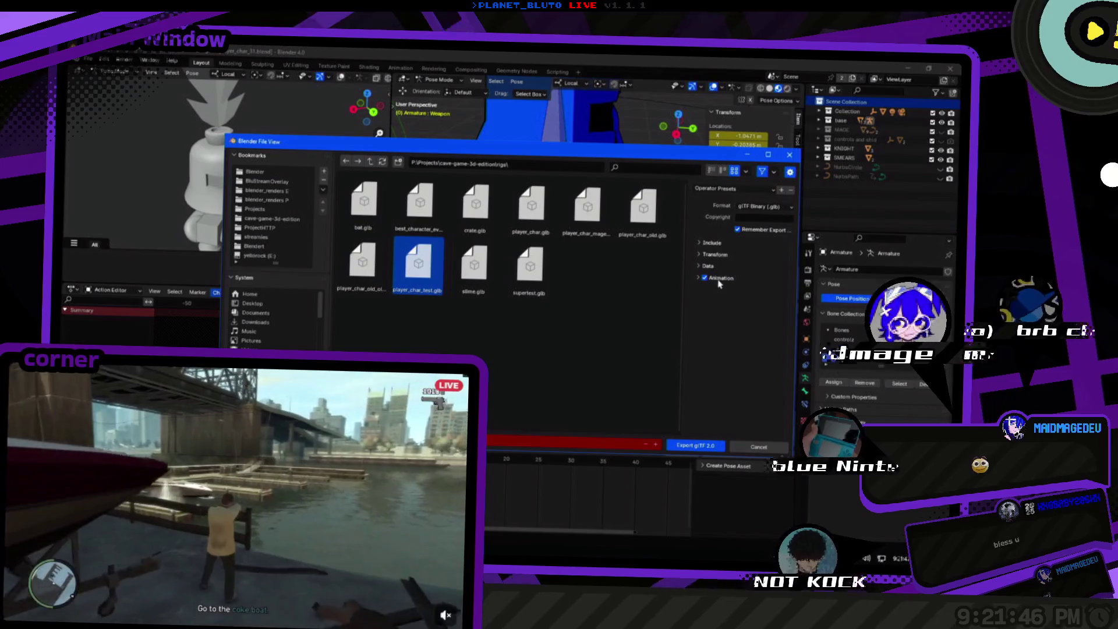
pyautogui.click(716, 277)
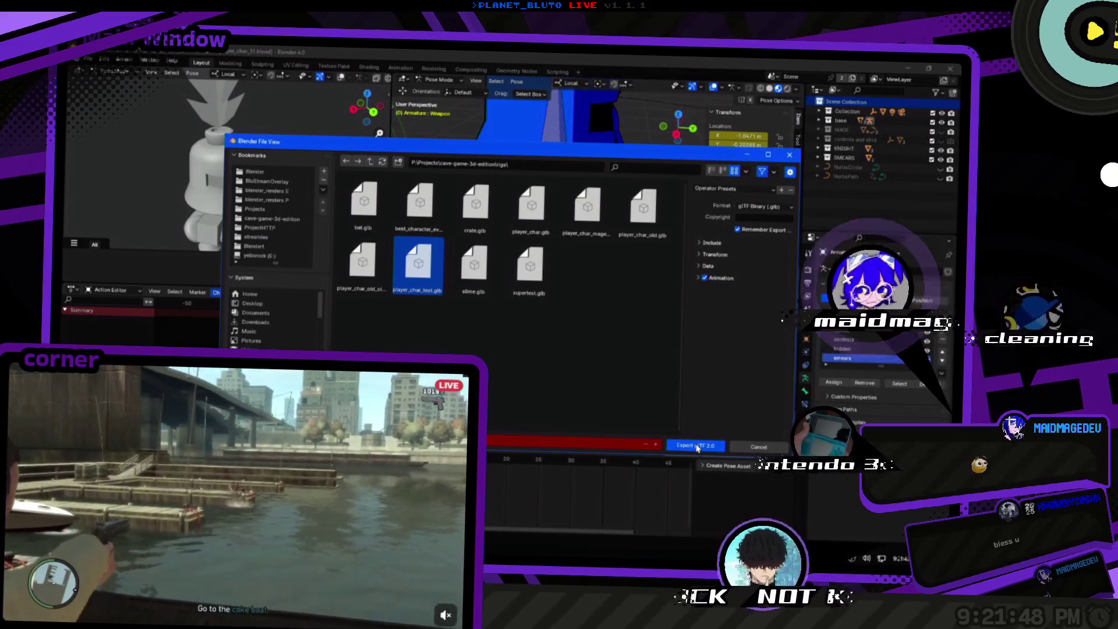
pyautogui.press('Return')
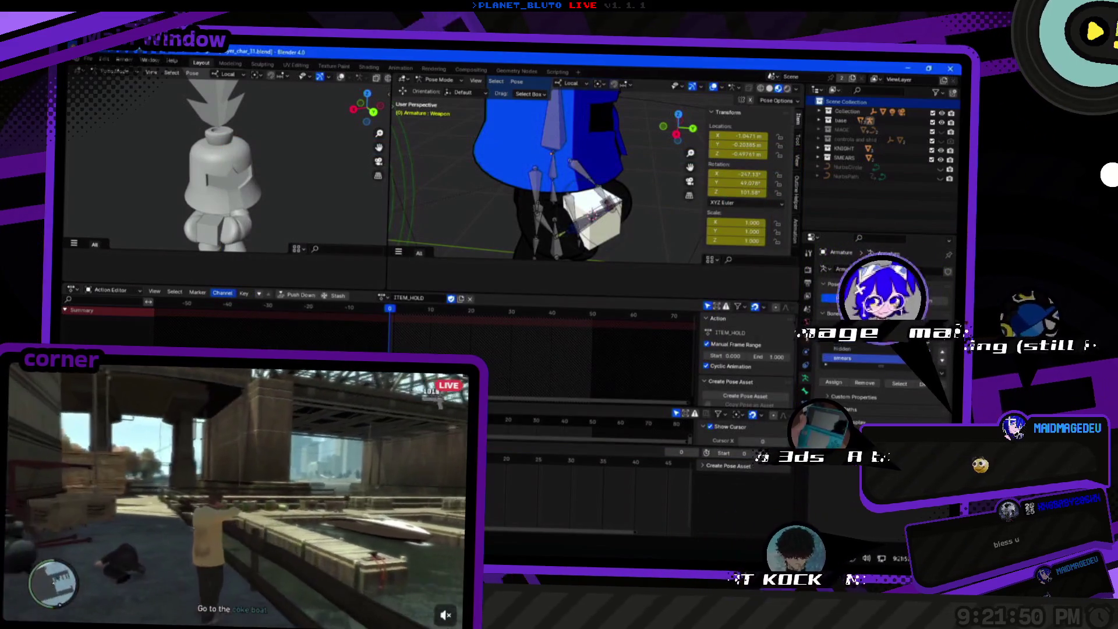
pyautogui.hotkey('alt', 'Tab')
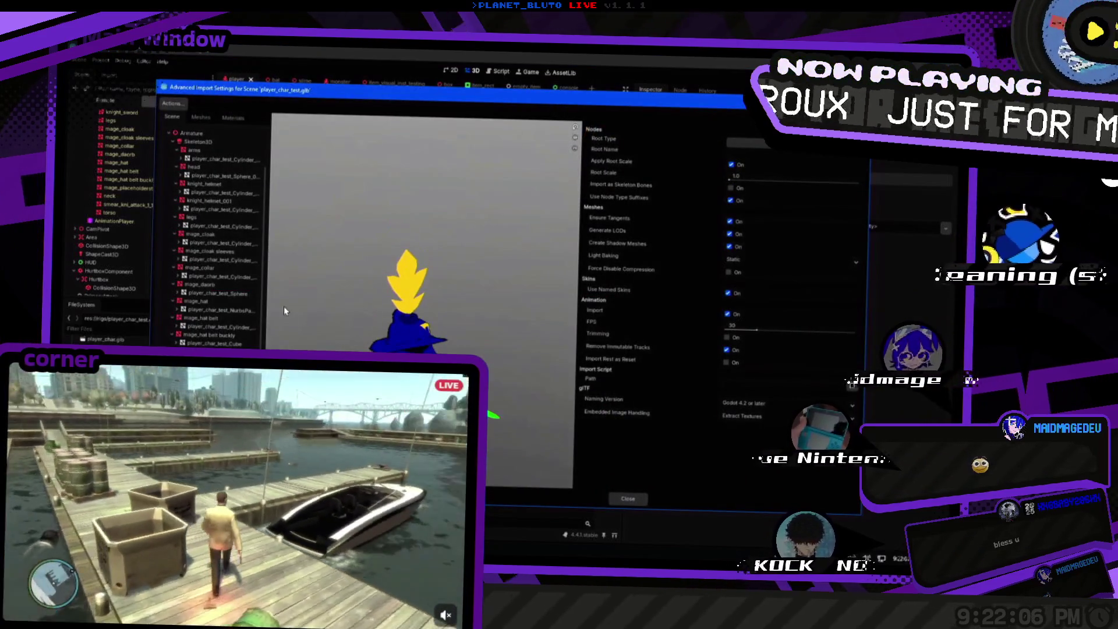
# Inspect player_char_test.glb's mesh import options, then review and close player_char.glb's advanced import settings.
pyautogui.click(227, 310)
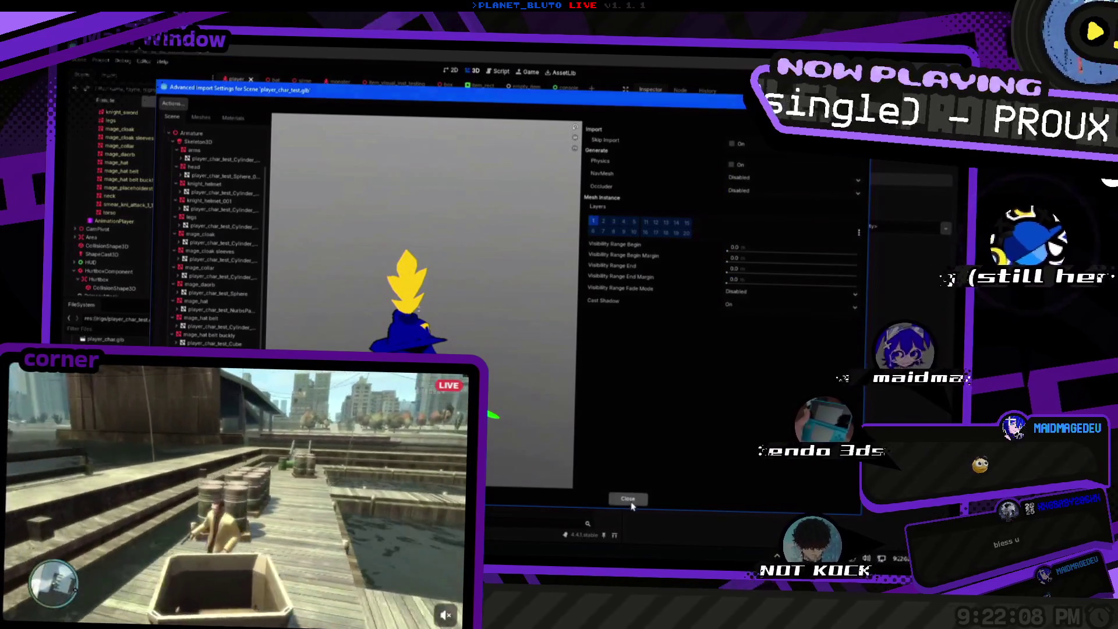
pyautogui.click(628, 499)
pyautogui.scroll(5, 145, 267)
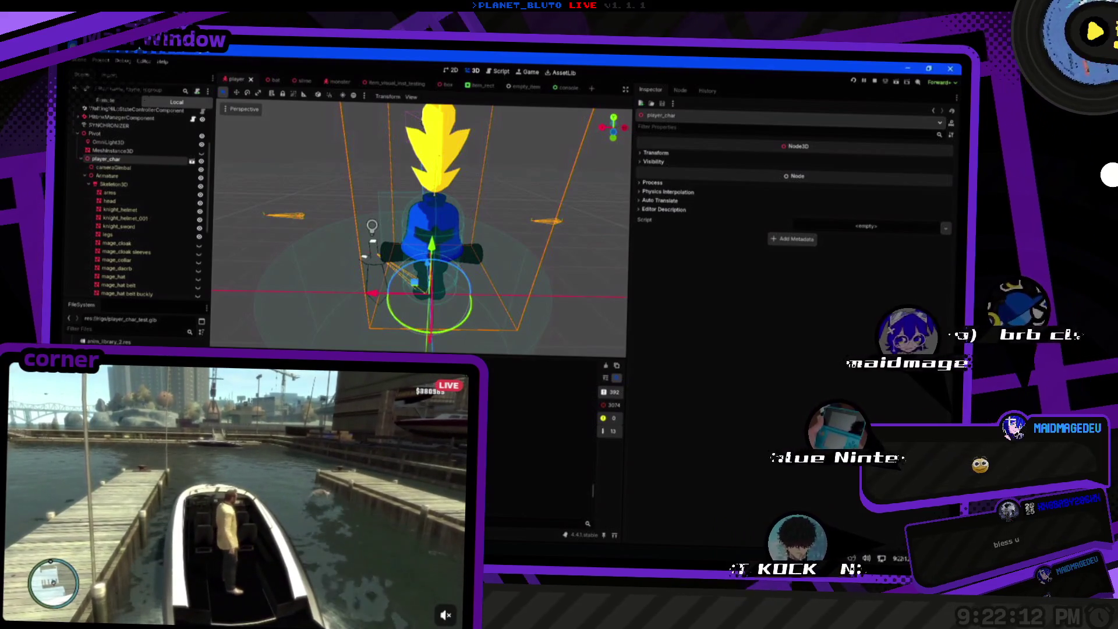
pyautogui.click(191, 160)
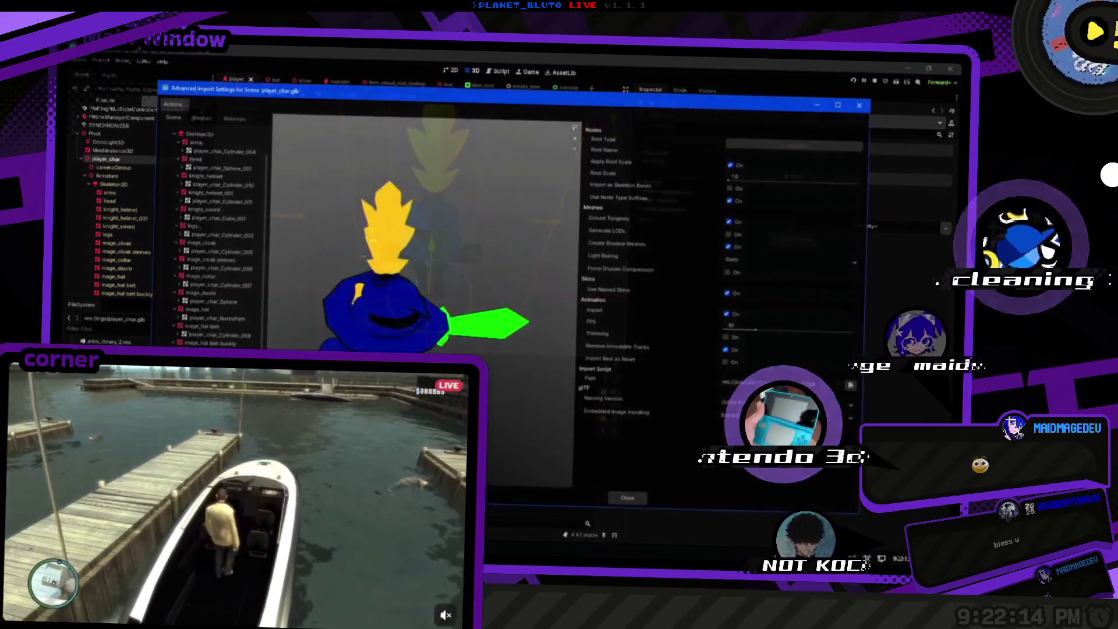
pyautogui.click(629, 499)
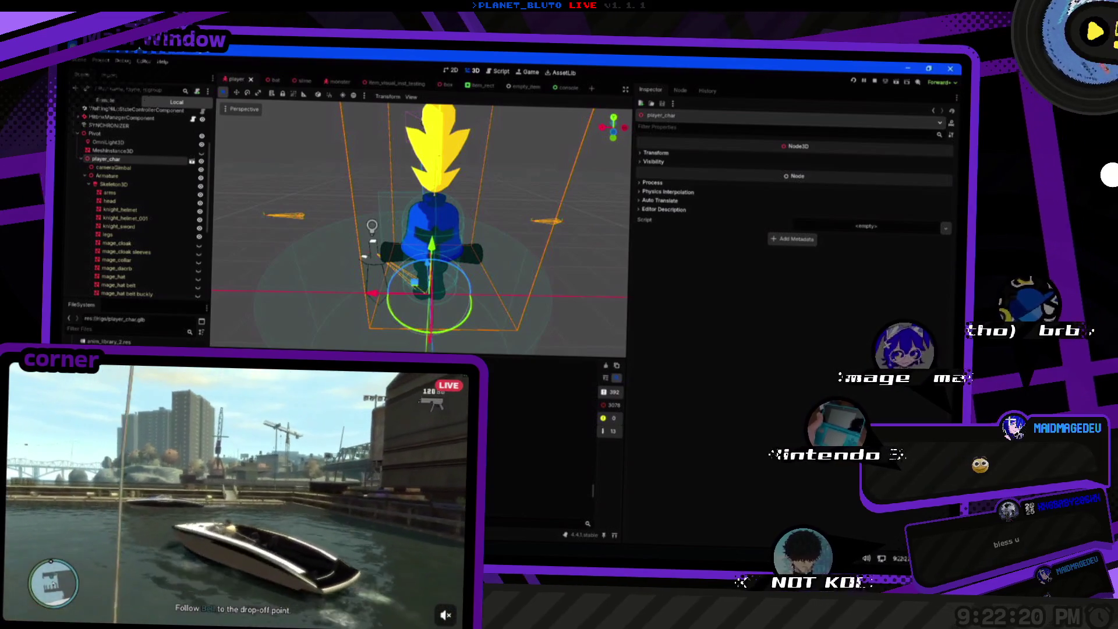
pyautogui.hotkey('alt', 'Tab')
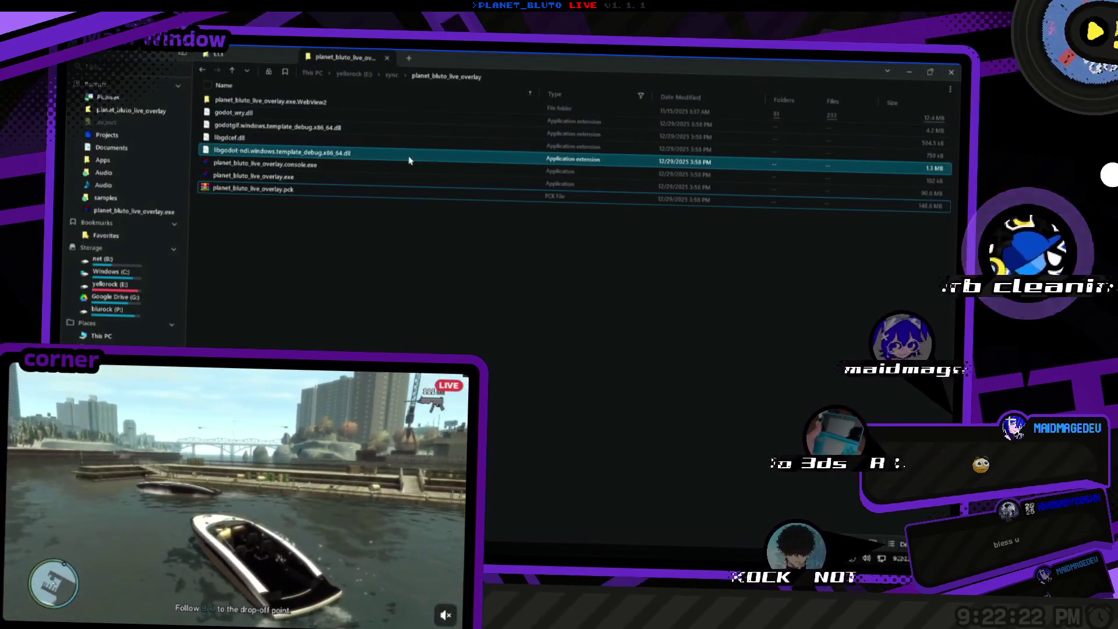
# Open the cave-game-3d-edition rigs folder in File Explorer and select the player_char files.
pyautogui.hotkey('ctrl', 'p')
pyautogui.write('cave')
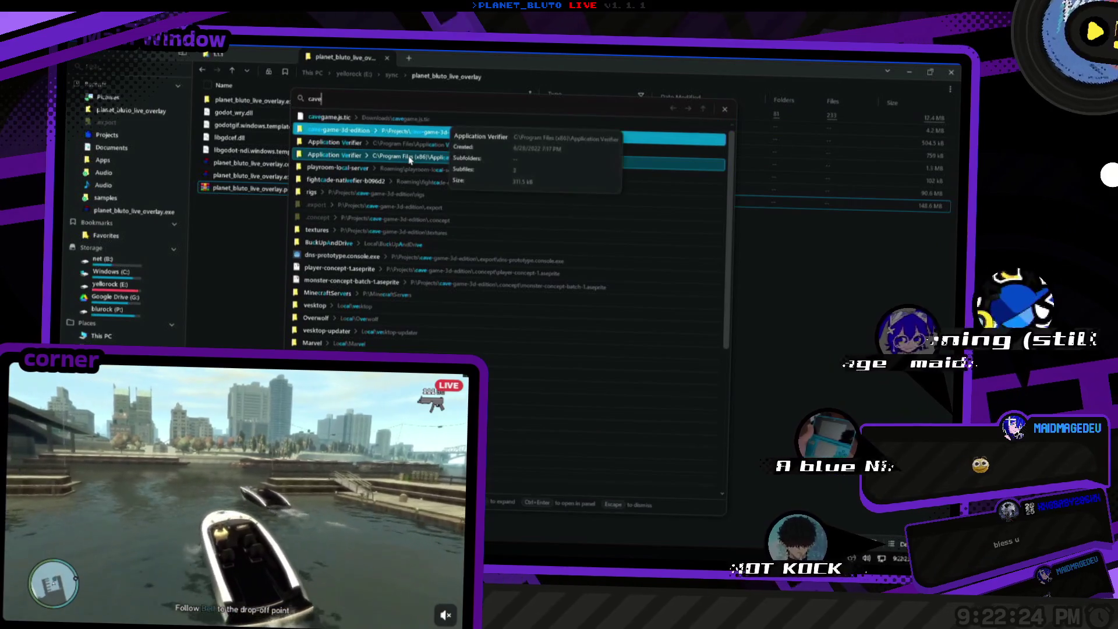
pyautogui.press('Return')
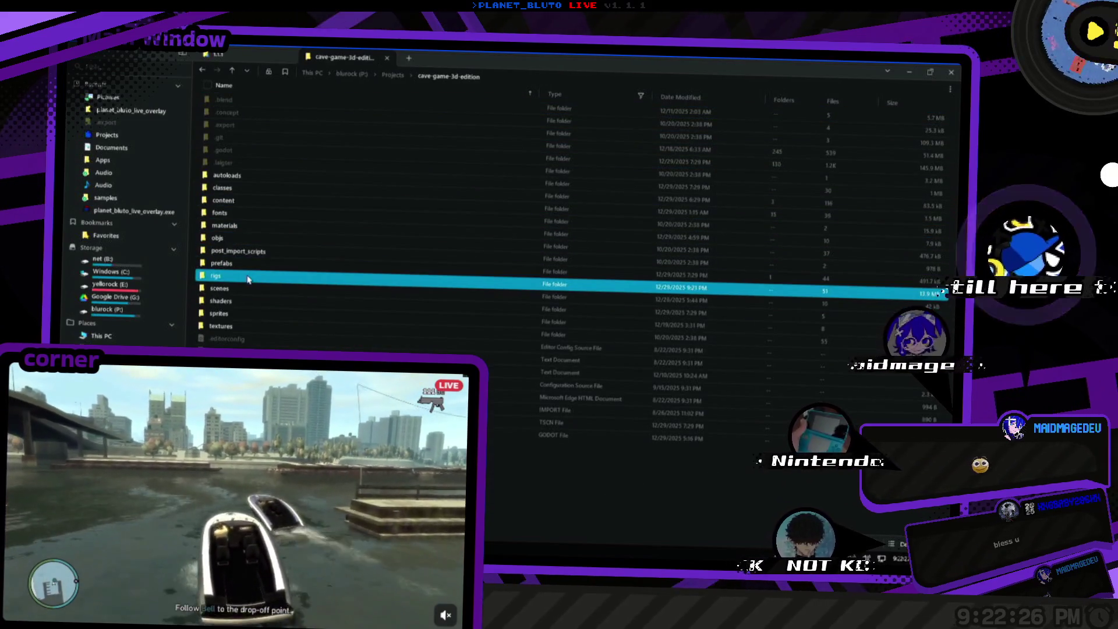
pyautogui.doubleClick(248, 278)
pyautogui.hotkey('alt', 'Tab')
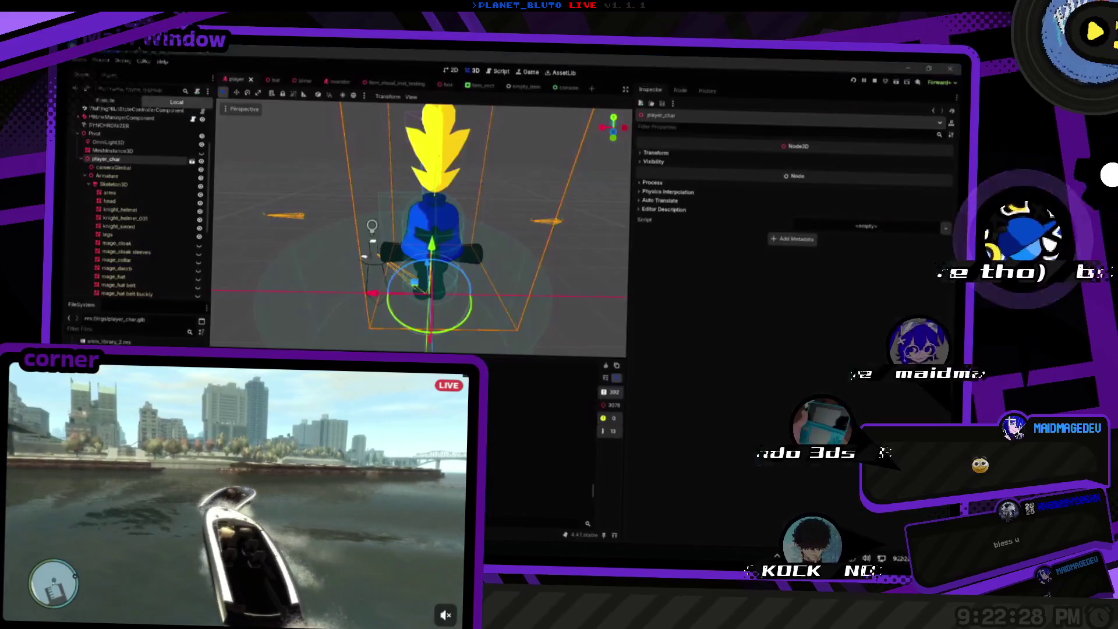
pyautogui.hotkey('alt', 'Tab')
pyautogui.hotkey('alt', 'Tab')
pyautogui.hotkey('alt', 'Tab')
pyautogui.click(241, 293)
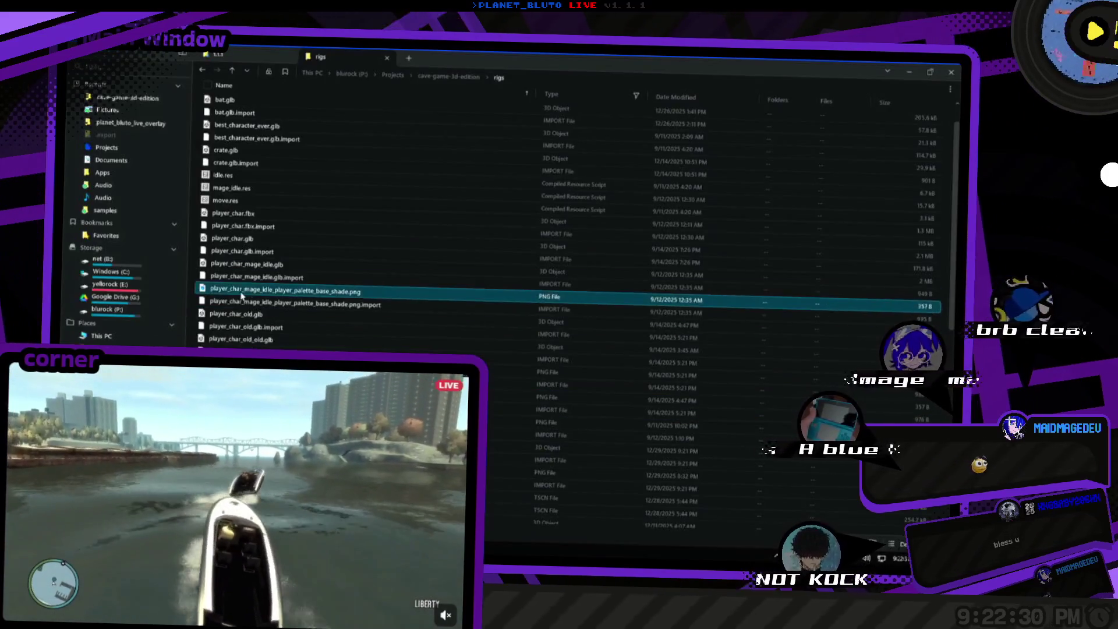
pyautogui.press('Up')
pyautogui.press('Up')
pyautogui.press('Up')
pyautogui.hotkey('alt', 'Tab')
pyautogui.hotkey('alt', 'Tab')
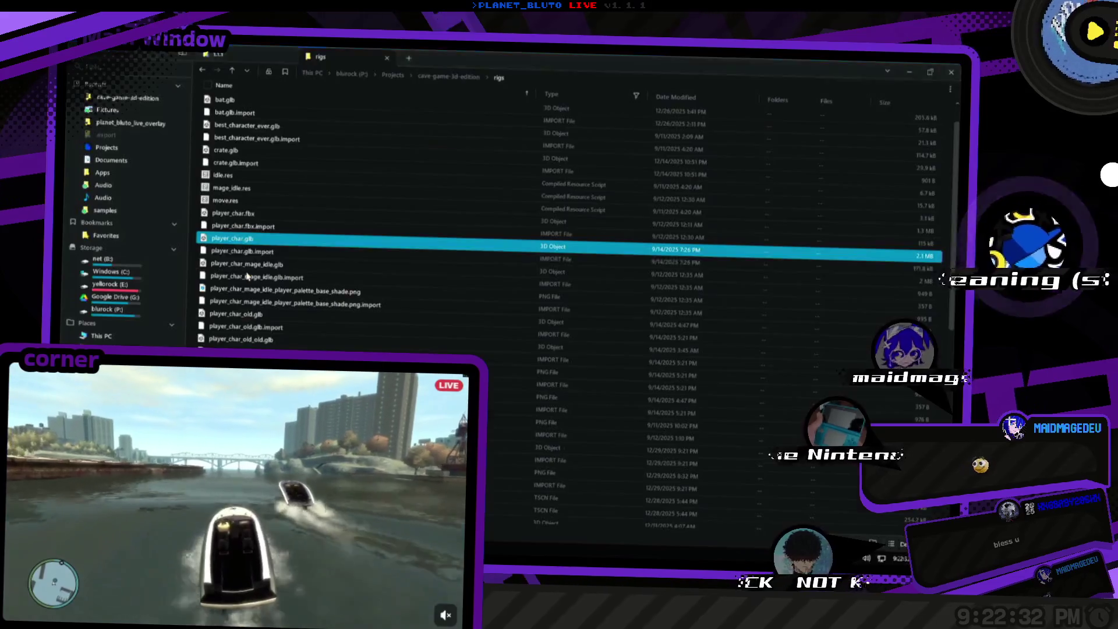
pyautogui.hotkey('shift', 'Down')
pyautogui.hotkey('shift', 'Down')
# Duplicate the player_char files and rename the copies to player_char_new_old.
pyautogui.hotkey('ctrl', 'c')
pyautogui.hotkey('ctrl', 'v')
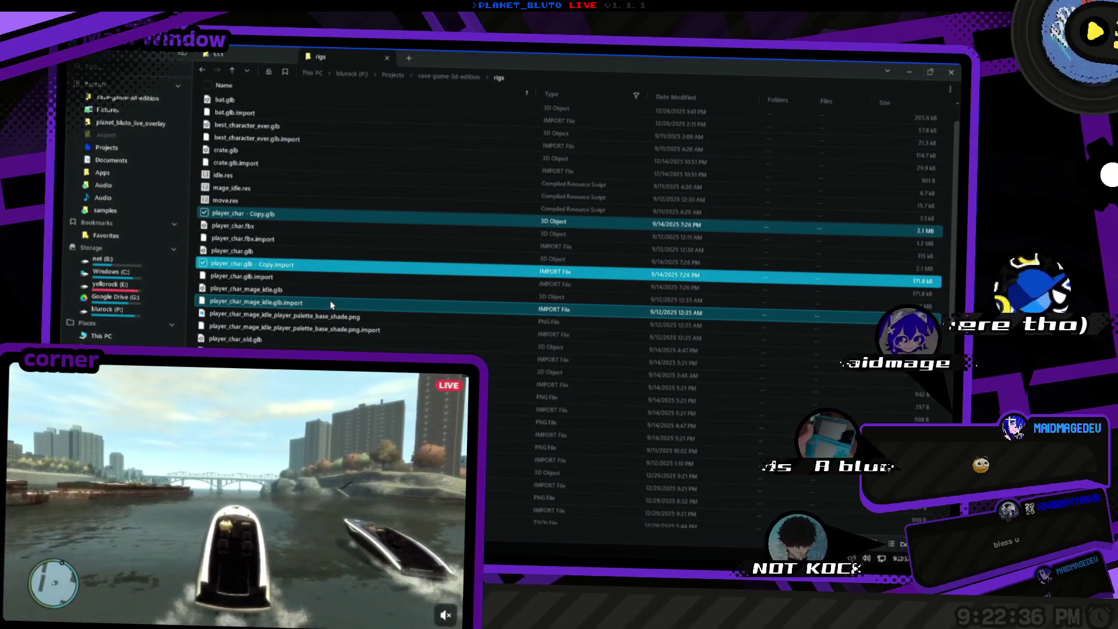
pyautogui.write('copy')
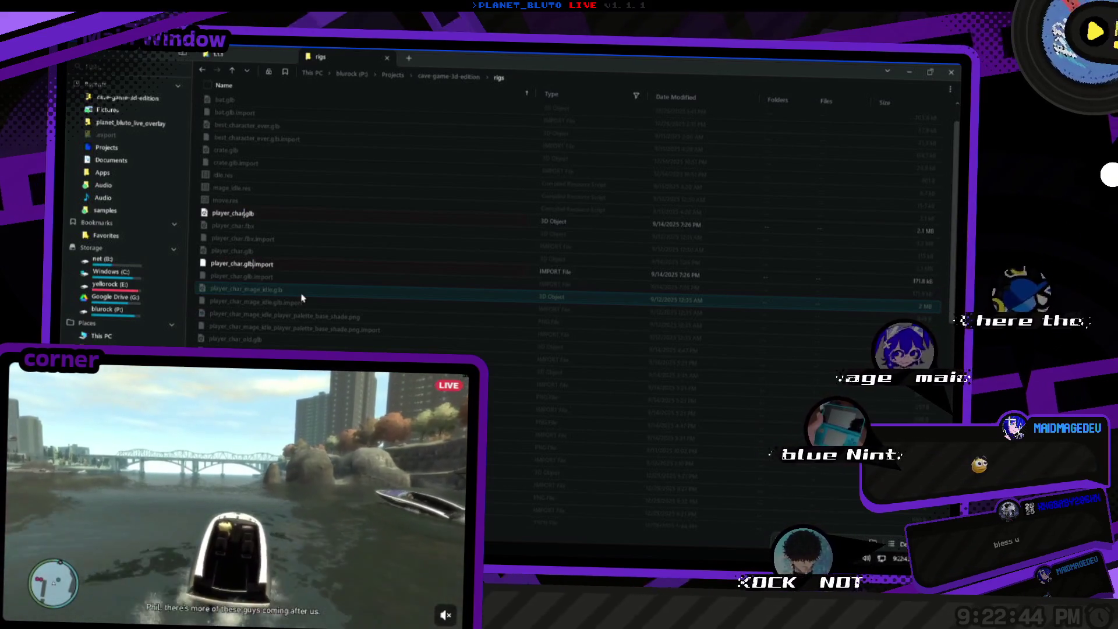
pyautogui.press('Right')
pyautogui.press('Right')
pyautogui.press('Right')
pyautogui.write('_old')
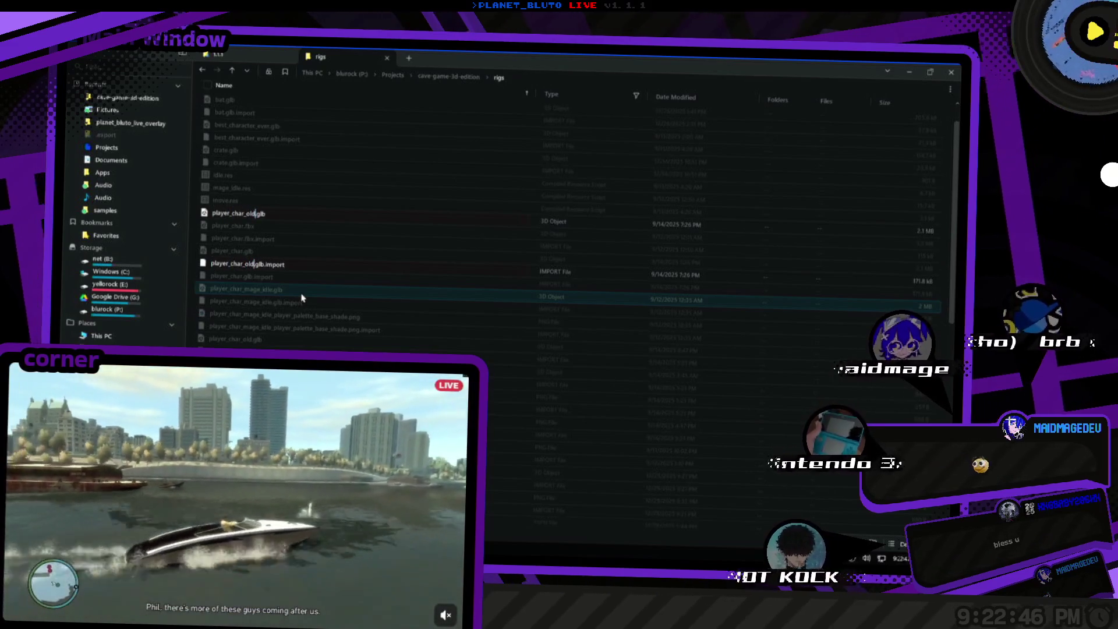
pyautogui.press('Return')
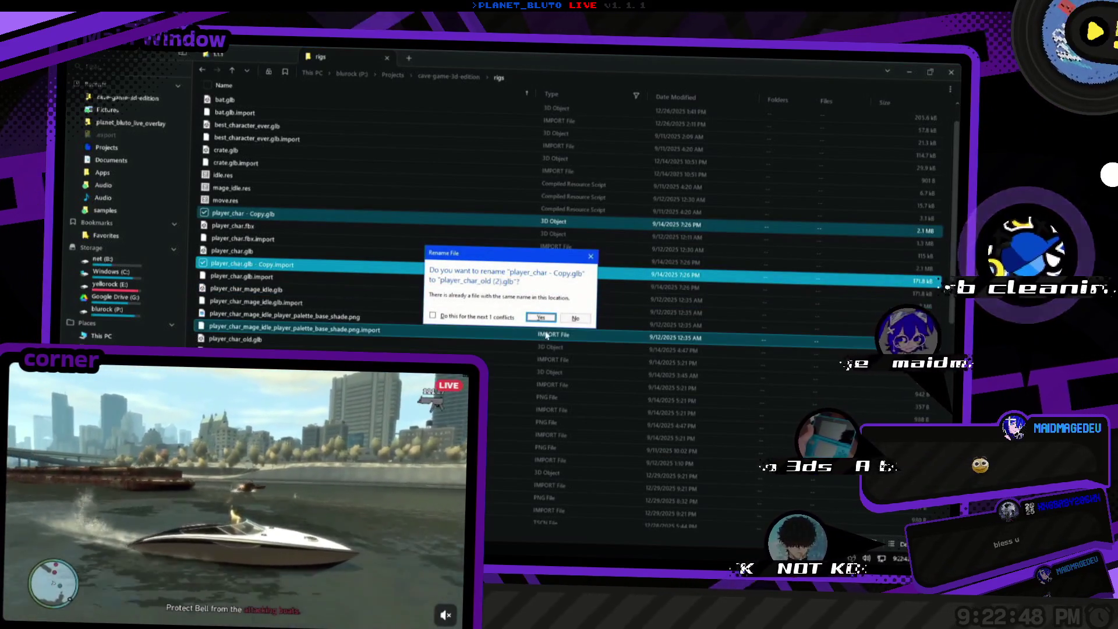
pyautogui.click(576, 318)
pyautogui.click(580, 325)
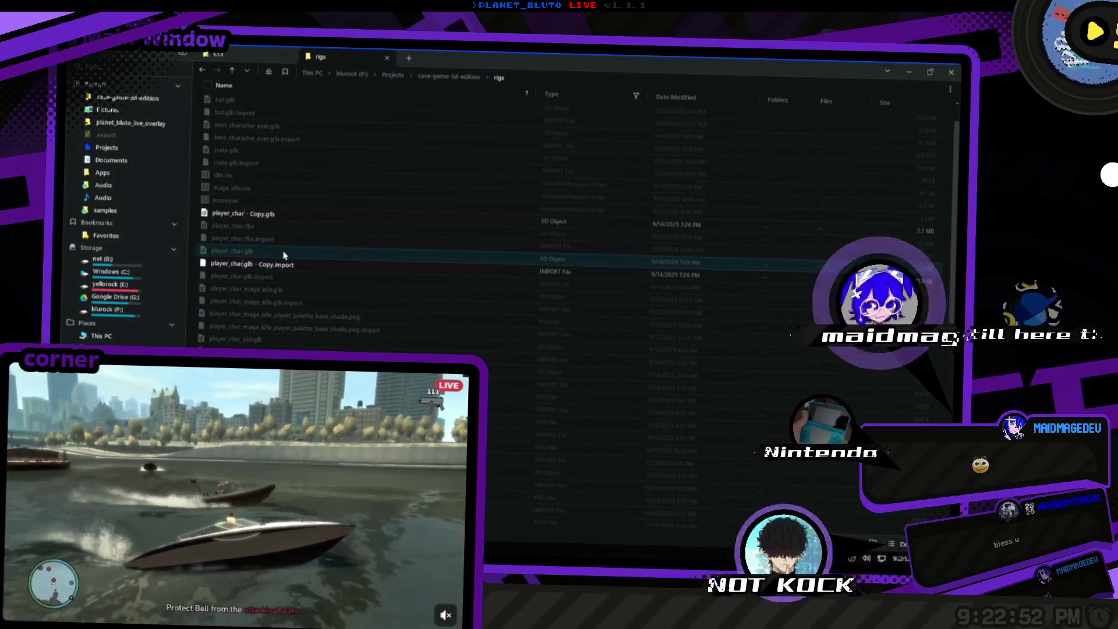
pyautogui.write('_n')
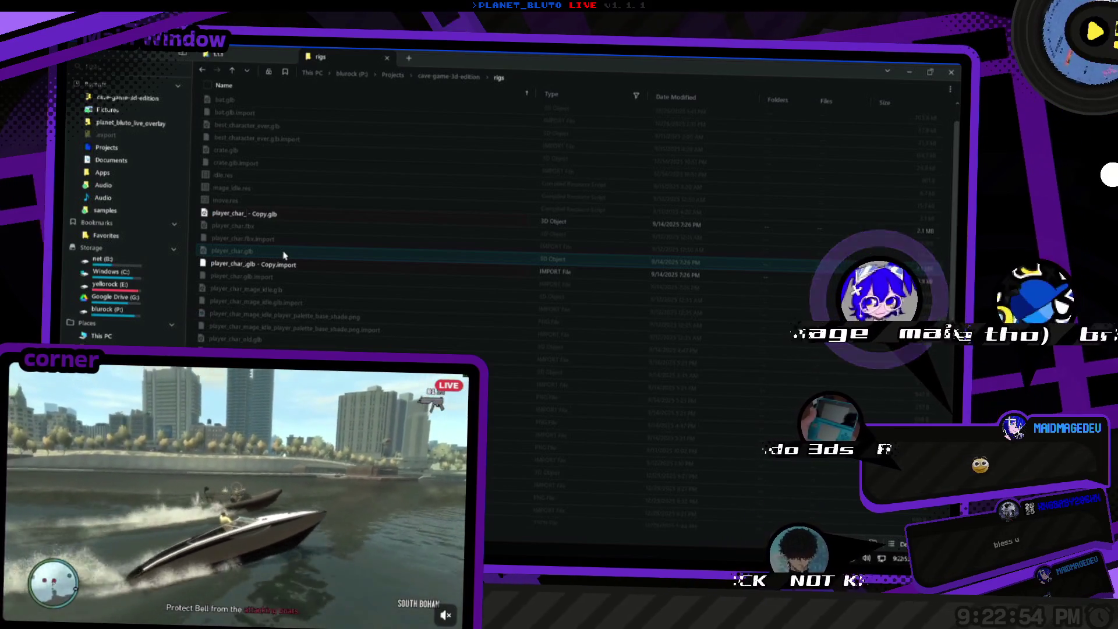
pyautogui.write('ew_old')
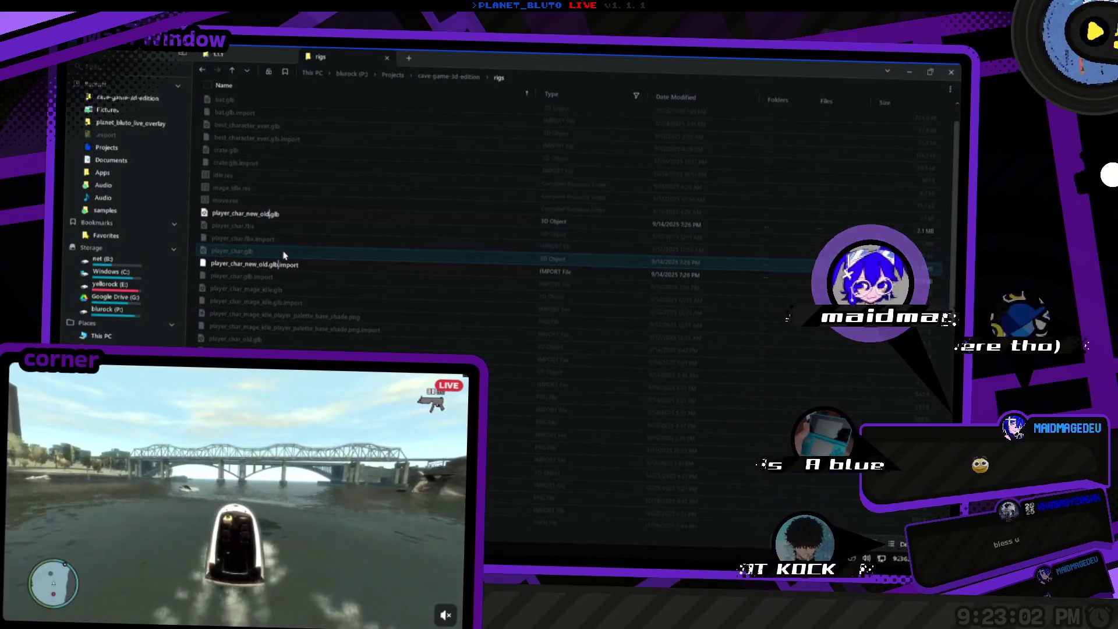
pyautogui.press('Return')
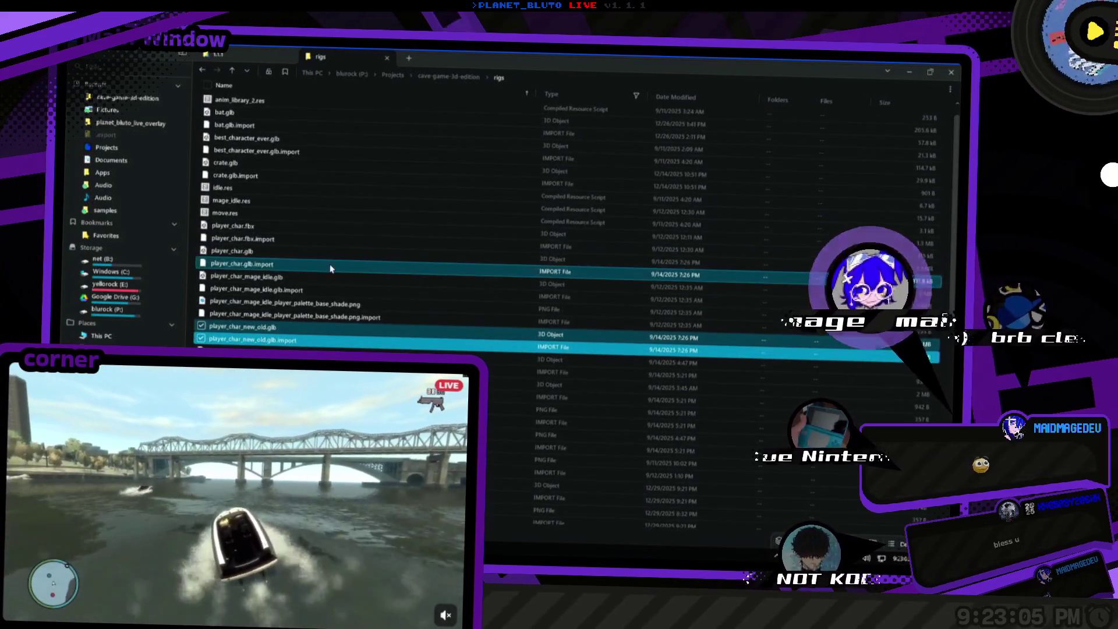
pyautogui.hotkey('alt', 'Tab')
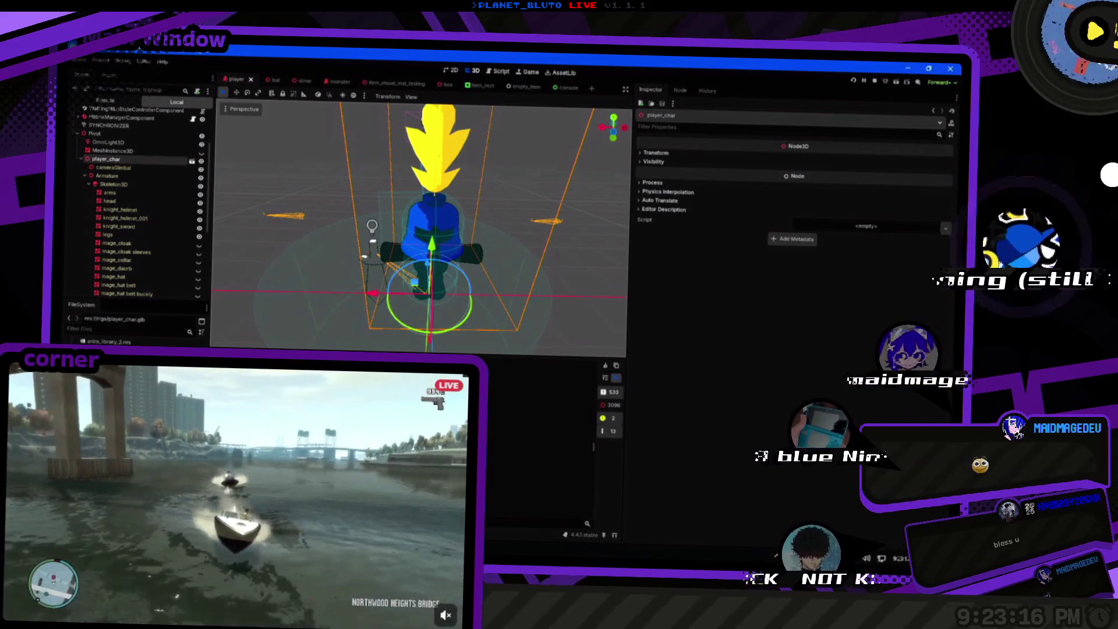
# Orbit around the player_char model with its knight and mage meshes, then move to Blender.
pyautogui.moveTo(495, 270); pyautogui.dragTo(510, 277)
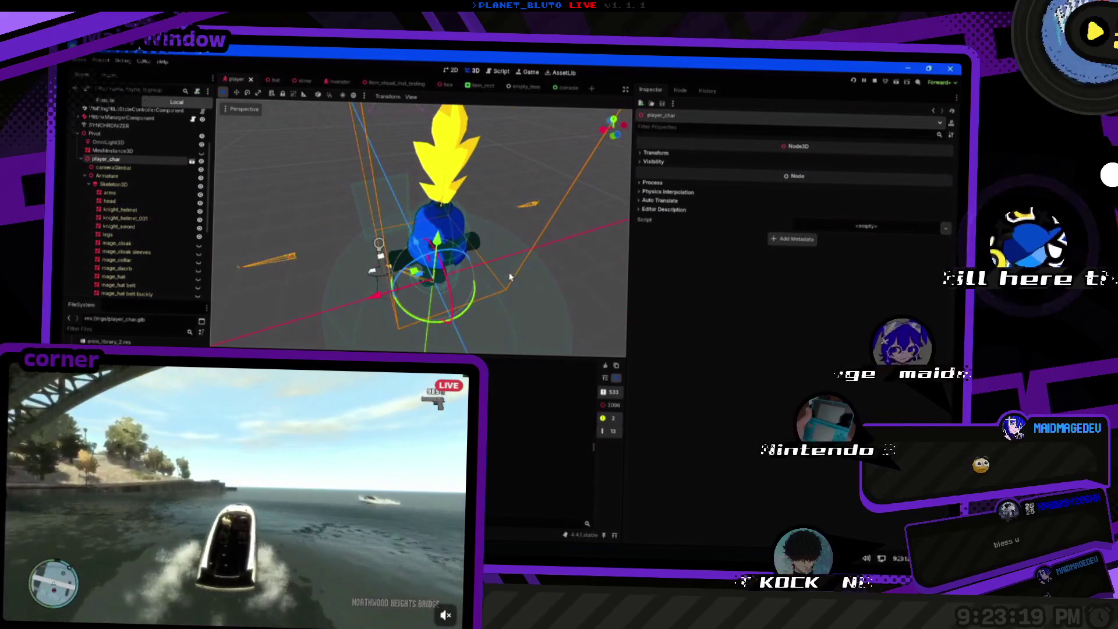
pyautogui.moveTo(483, 236); pyautogui.dragTo(427, 203)
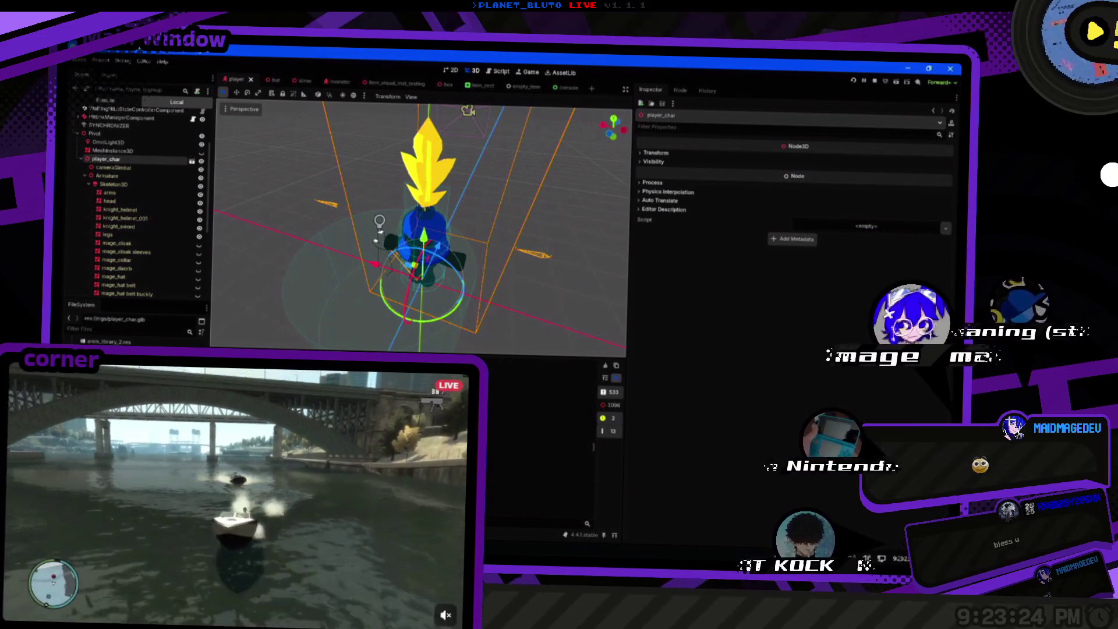
pyautogui.hotkey('alt', 'Tab')
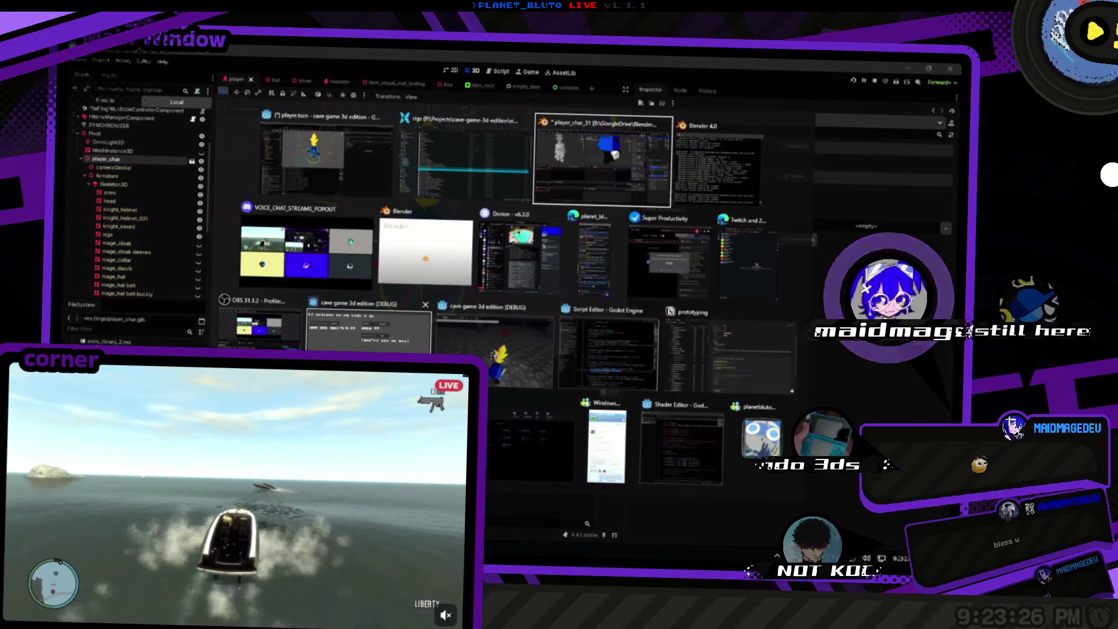
# Export glTF 2.0 over player_char.glb in the rigs folder after checking the Include options.
pyautogui.click(87, 58)
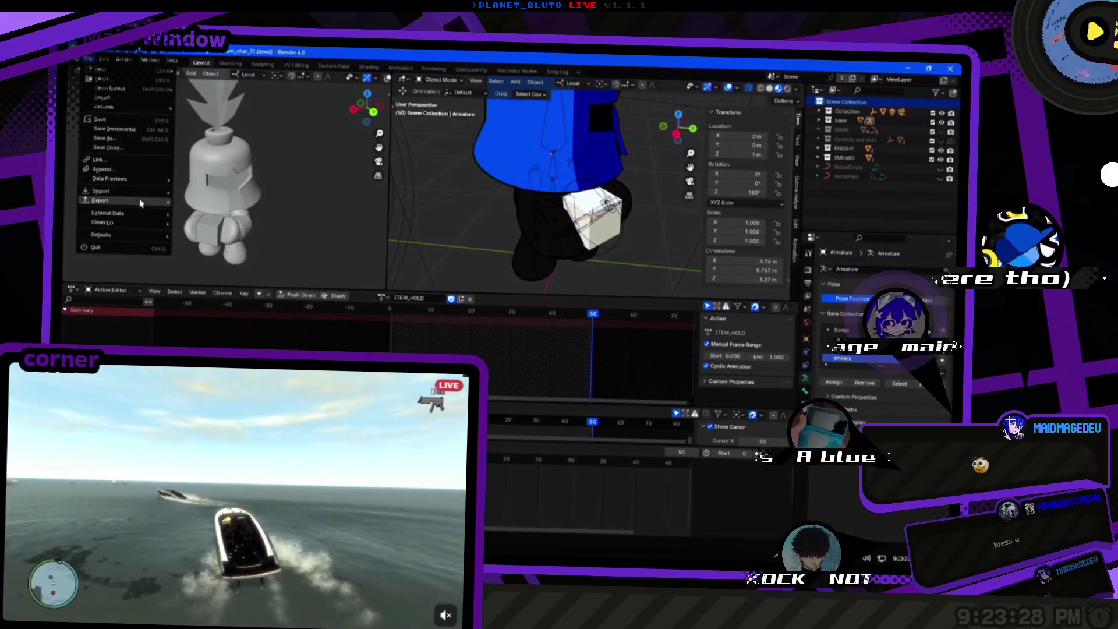
pyautogui.moveTo(105, 200)
pyautogui.click(233, 282)
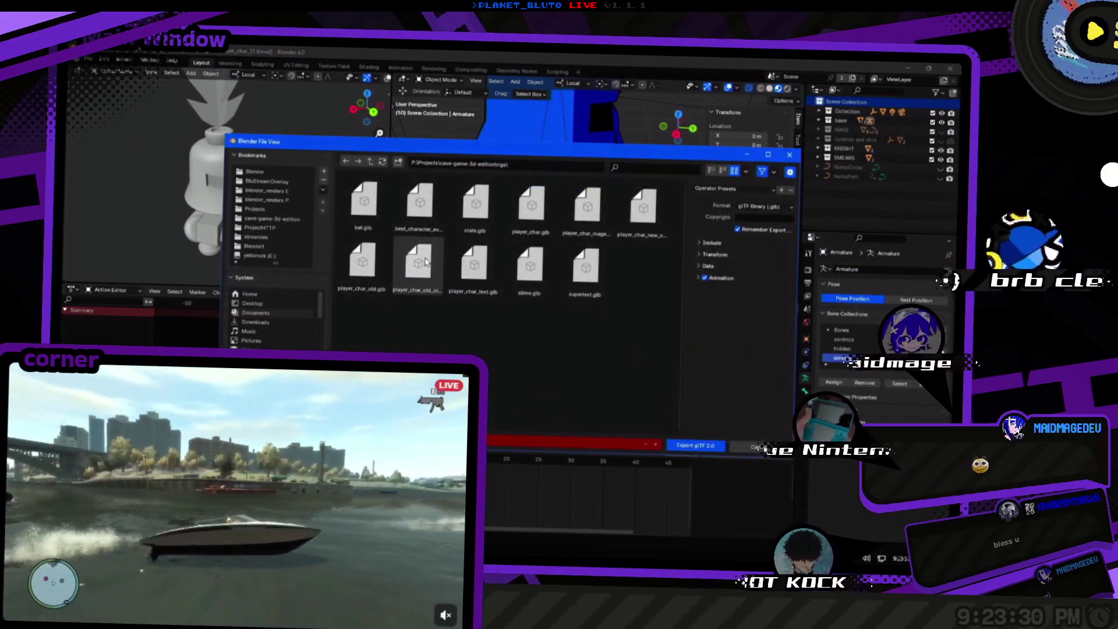
pyautogui.click(521, 215)
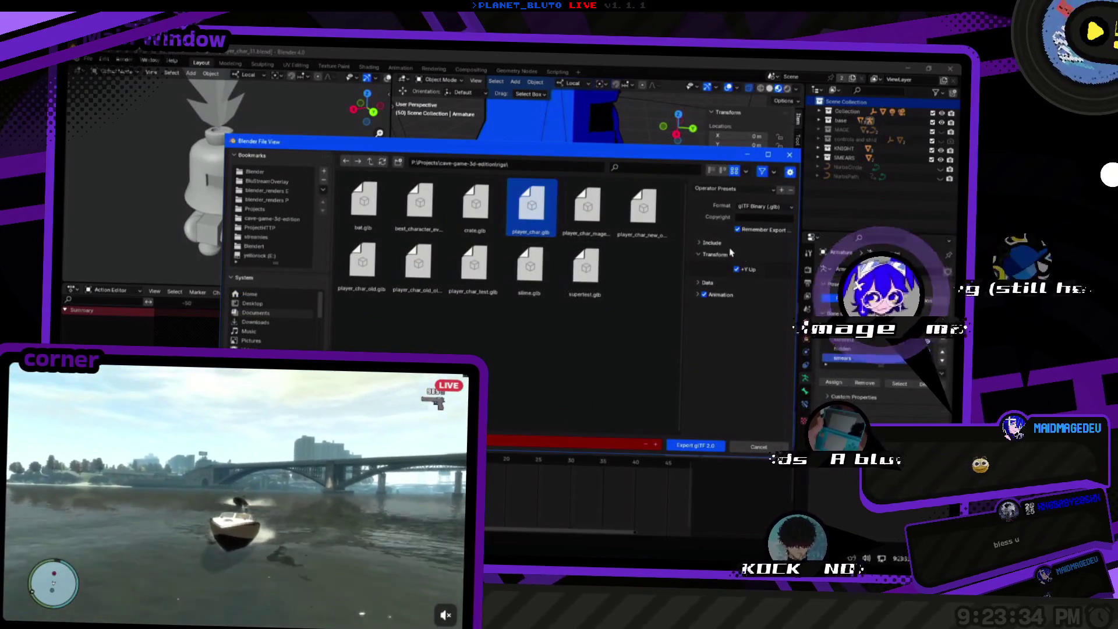
pyautogui.click(730, 245)
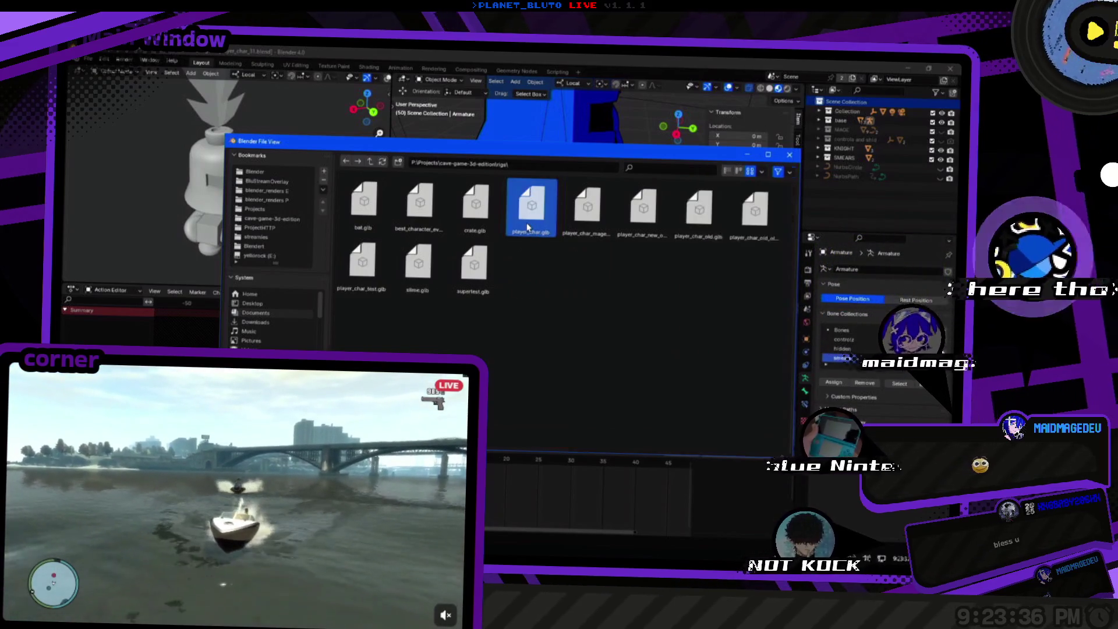
pyautogui.doubleClick(531, 219)
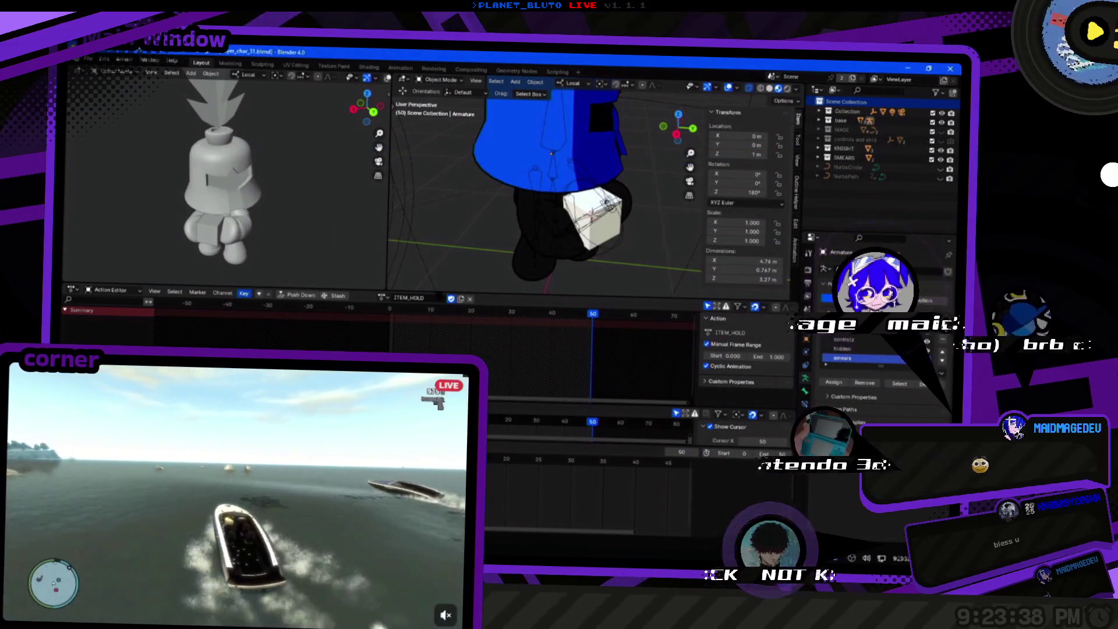
pyautogui.hotkey('alt', 'Tab')
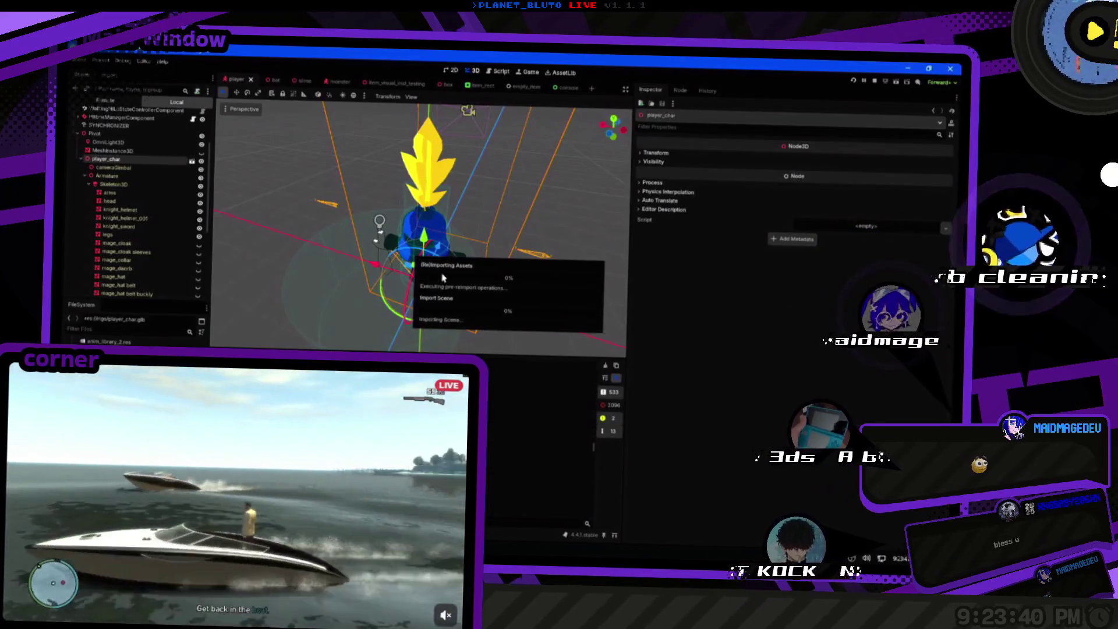
# Face the reimported character and select the AnimationPlayer to preview its animations.
pyautogui.moveTo(531, 254); pyautogui.dragTo(374, 237)
pyautogui.scroll(-5, 112, 240)
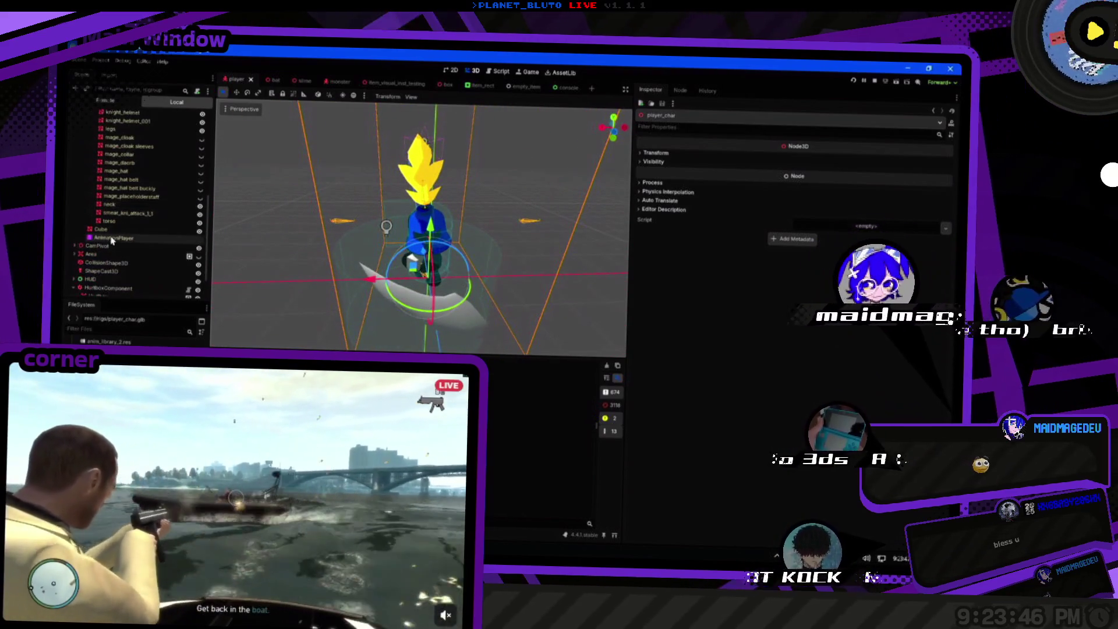
pyautogui.click(111, 239)
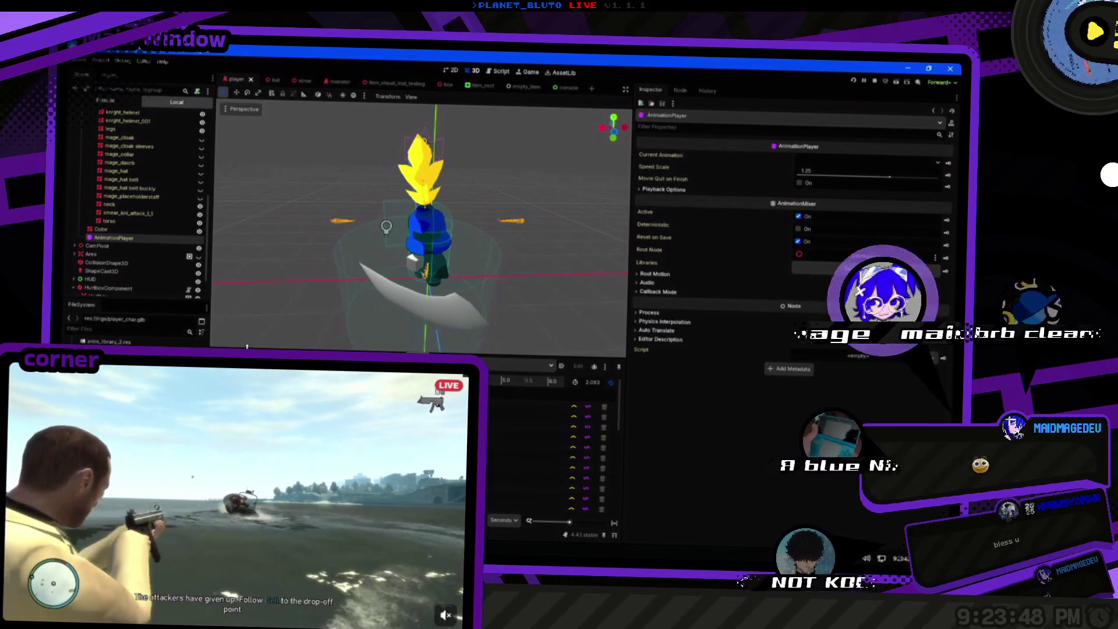
pyautogui.moveTo(516, 270); pyautogui.dragTo(427, 305)
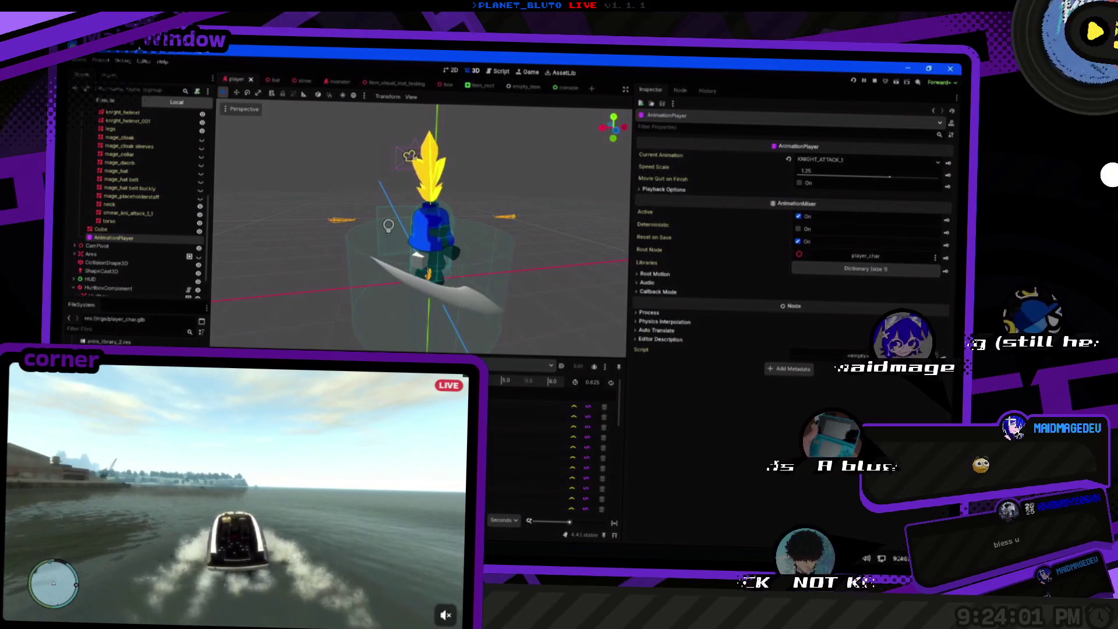
pyautogui.scroll(5, 150, 254)
pyautogui.scroll(-5, 150, 254)
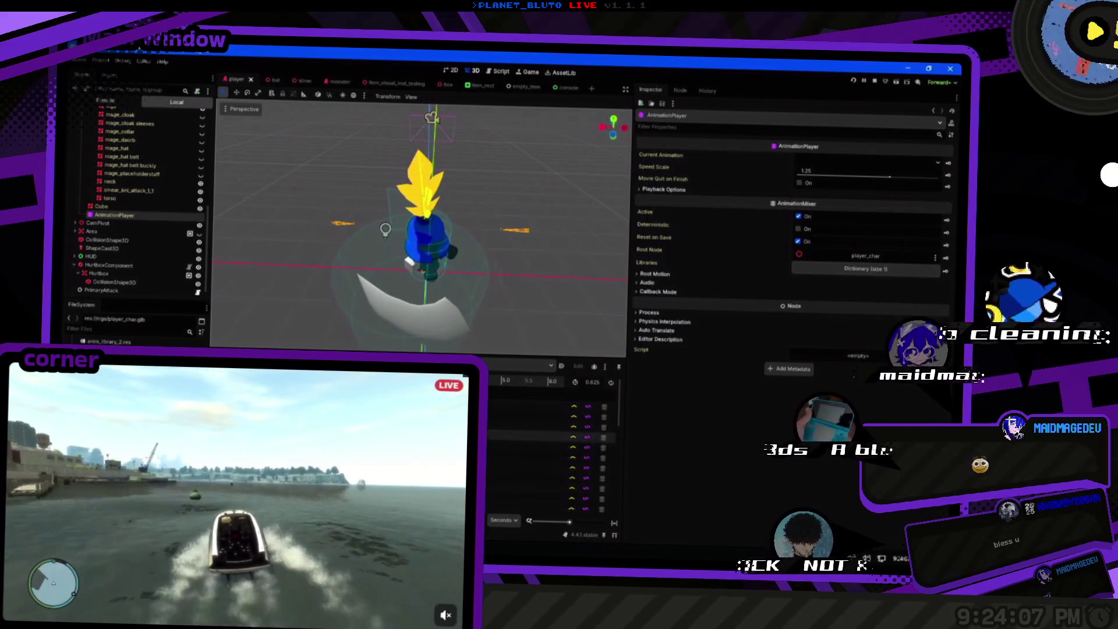
# Select the cape mesh and inspect the Armature branch's knight, mage and smear_knt_attack_1_1 meshes.
pyautogui.click(431, 320)
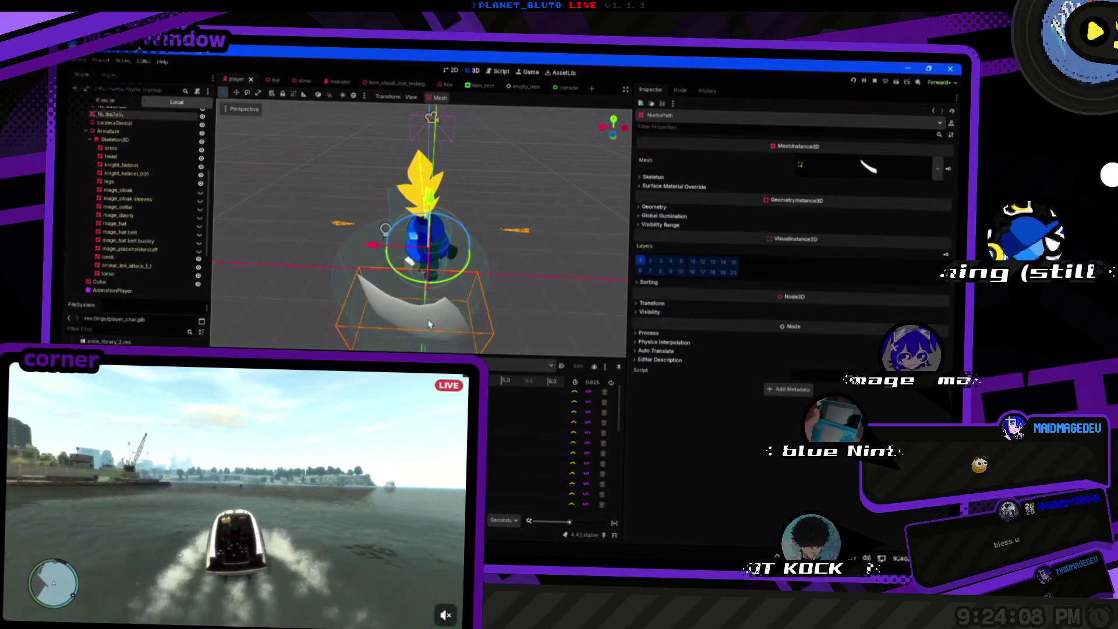
pyautogui.scroll(4, 163, 192)
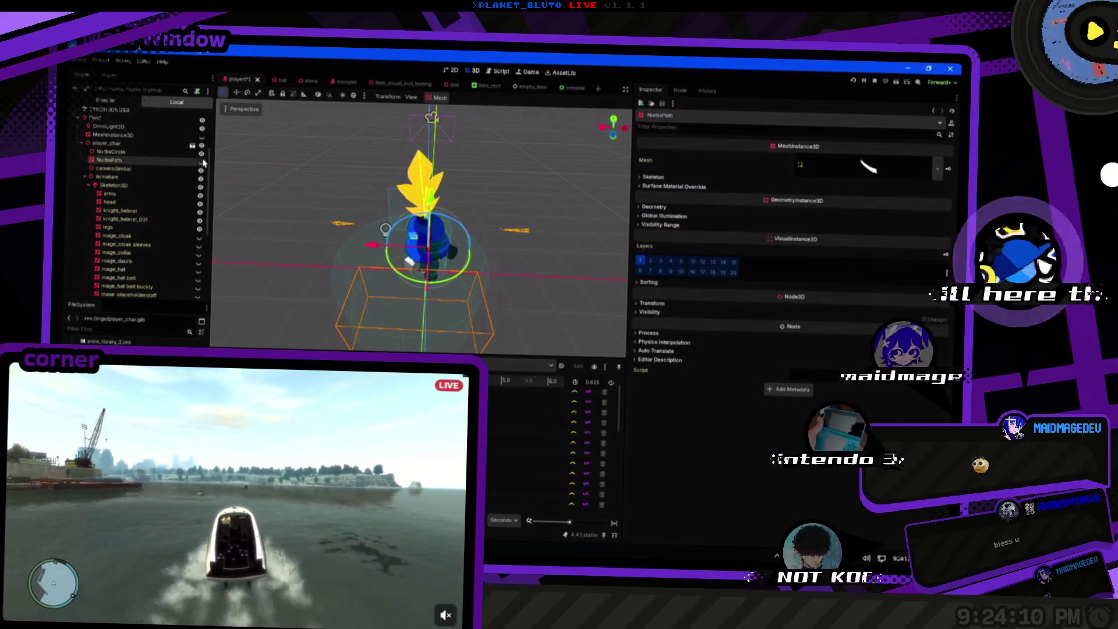
pyautogui.click(82, 177)
pyautogui.scroll(1, 140, 204)
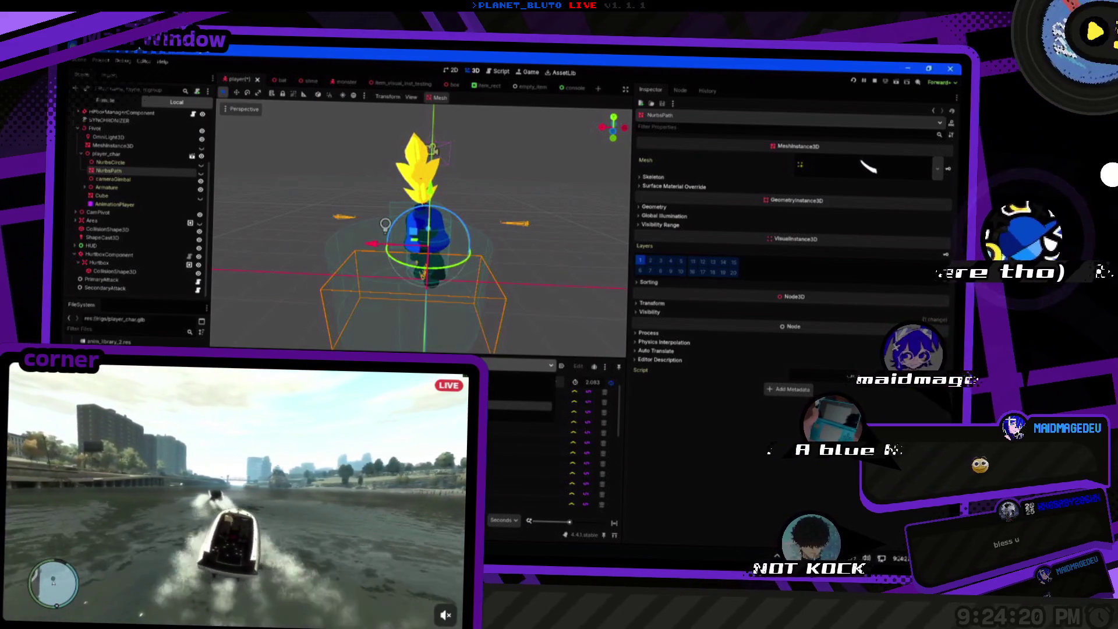
pyautogui.moveTo(361, 289); pyautogui.dragTo(389, 291)
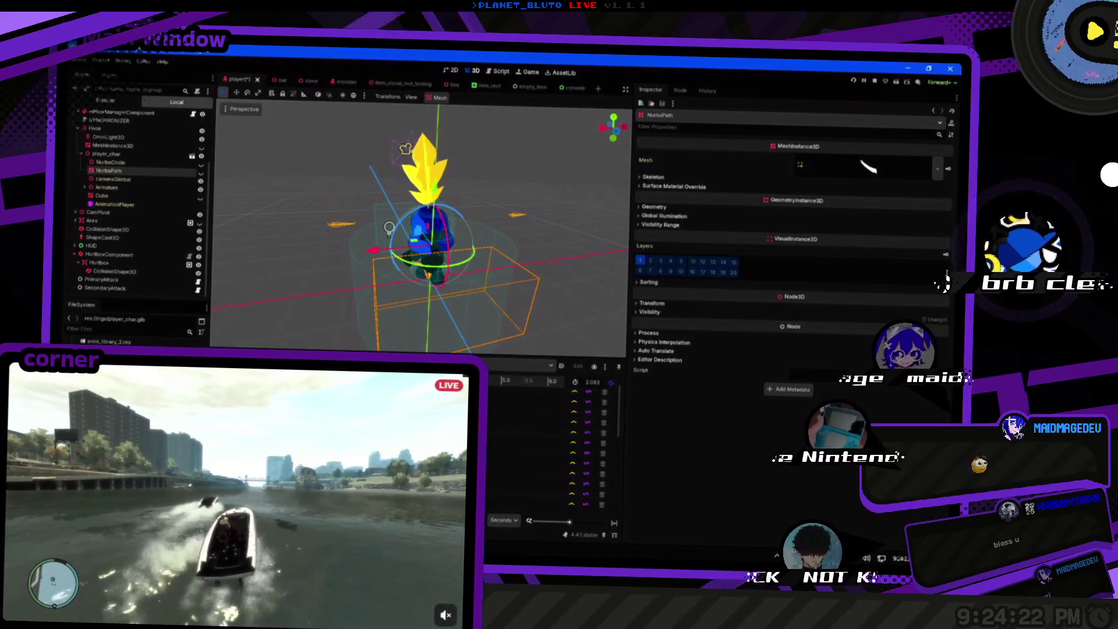
pyautogui.click(85, 187)
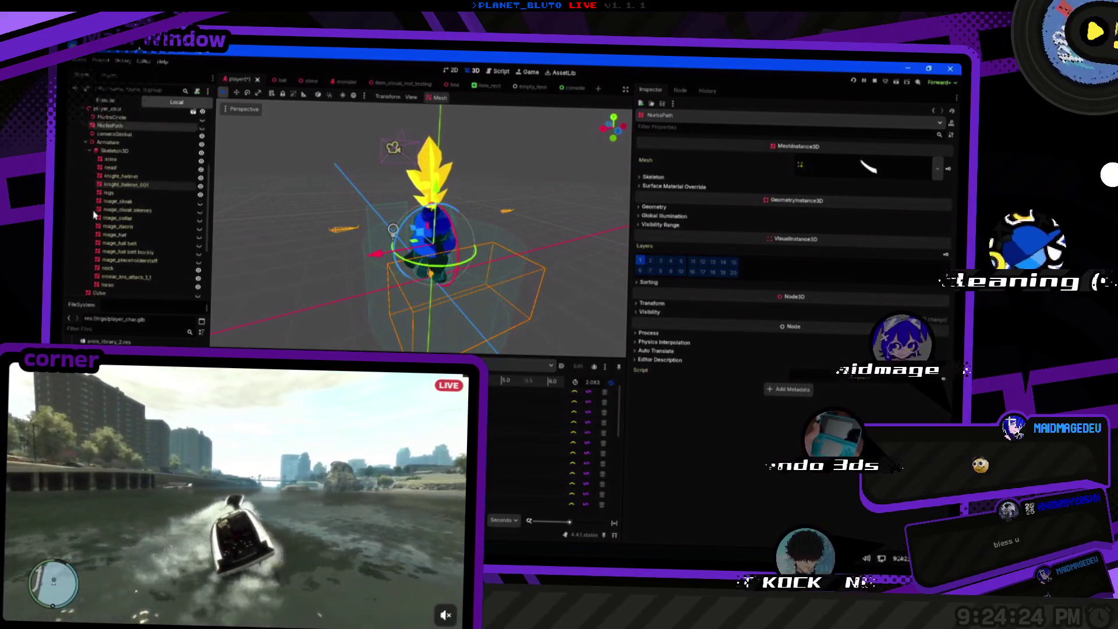
pyautogui.scroll(-5, 137, 220)
pyautogui.scroll(1, 173, 213)
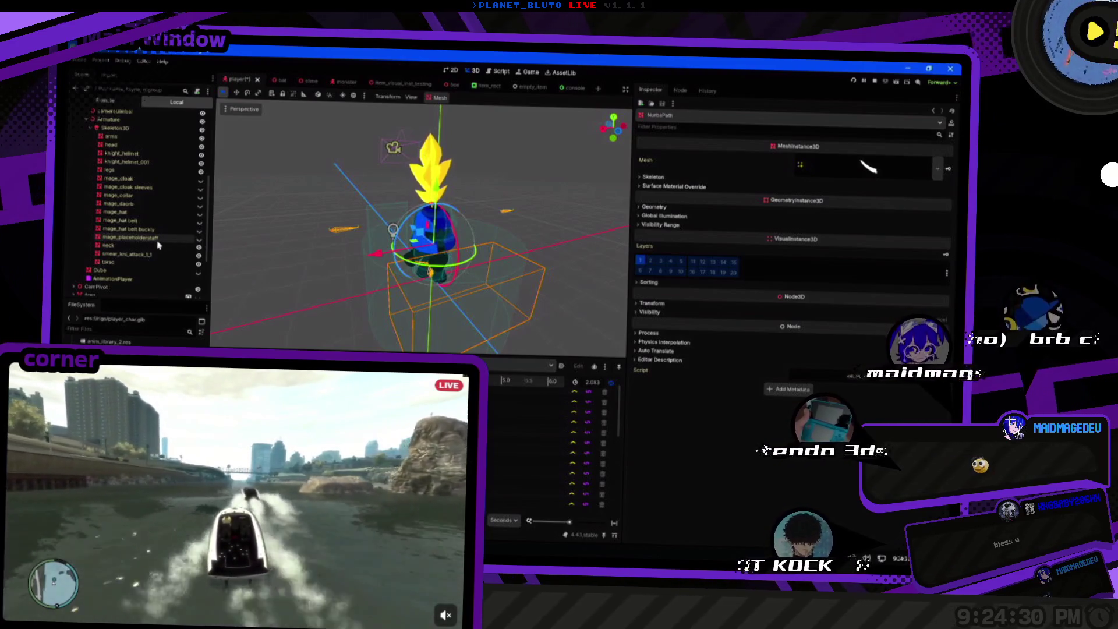
pyautogui.scroll(1, 159, 244)
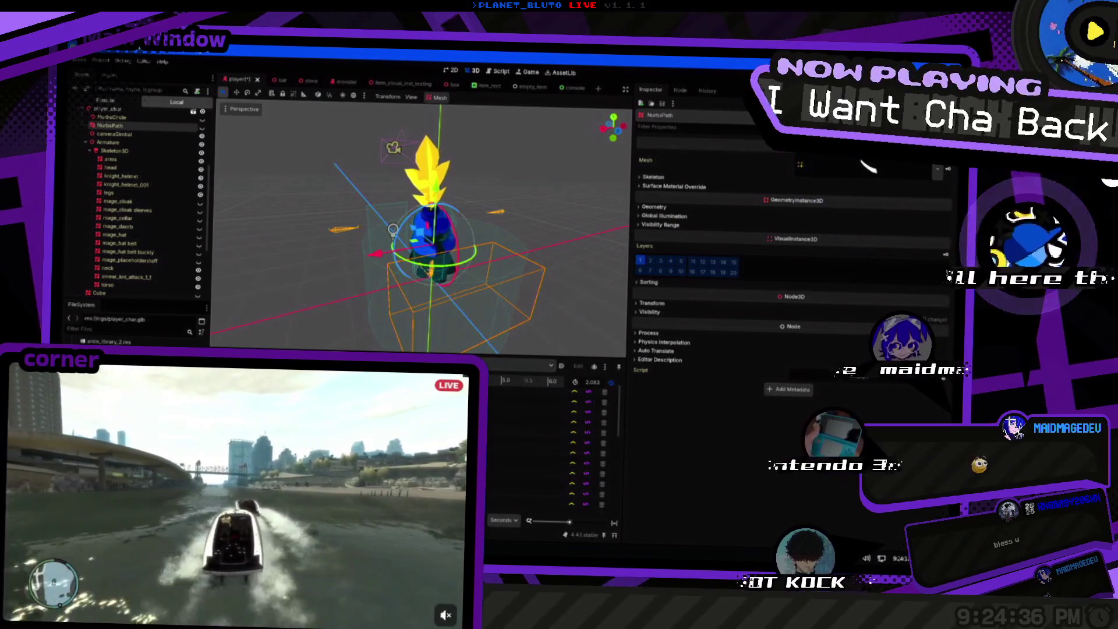
pyautogui.scroll(-2, 134, 337)
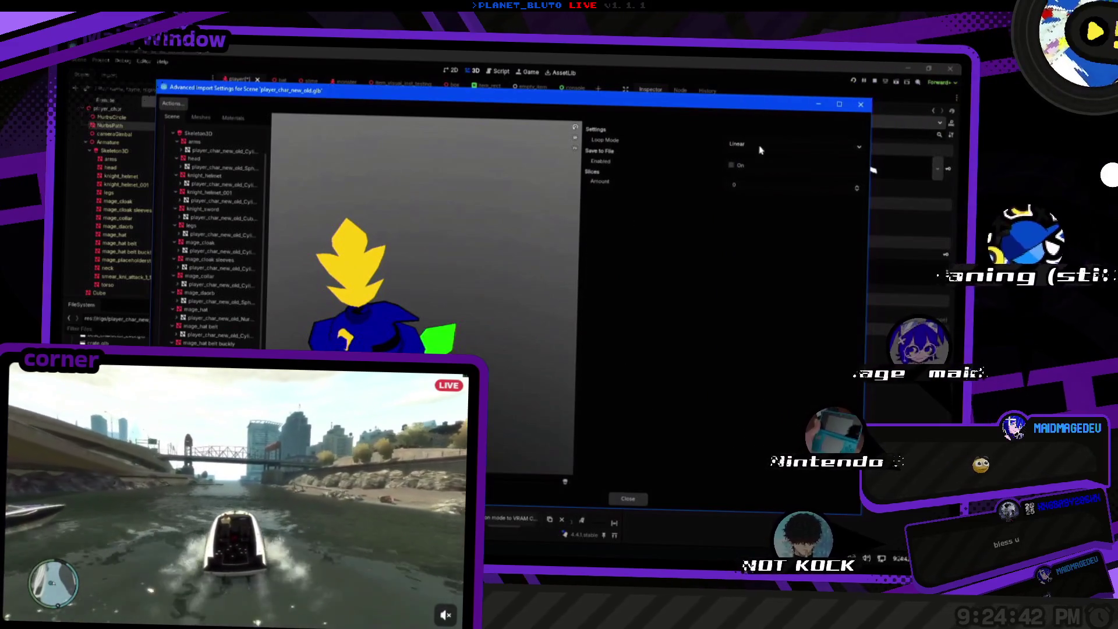
# Save the animation to res://misc/moving_anim.res, creating the new misc folder.
pyautogui.click(857, 180)
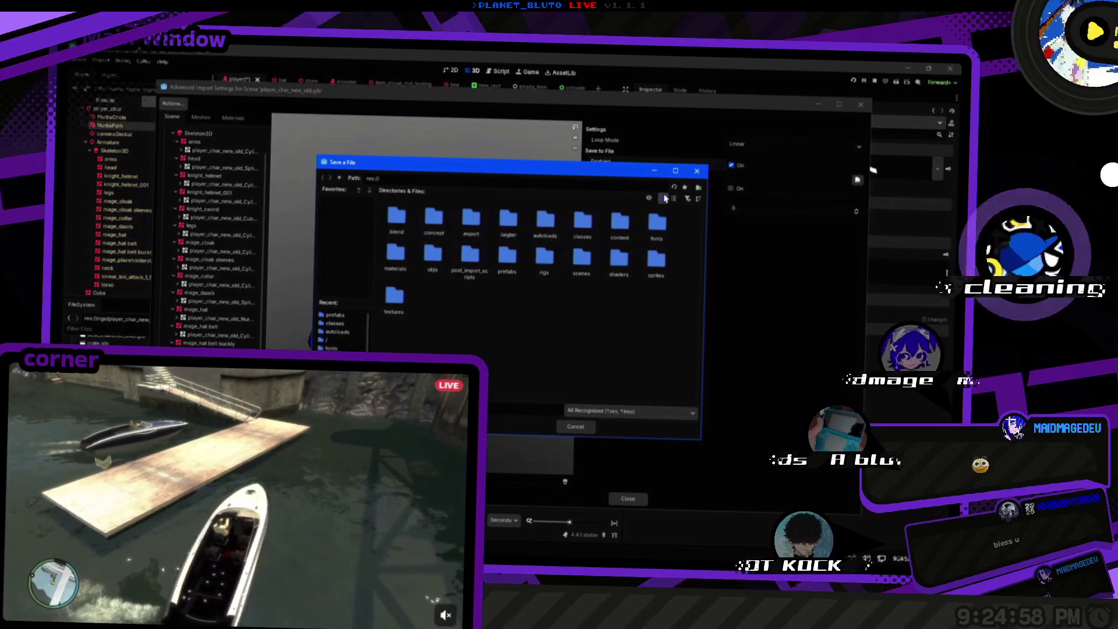
pyautogui.click(699, 187)
pyautogui.write('misc')
pyautogui.press('Return')
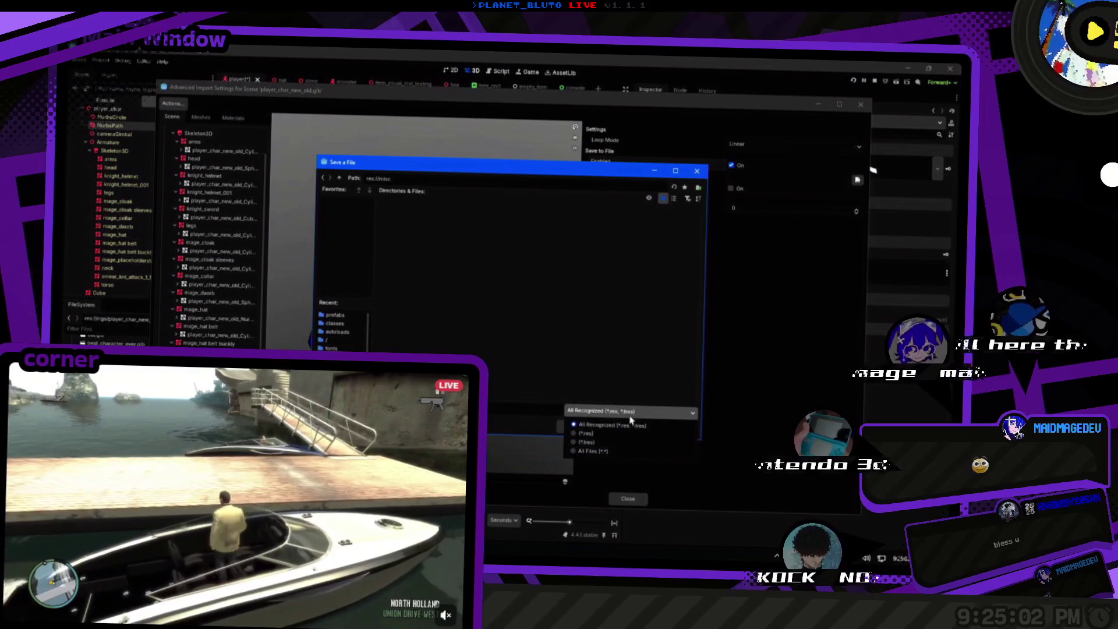
pyautogui.press('Return')
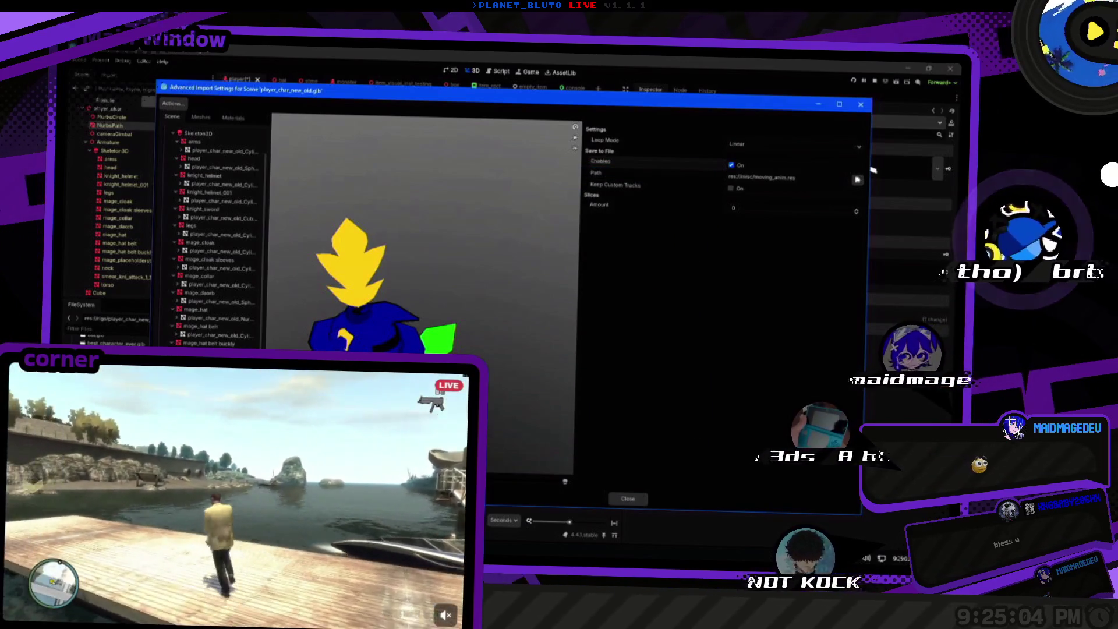
pyautogui.press('Escape')
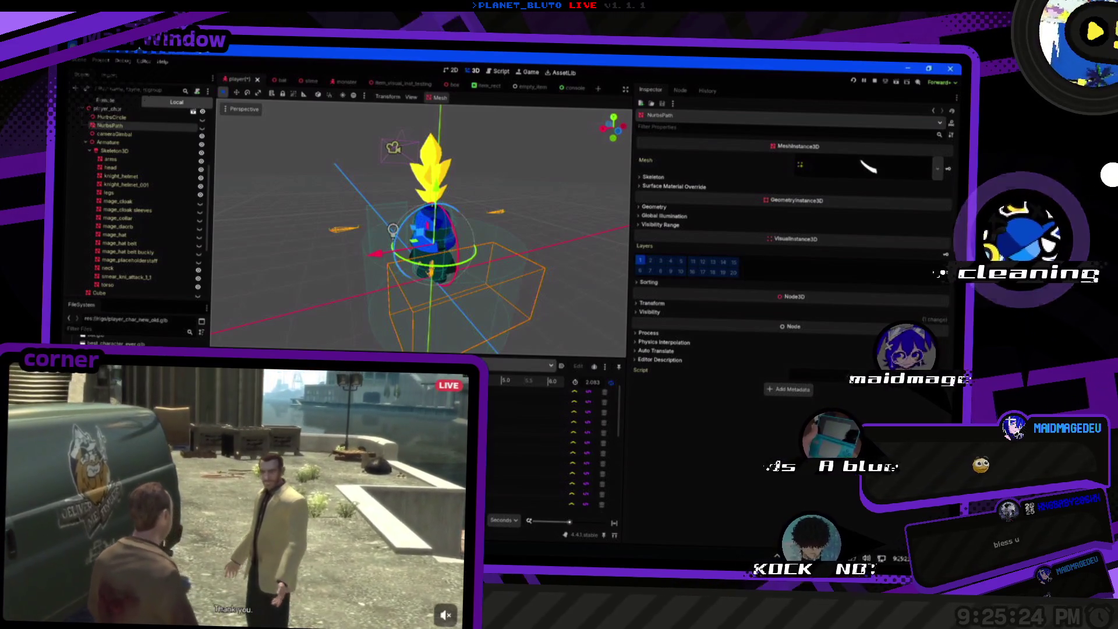
# Select the AnimationPlayer node, then bring the Blender character file to the front.
pyautogui.scroll(-2, 141, 279)
pyautogui.click(141, 279)
pyautogui.scroll(-5, 131, 233)
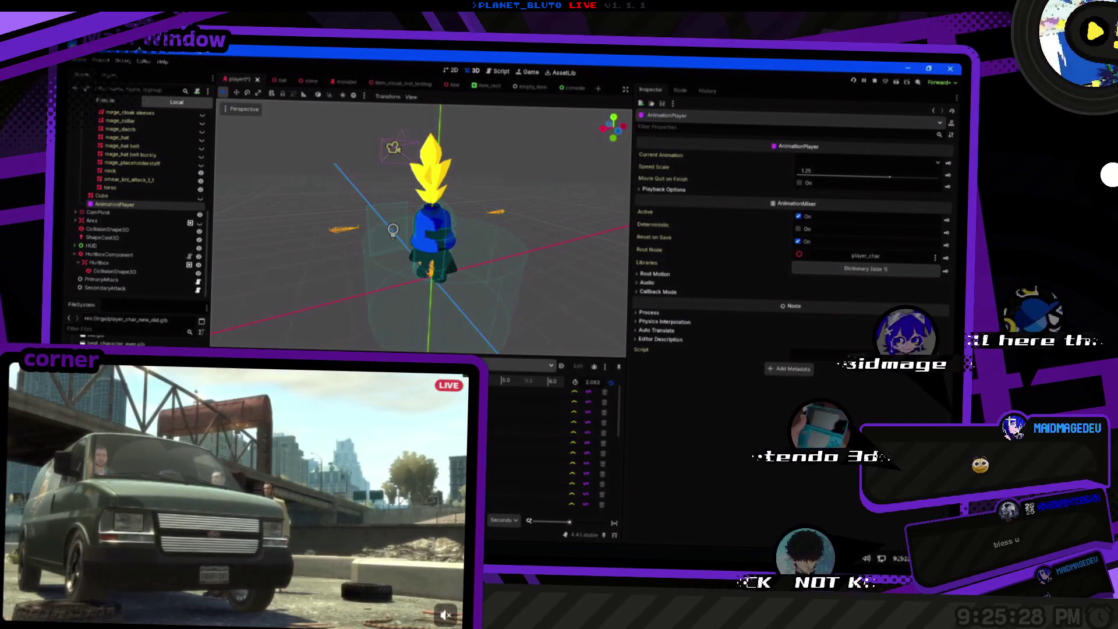
pyautogui.hotkey('alt', 'Tab')
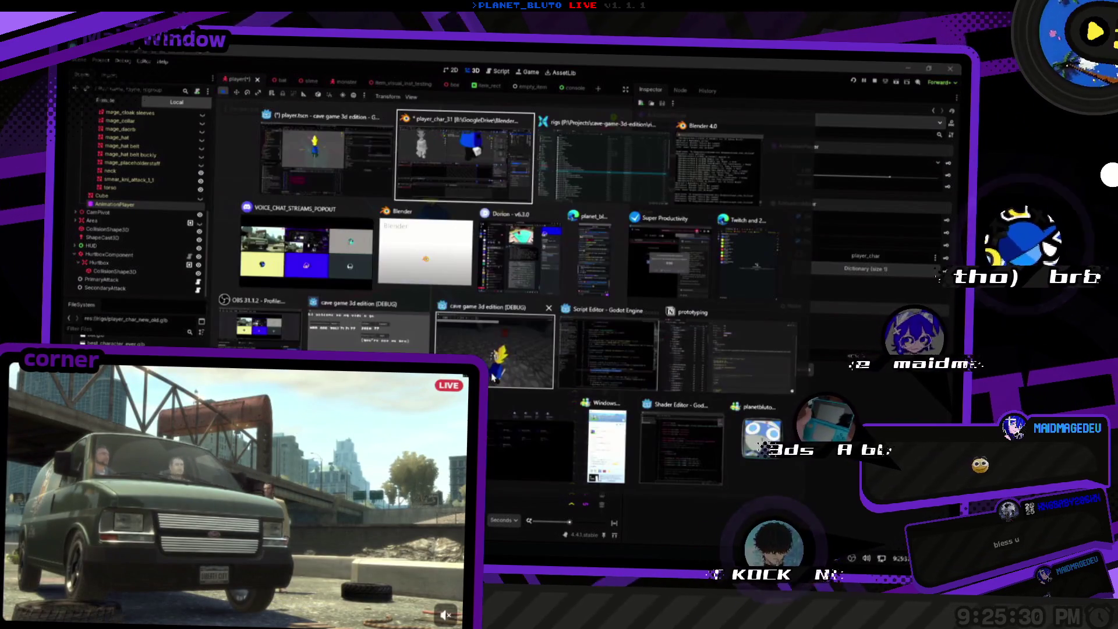
pyautogui.press('Left')
pyautogui.press('Right')
pyautogui.press('Right')
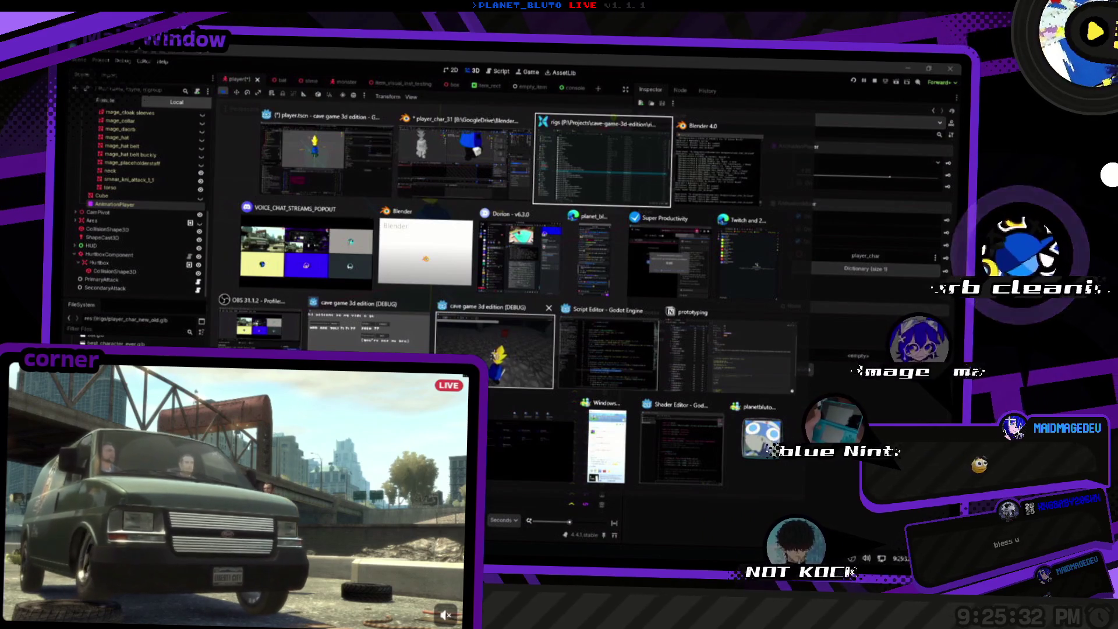
pyautogui.press('Left')
pyautogui.press('Left')
pyautogui.press('Right')
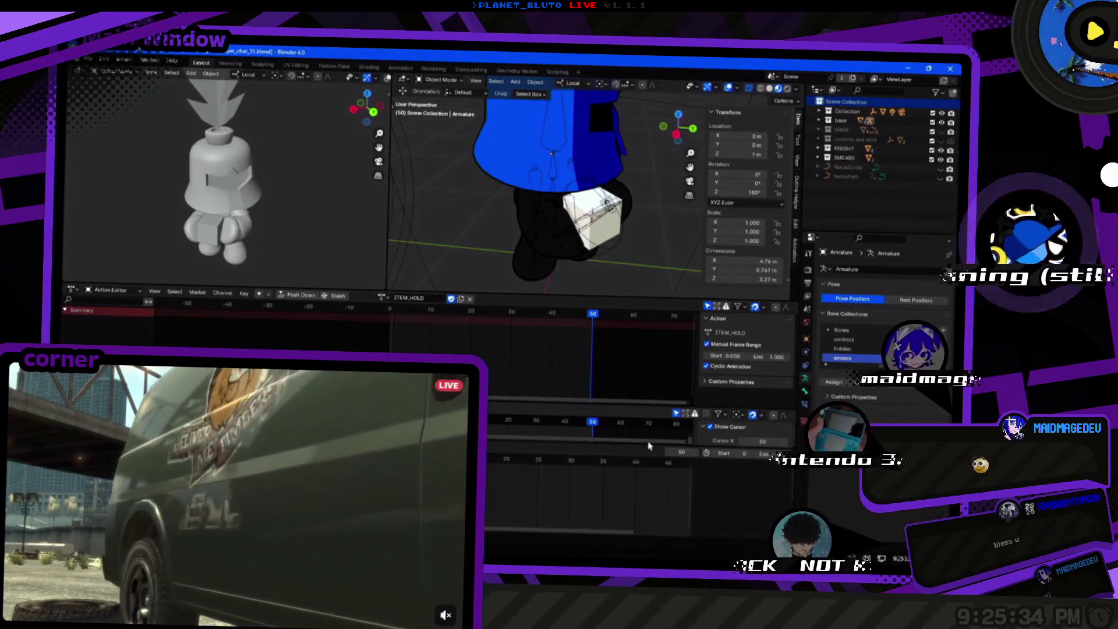
# Import player_char_new_old.glb from the cave-game-3d-edition rigs folder as glTF 2.0.
pyautogui.click(87, 59)
pyautogui.moveTo(118, 198)
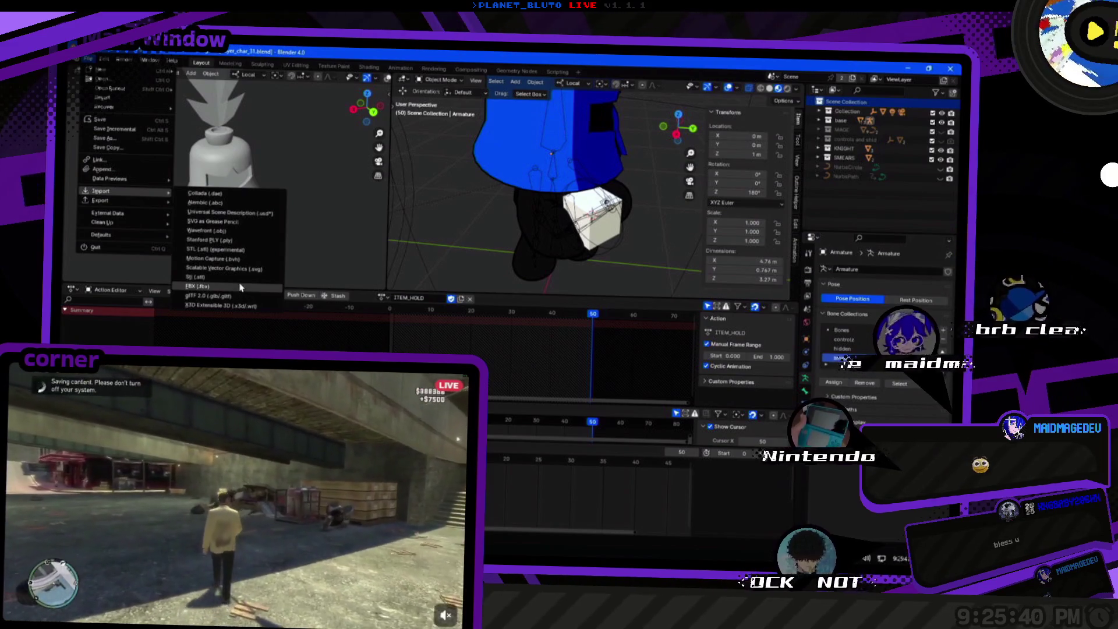
pyautogui.press('Escape')
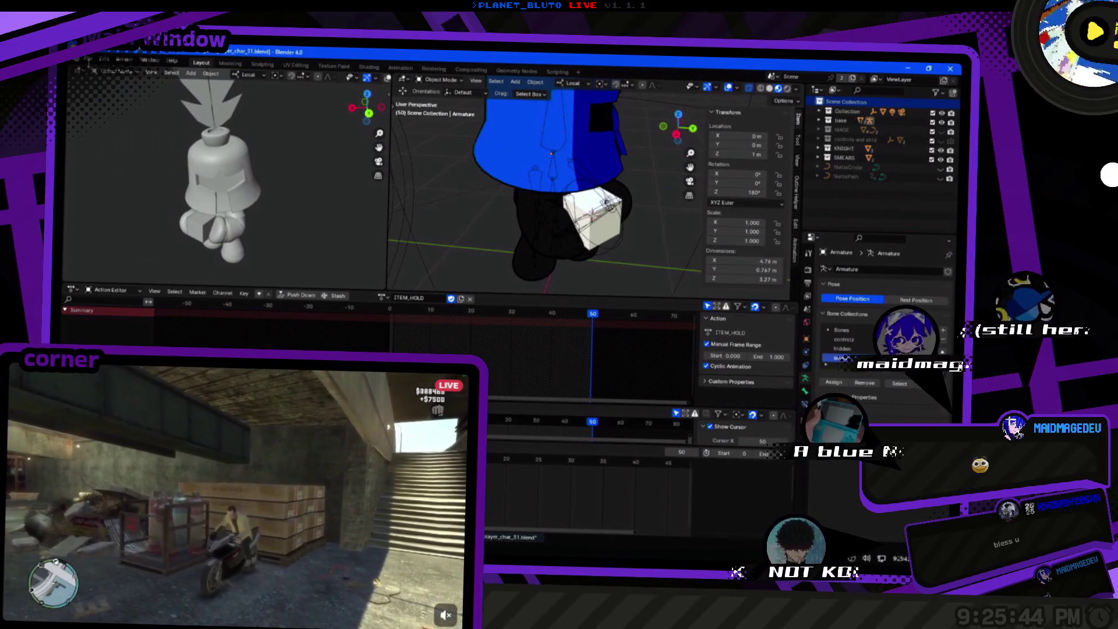
pyautogui.click(89, 59)
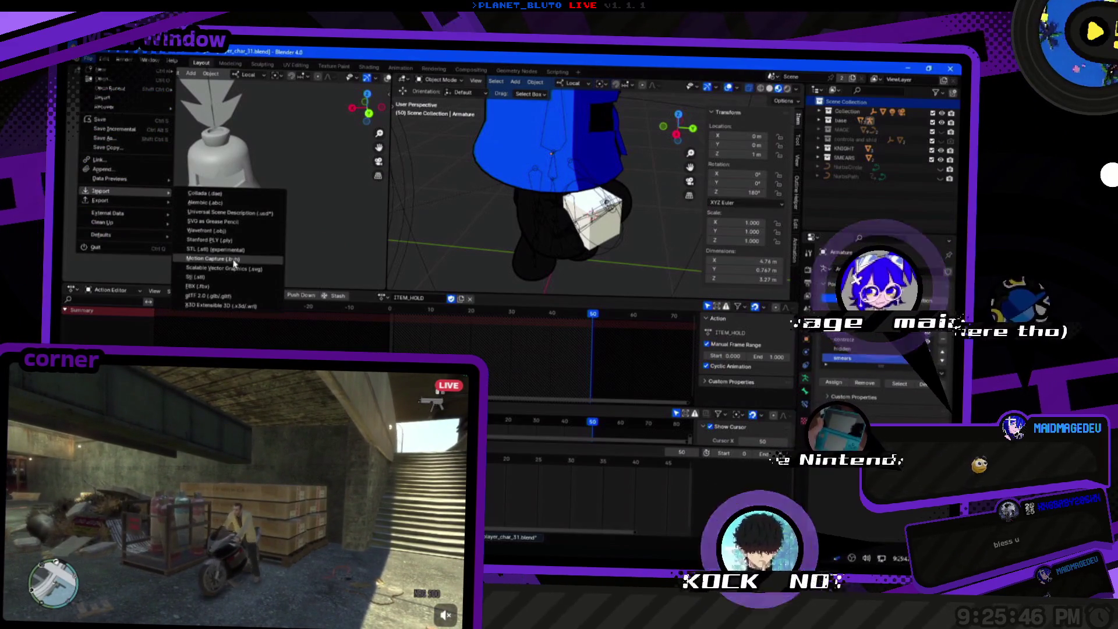
pyautogui.click(209, 296)
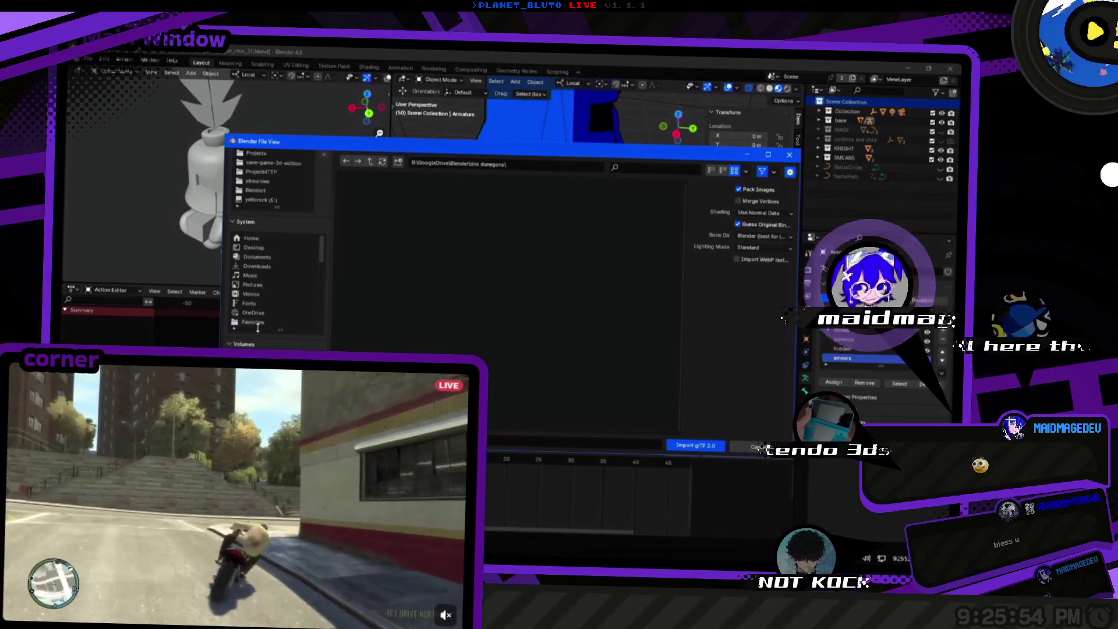
pyautogui.click(281, 218)
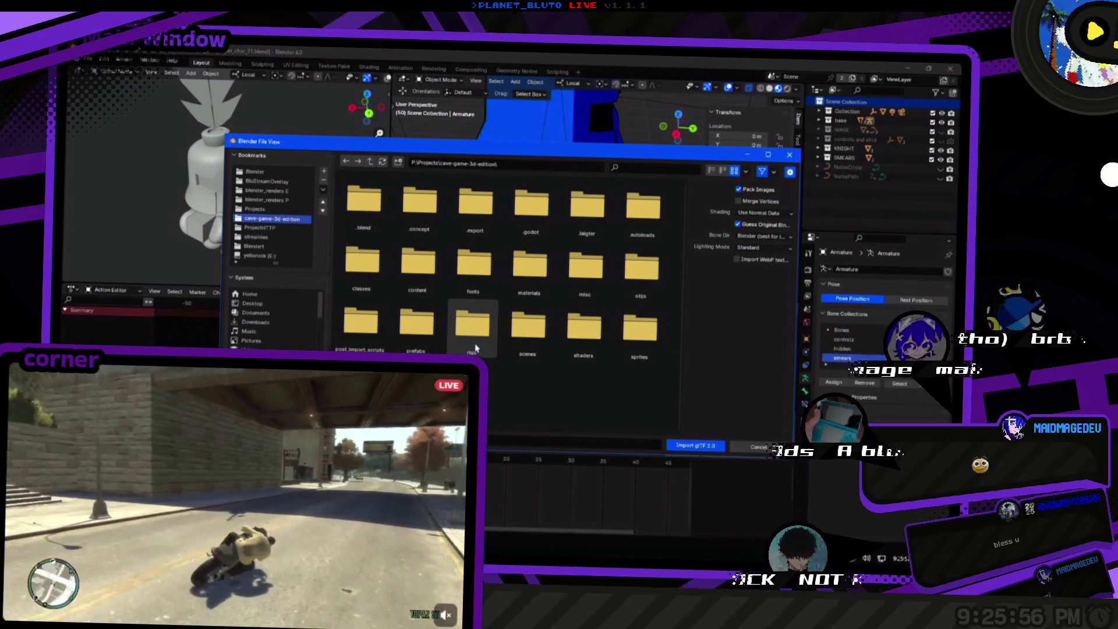
pyautogui.doubleClick(475, 348)
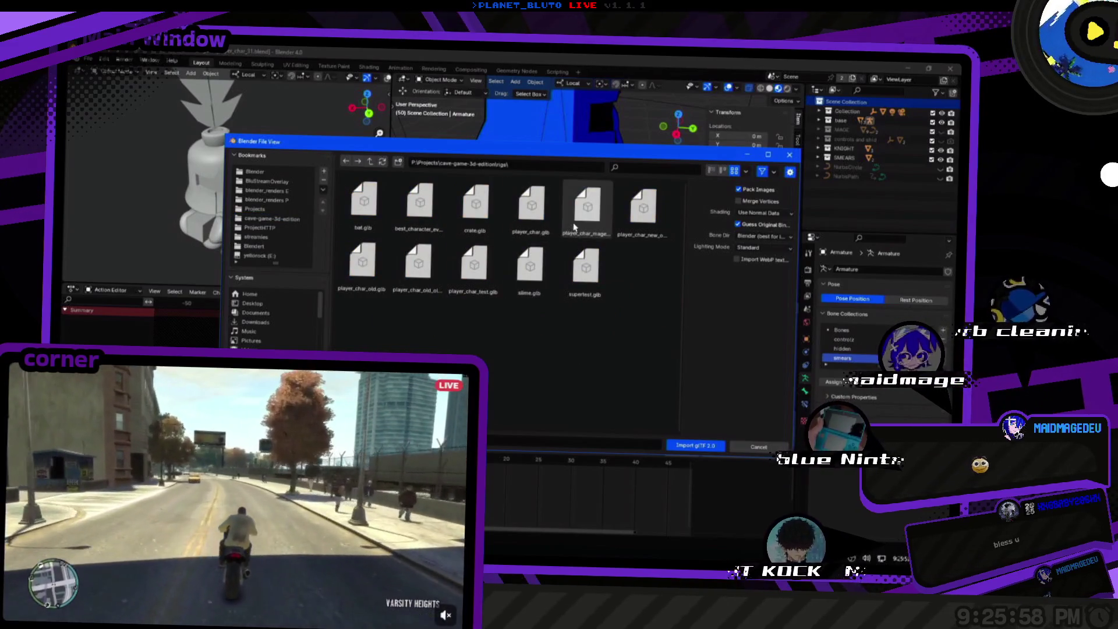
pyautogui.click(644, 227)
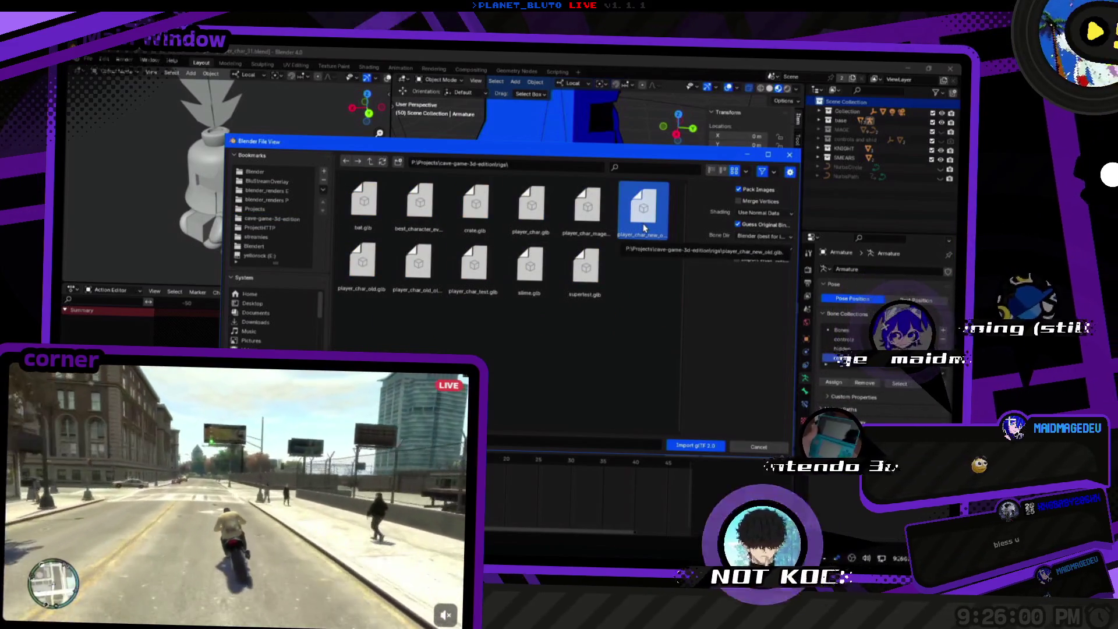
pyautogui.press('n')
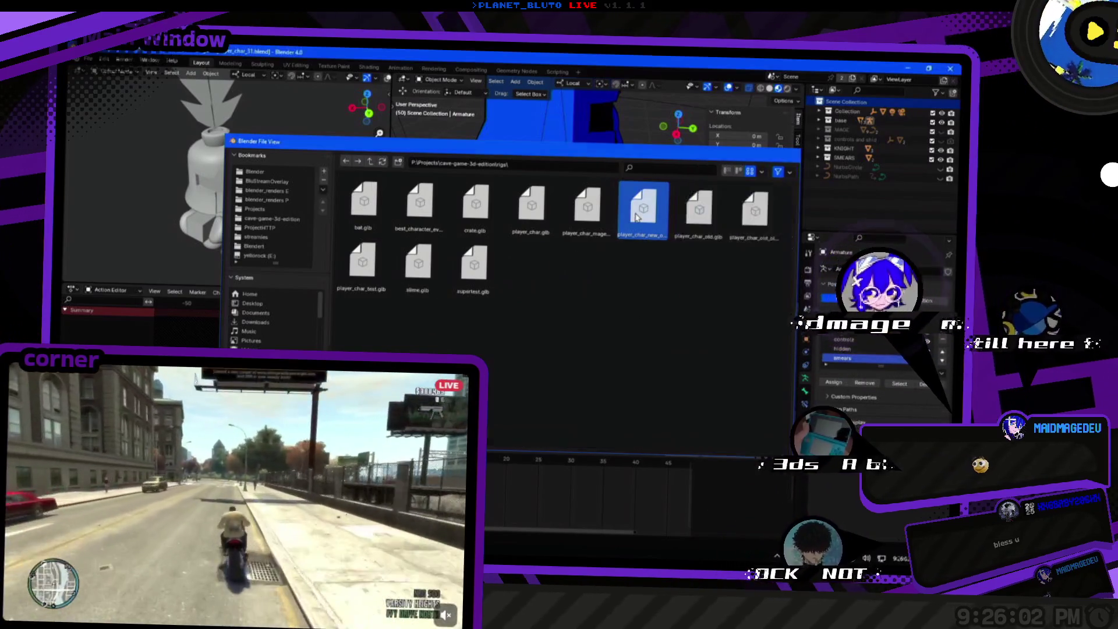
pyautogui.doubleClick(637, 217)
pyautogui.moveTo(603, 230); pyautogui.dragTo(556, 238)
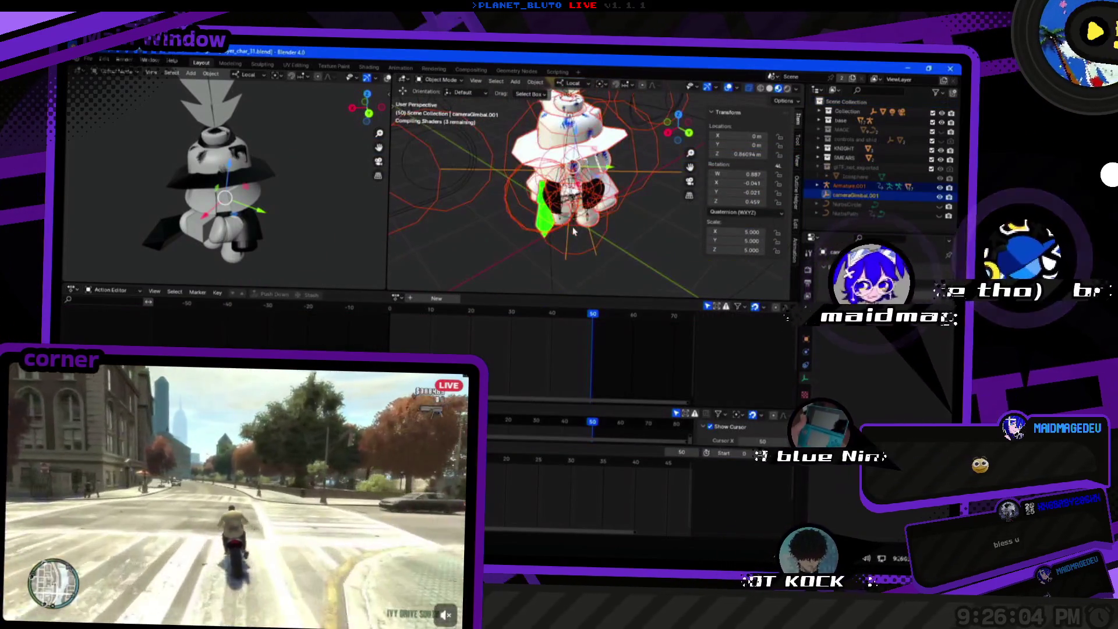
# Inspect Armature.001's actions, toggle its viewport visibility, and step through undo and redo.
pyautogui.click(848, 186)
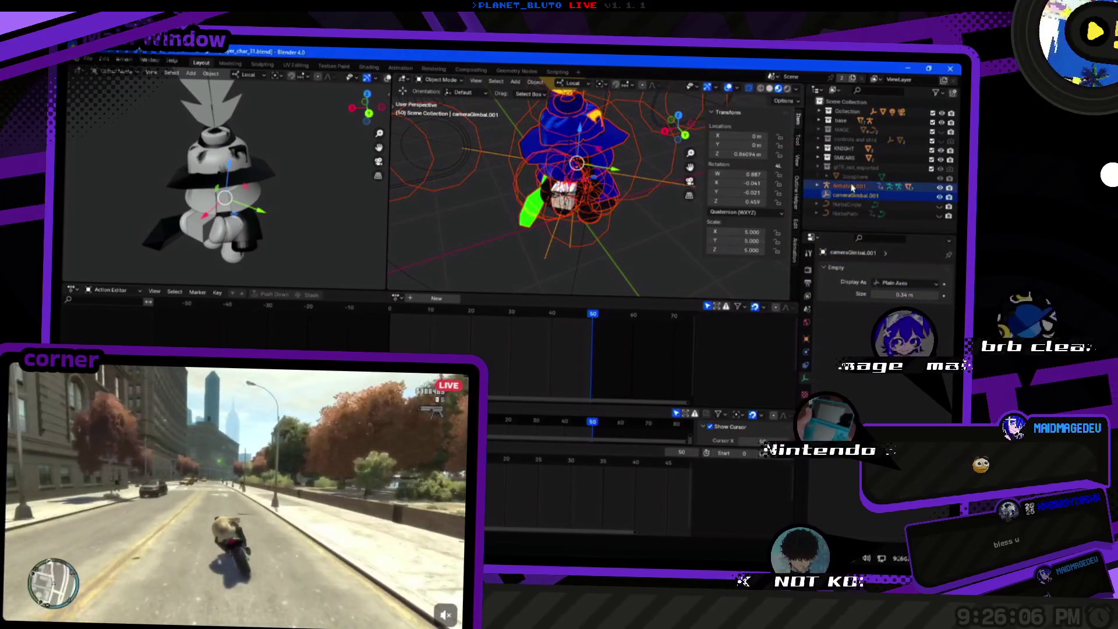
pyautogui.click(376, 298)
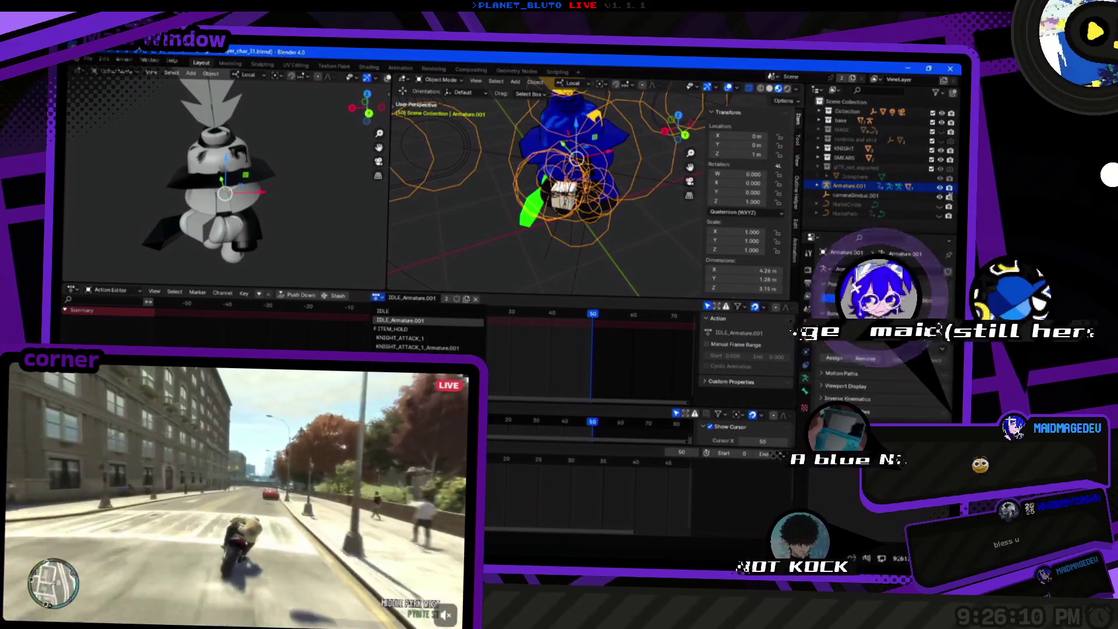
pyautogui.click(845, 188)
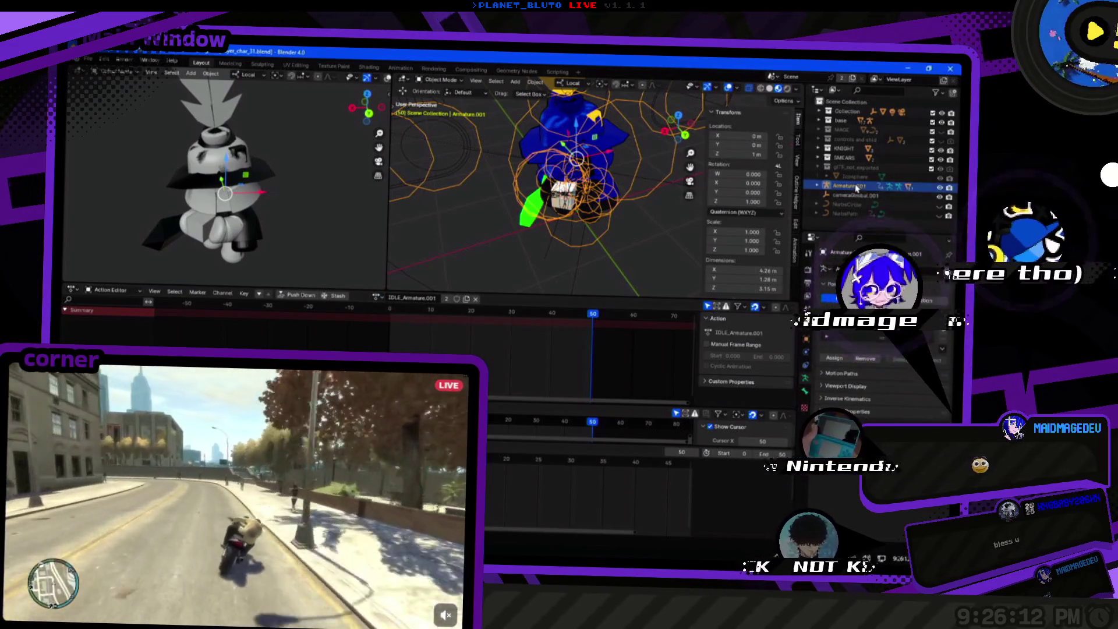
pyautogui.click(939, 188)
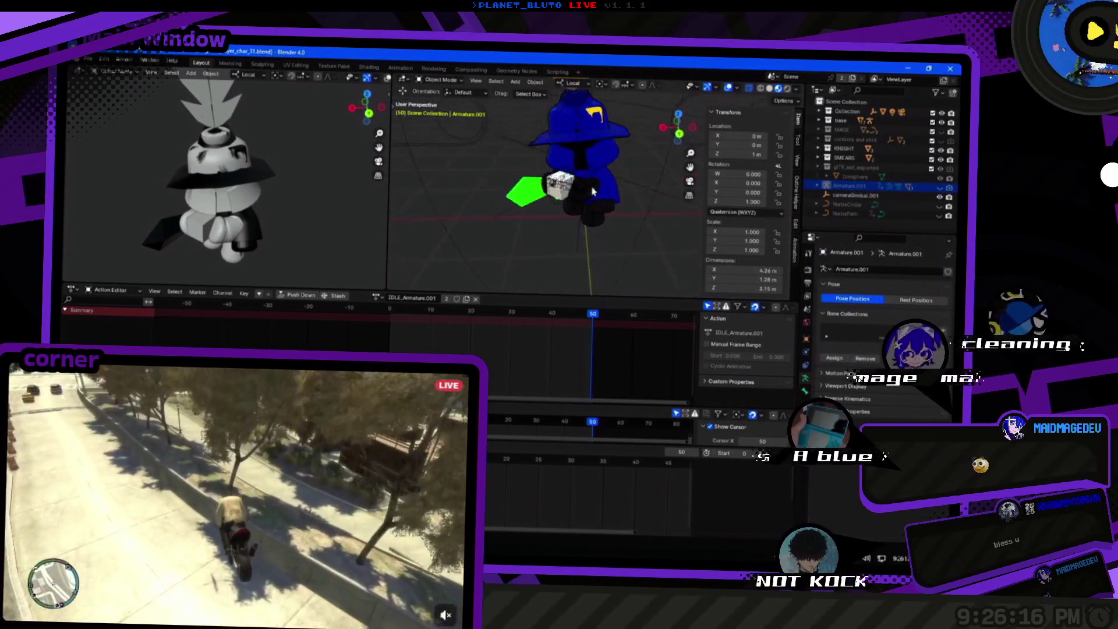
pyautogui.click(616, 185)
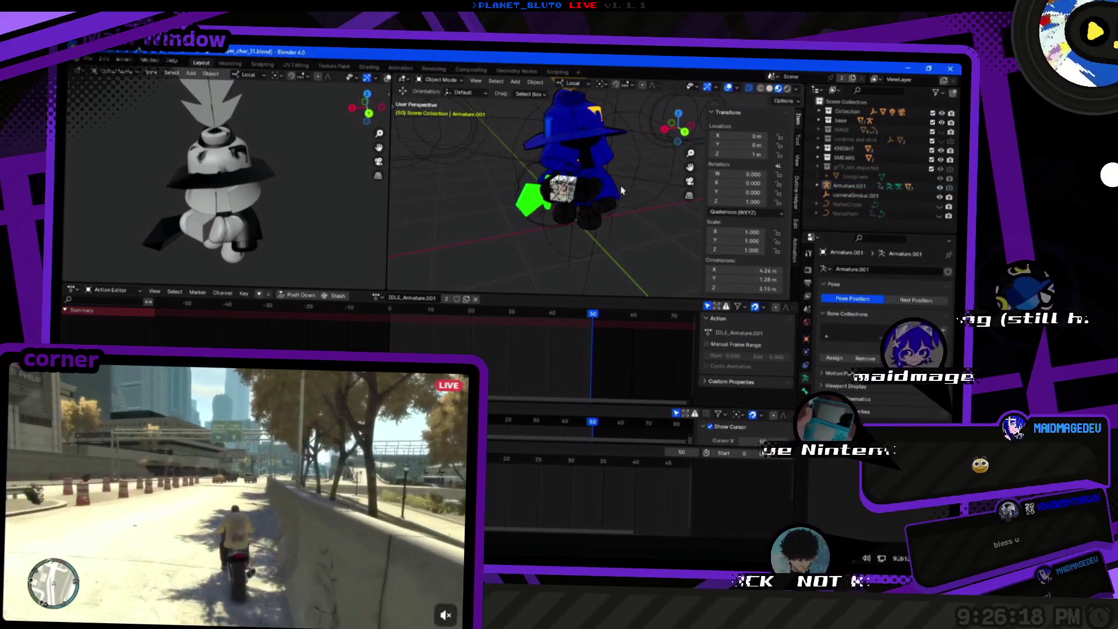
pyautogui.click(619, 191)
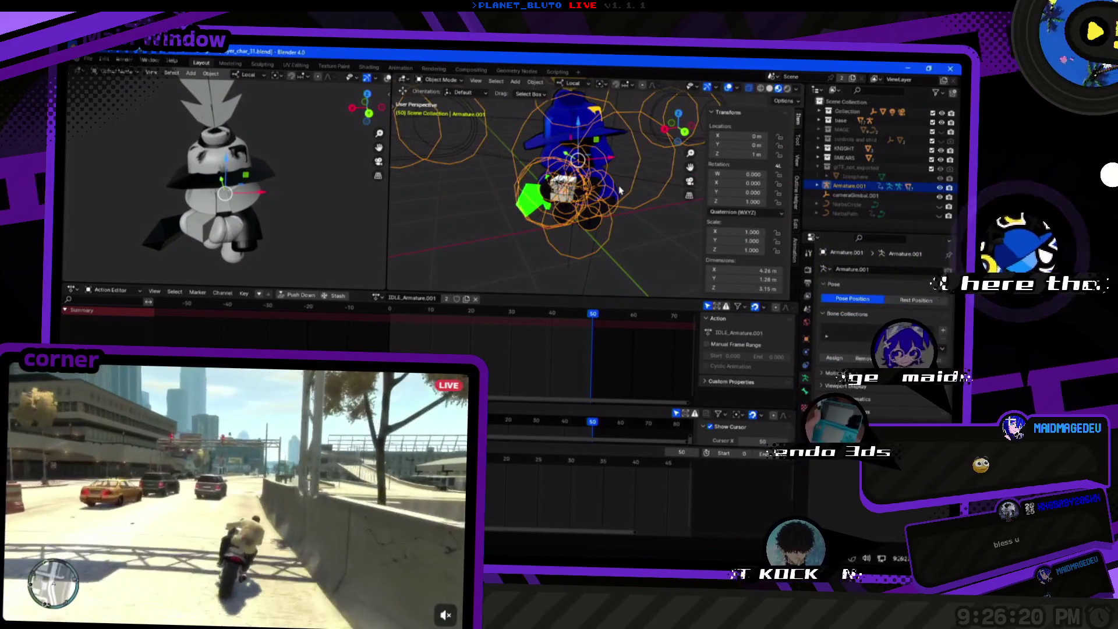
pyautogui.hotkey('ctrl', 'z')
pyautogui.hotkey('ctrl', 'shift', 'z')
pyautogui.hotkey('ctrl', 'z')
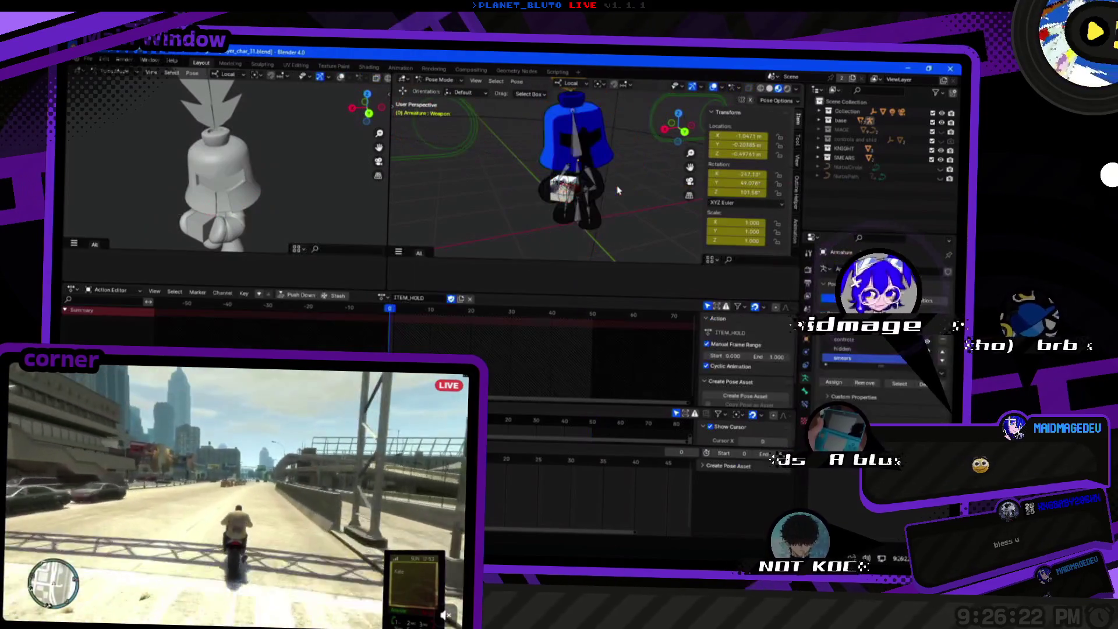
pyautogui.hotkey('ctrl', 'shift', 'z')
pyautogui.hotkey('ctrl', 'z')
pyautogui.hotkey('ctrl', 'shift', 'z')
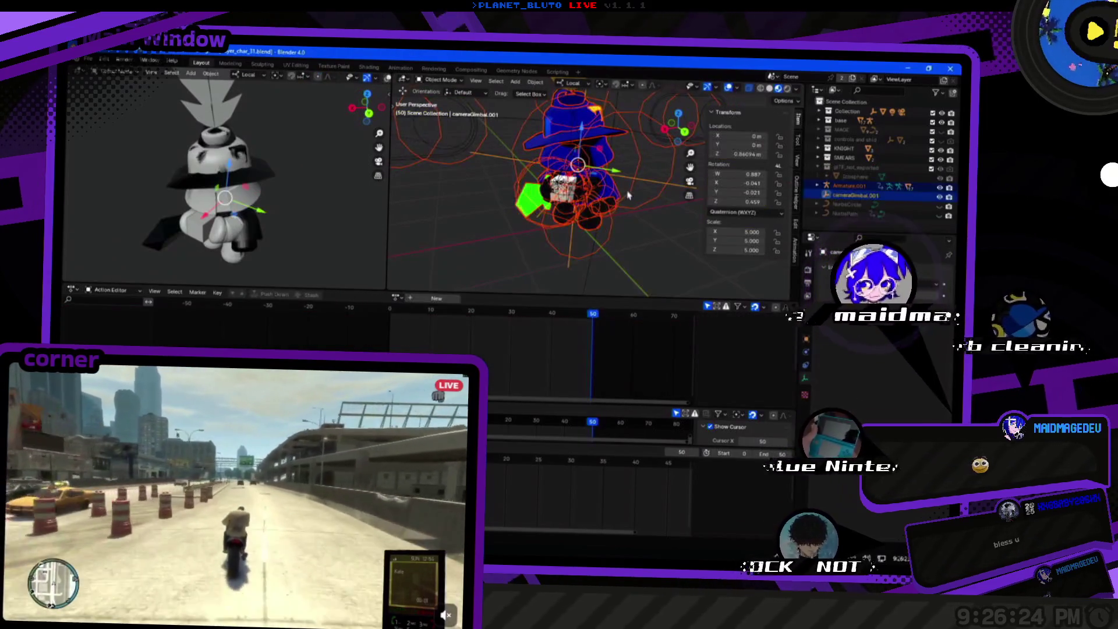
pyautogui.hotkey('ctrl', 'z')
pyautogui.hotkey('ctrl', 'shift', 'z')
# Try deleting the glTF_not_exported collection, then undo the deletion.
pyautogui.click(818, 167)
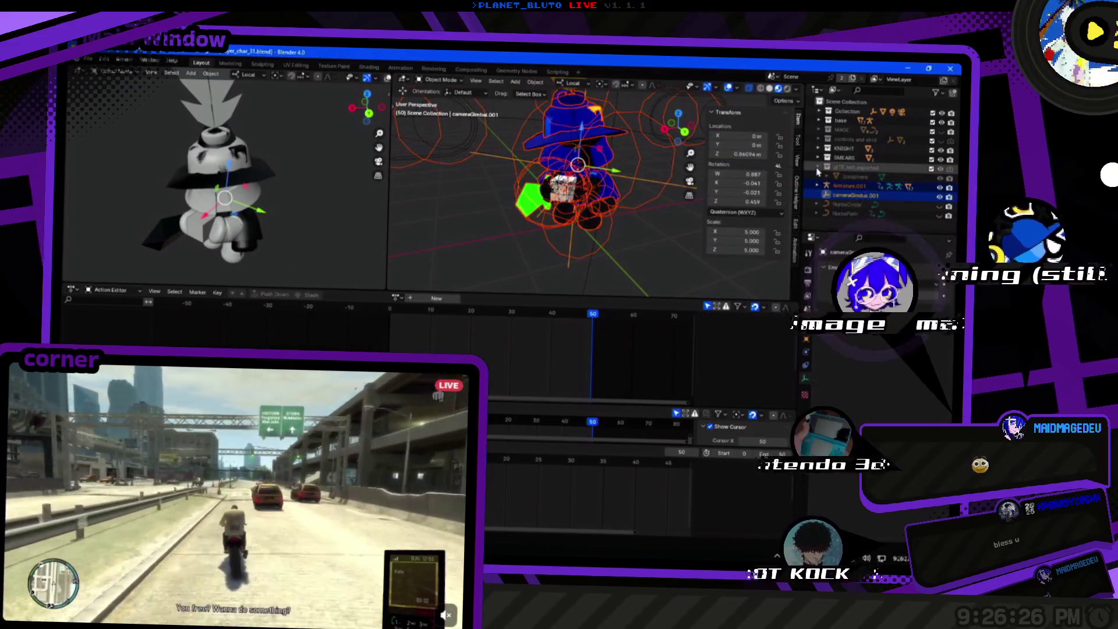
pyautogui.click(827, 168)
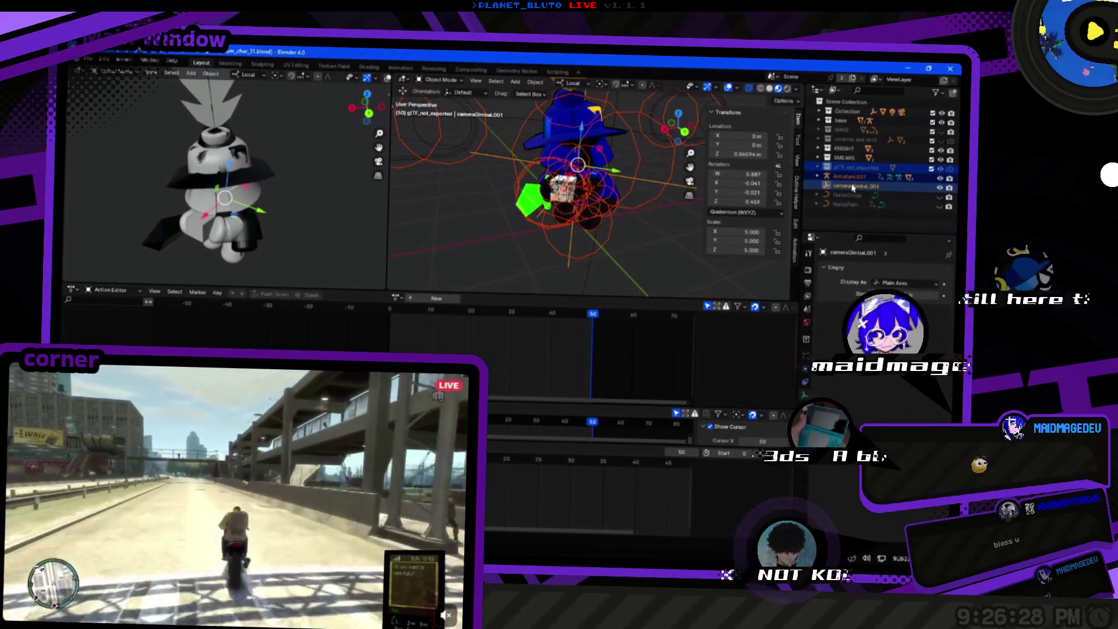
pyautogui.rightClick(852, 187)
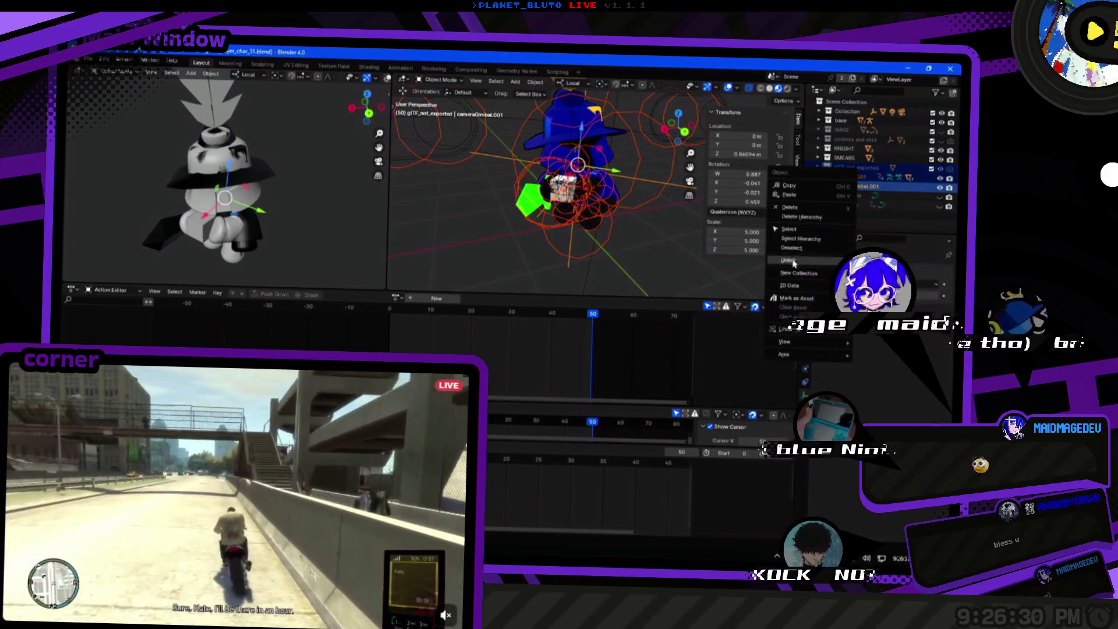
pyautogui.click(800, 208)
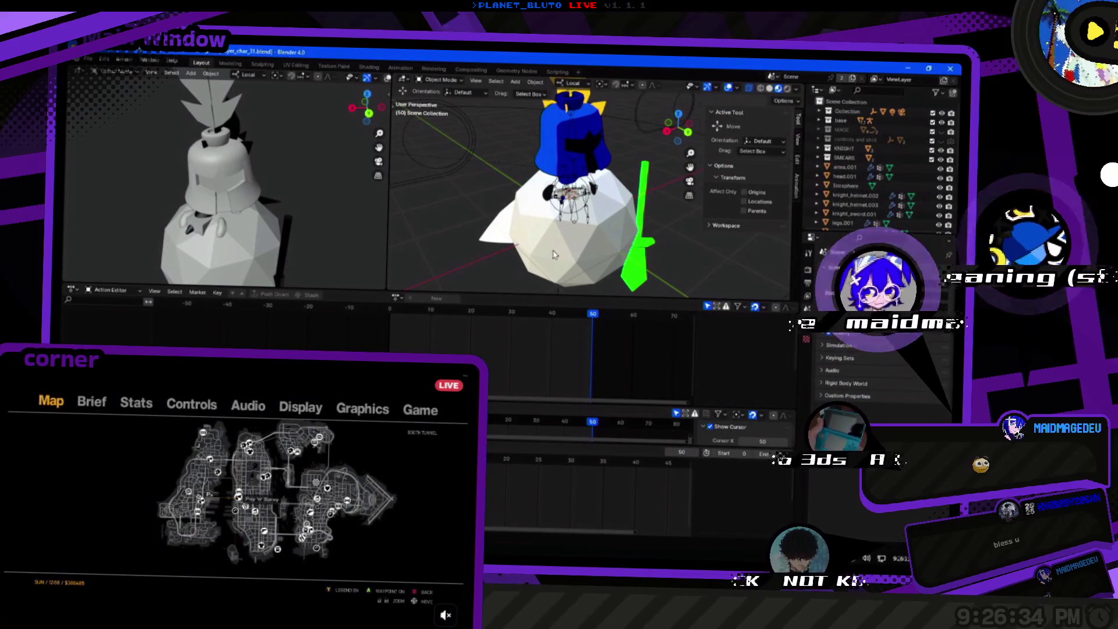
pyautogui.scroll(2, 603, 213)
pyautogui.hotkey('ctrl', 'z')
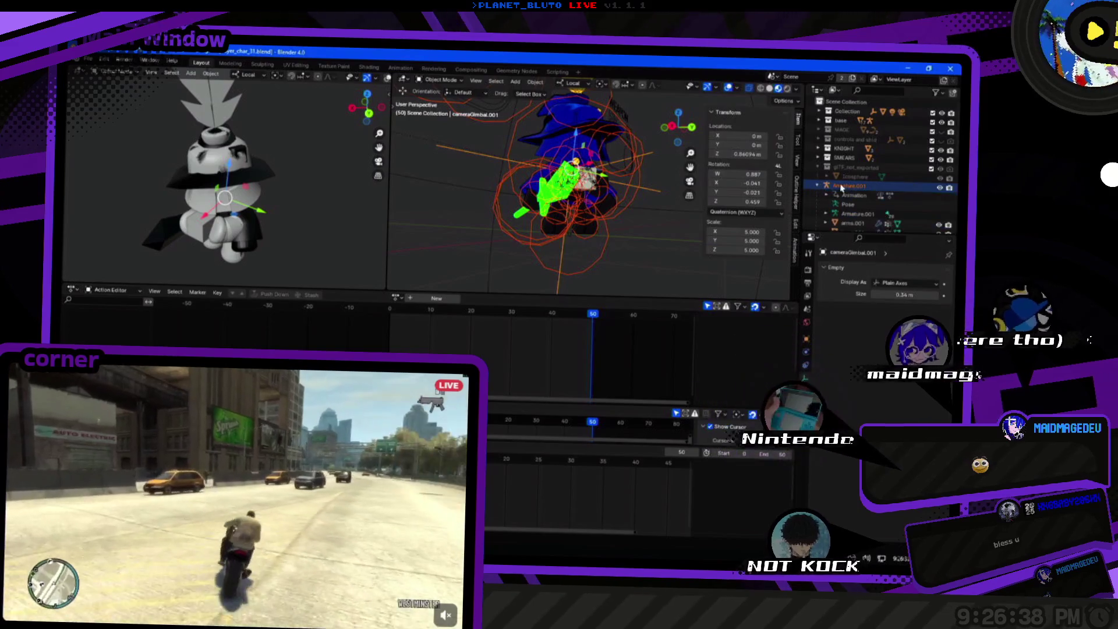
# Select Armature.001 with its child meshes plus cameraGimbal.001 and delete them.
pyautogui.rightClick(845, 186)
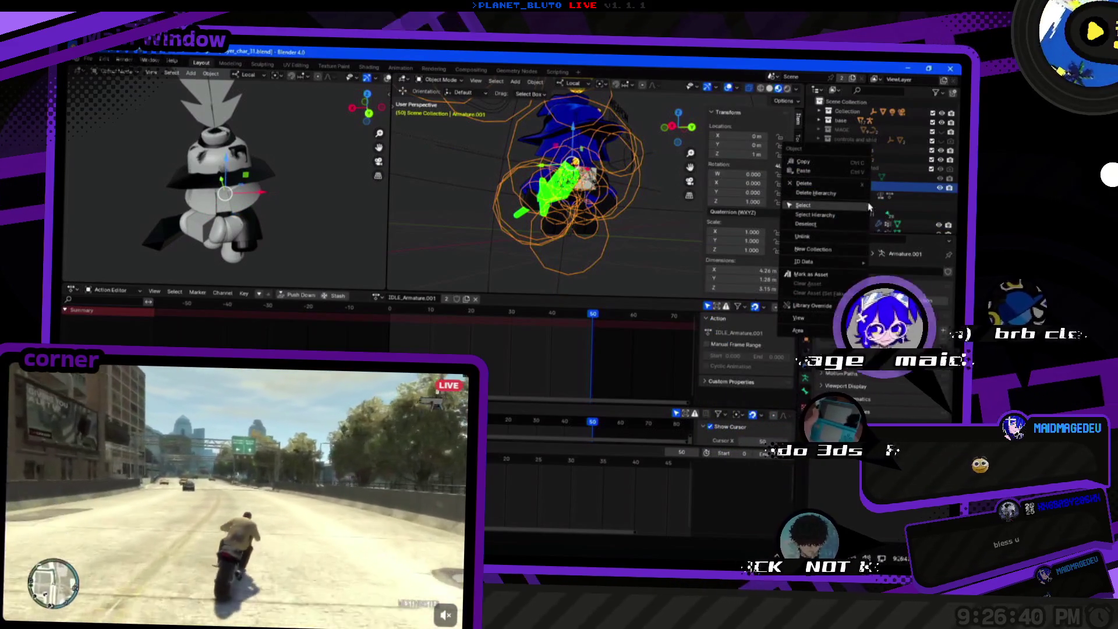
pyautogui.click(831, 216)
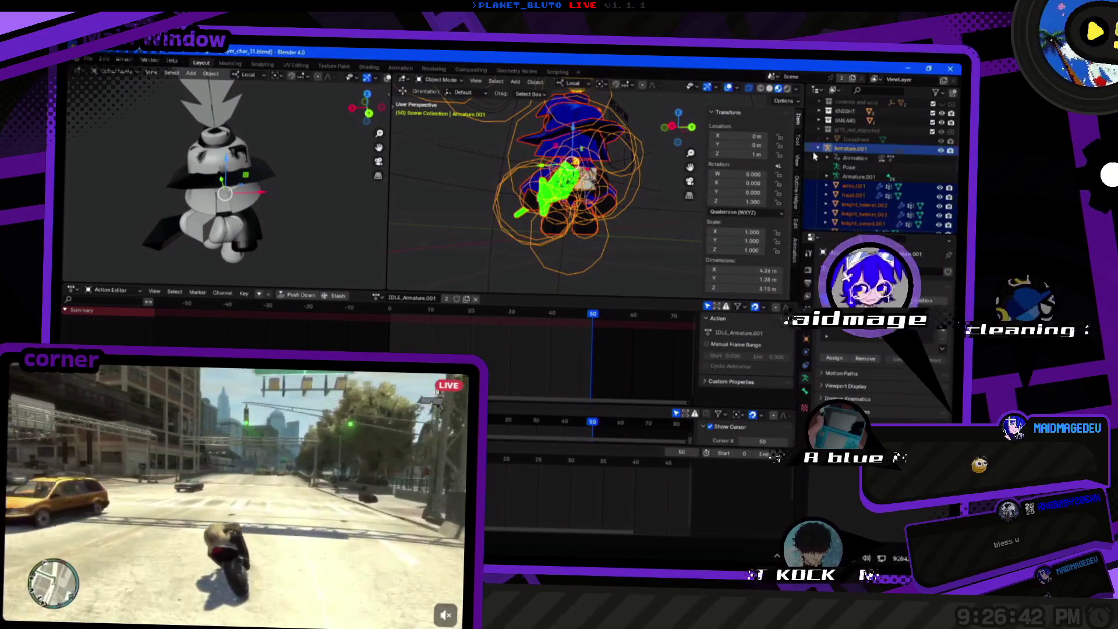
pyautogui.keyDown('ctrl'); pyautogui.click(838, 196); pyautogui.keyUp('ctrl')
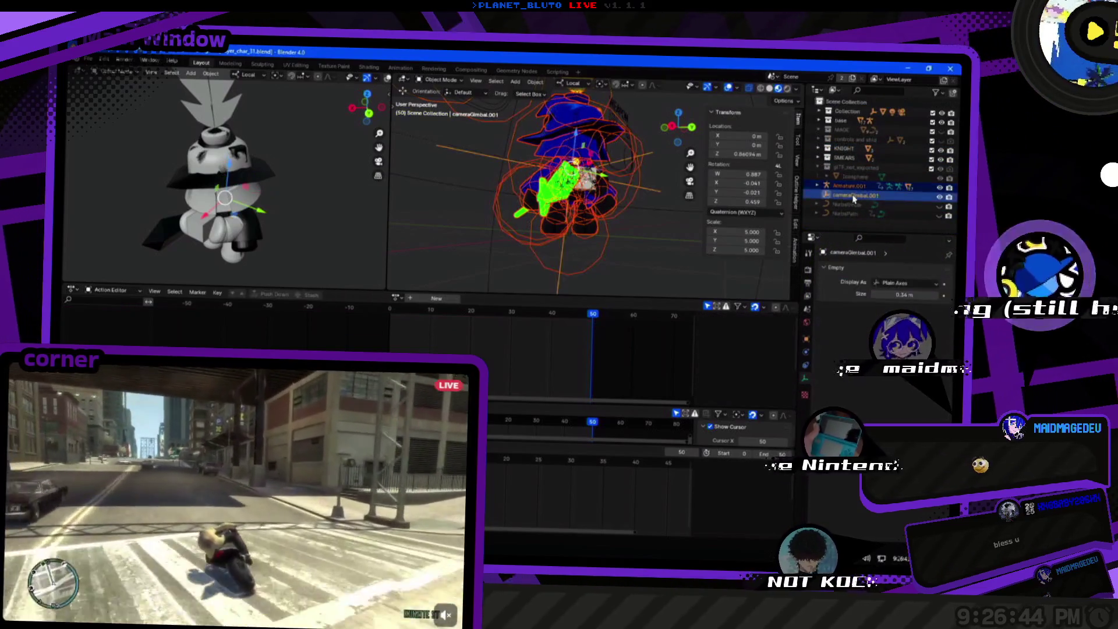
pyautogui.keyDown('ctrl'); pyautogui.click(840, 177); pyautogui.keyUp('ctrl')
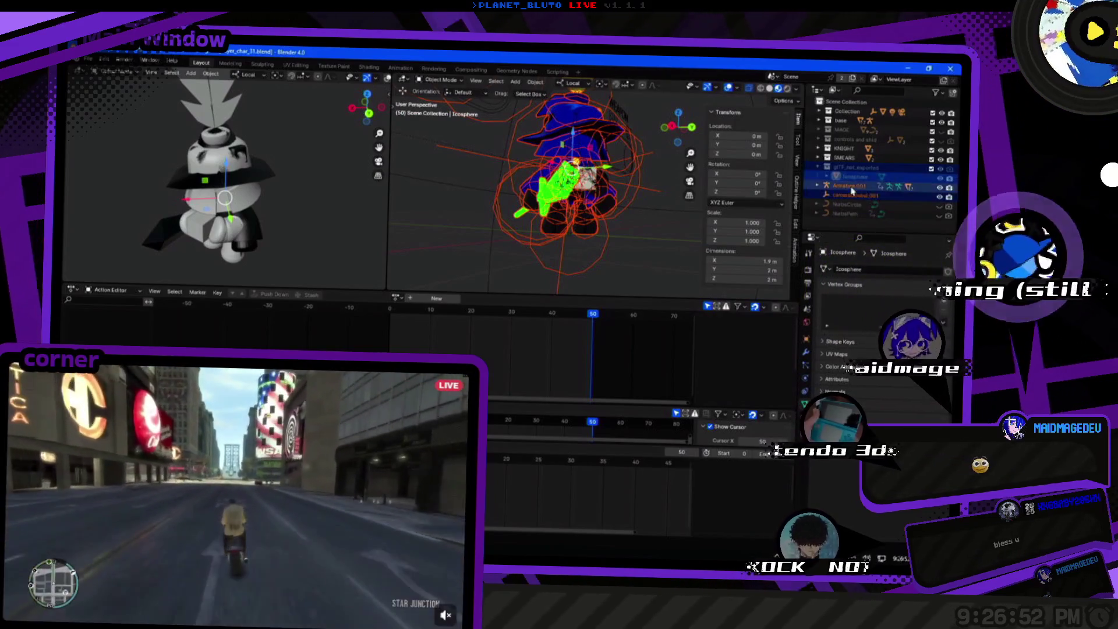
pyautogui.press('x')
pyautogui.click(558, 218)
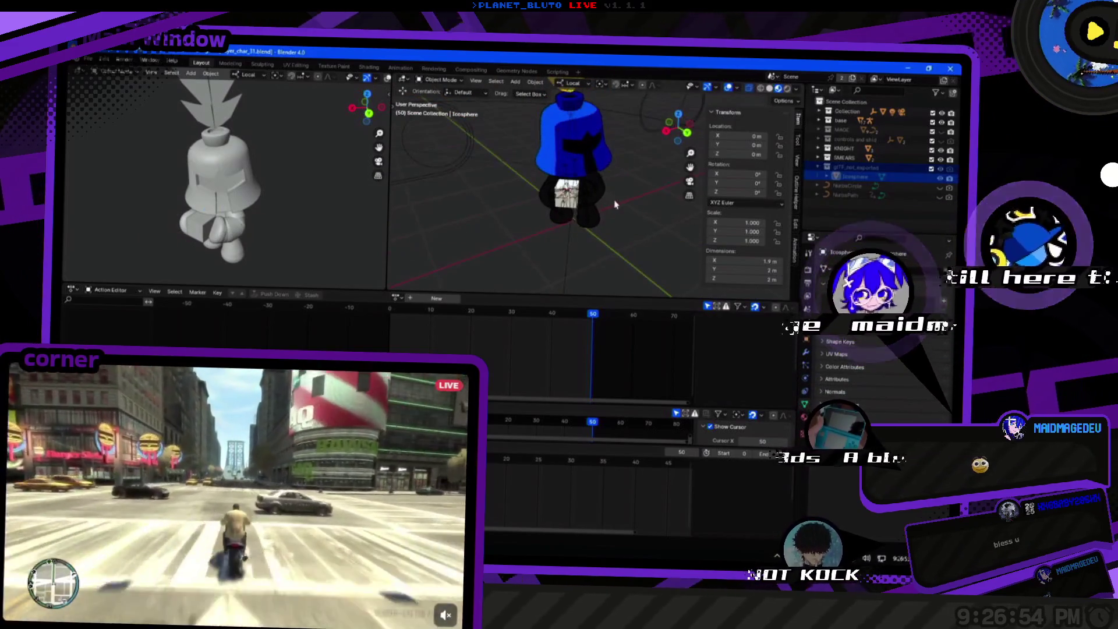
# Assign the MOVE_Armature.001 action to the armature and play it back with all bones selected in pose mode.
pyautogui.hotkey('ctrl', 'z')
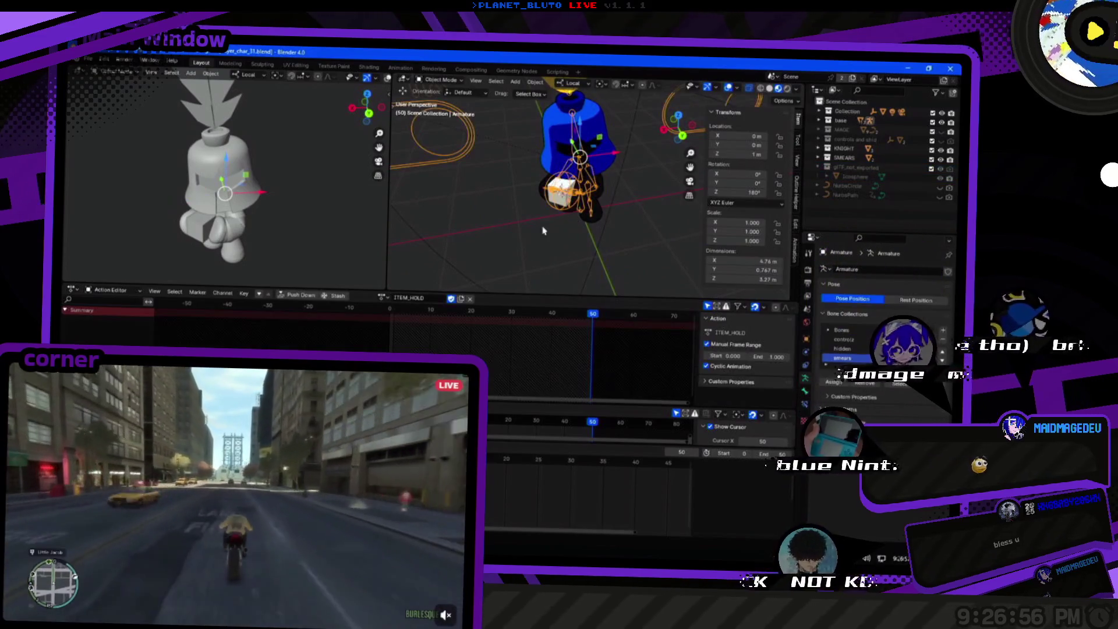
pyautogui.click(385, 298)
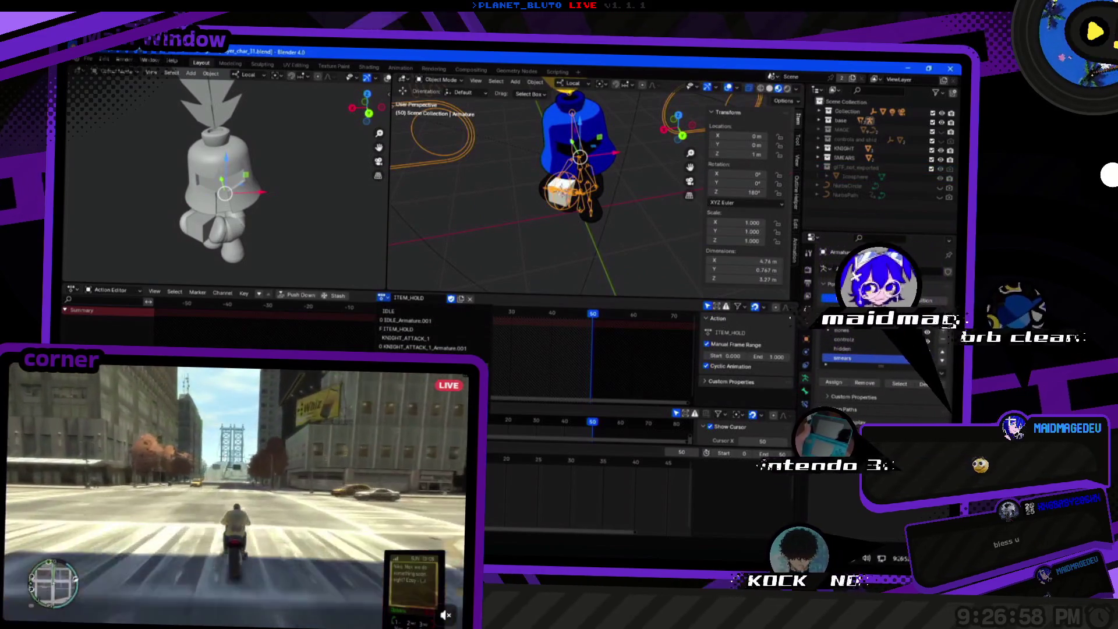
pyautogui.click(419, 356)
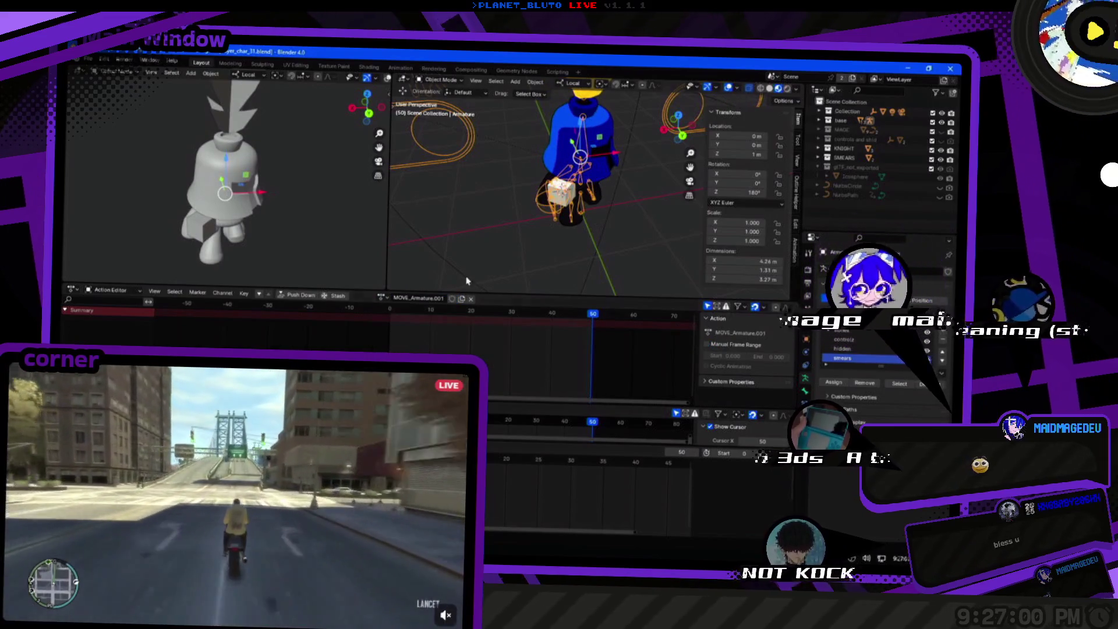
pyautogui.press('space')
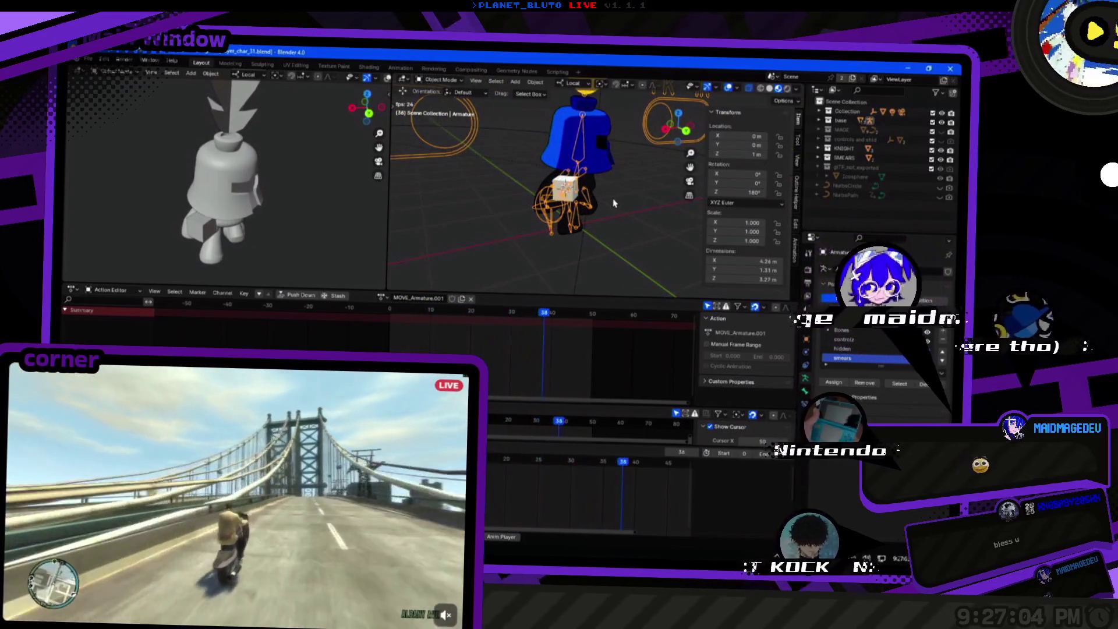
pyautogui.press('space')
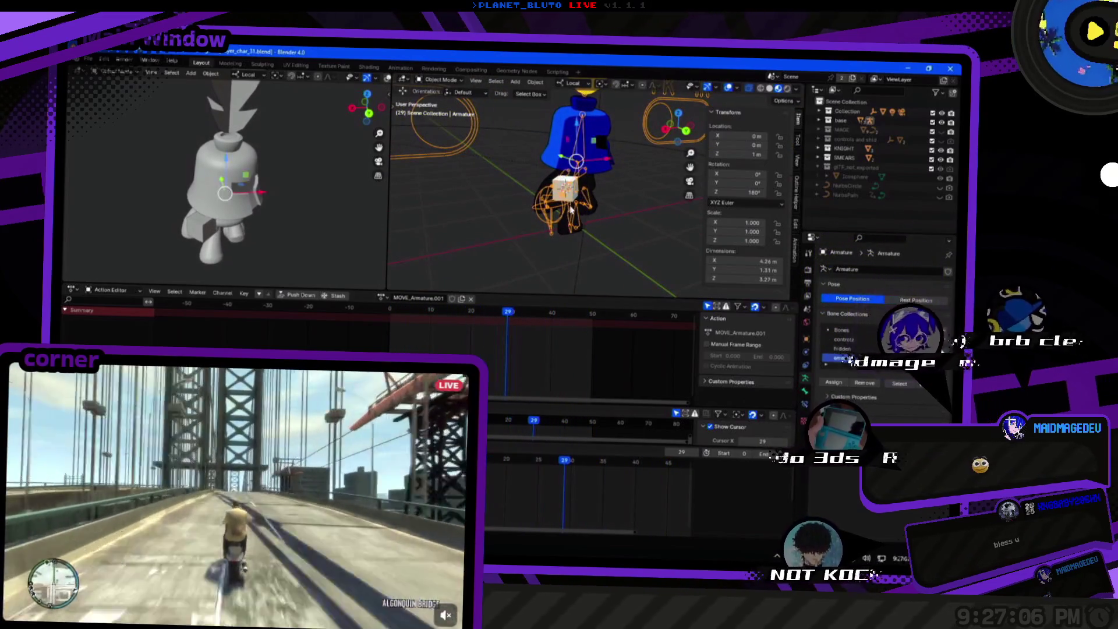
pyautogui.hotkey('ctrl', 'Tab')
pyautogui.press('a')
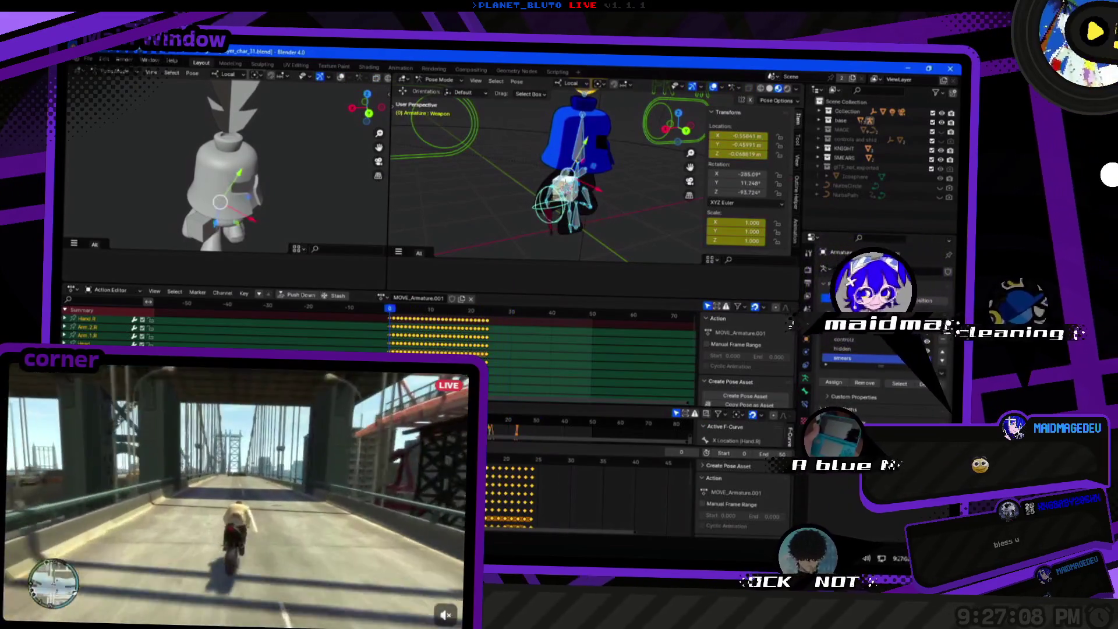
pyautogui.press('space')
pyautogui.press('space')
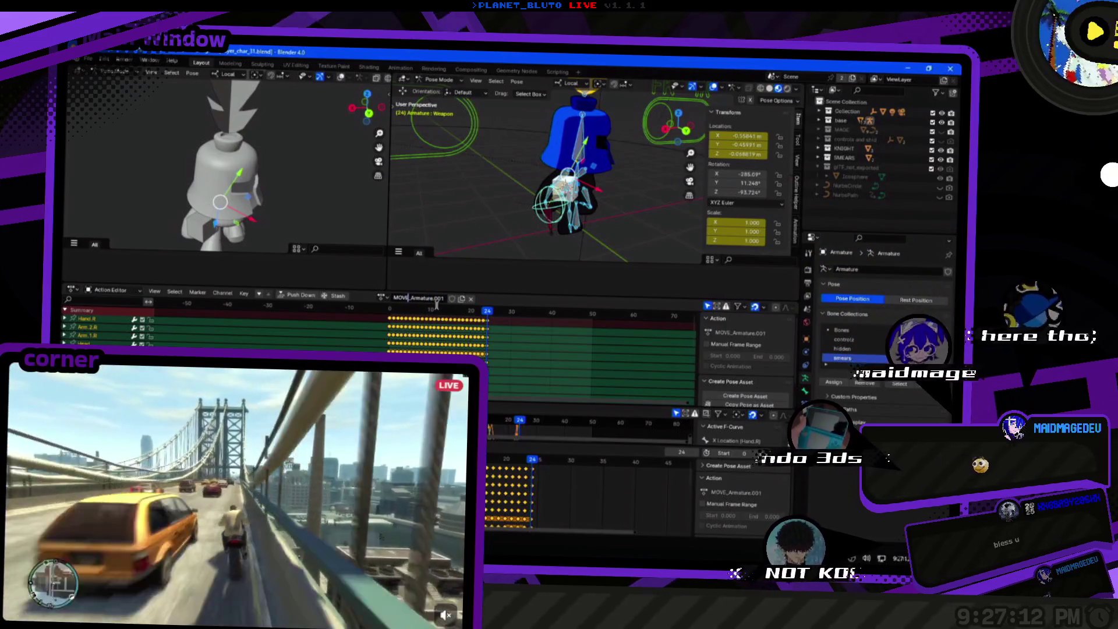
pyautogui.press('Return')
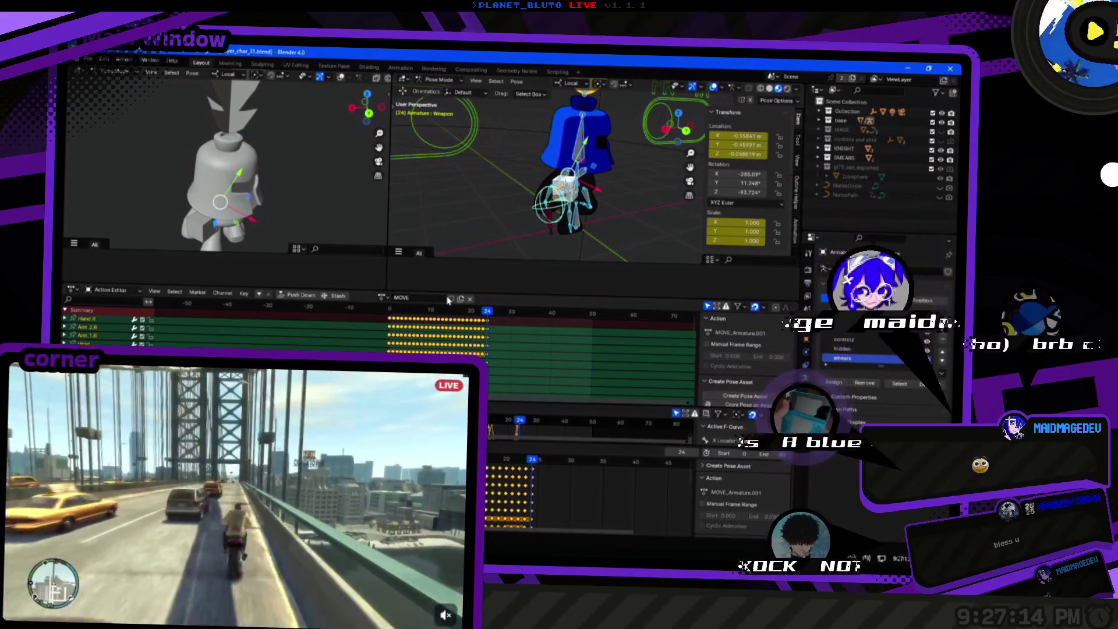
# Unlink the current action, then try the IDLE_Armature.001, MOVE and RESET actions.
pyautogui.click(382, 298)
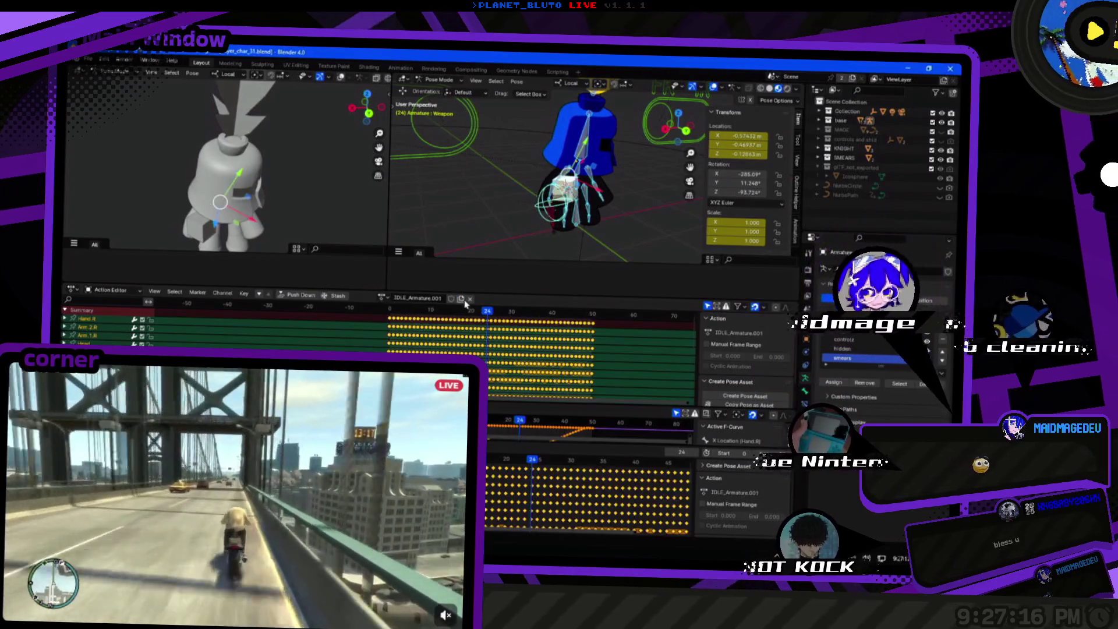
pyautogui.click(470, 298)
pyautogui.click(397, 298)
pyautogui.click(419, 321)
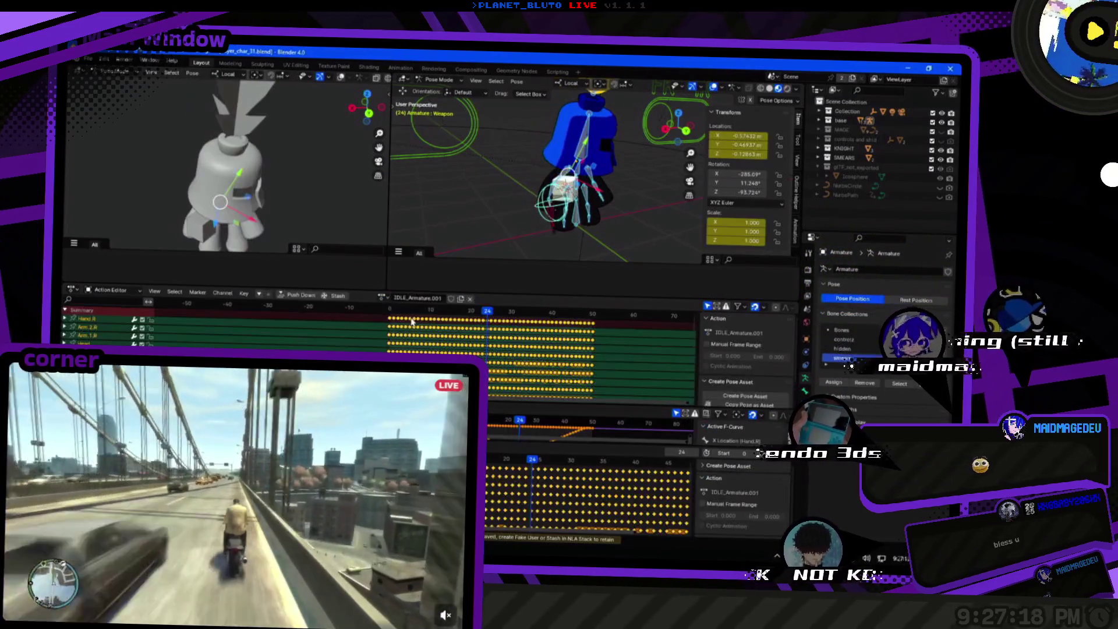
pyautogui.click(383, 298)
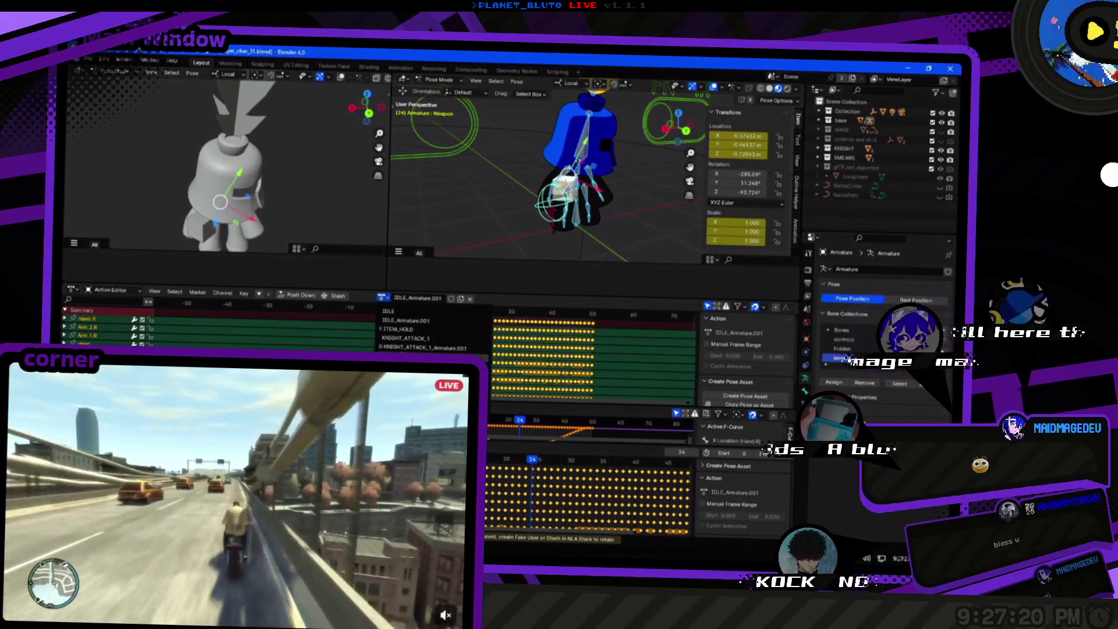
pyautogui.scroll(-2, 431, 338)
pyautogui.click(420, 348)
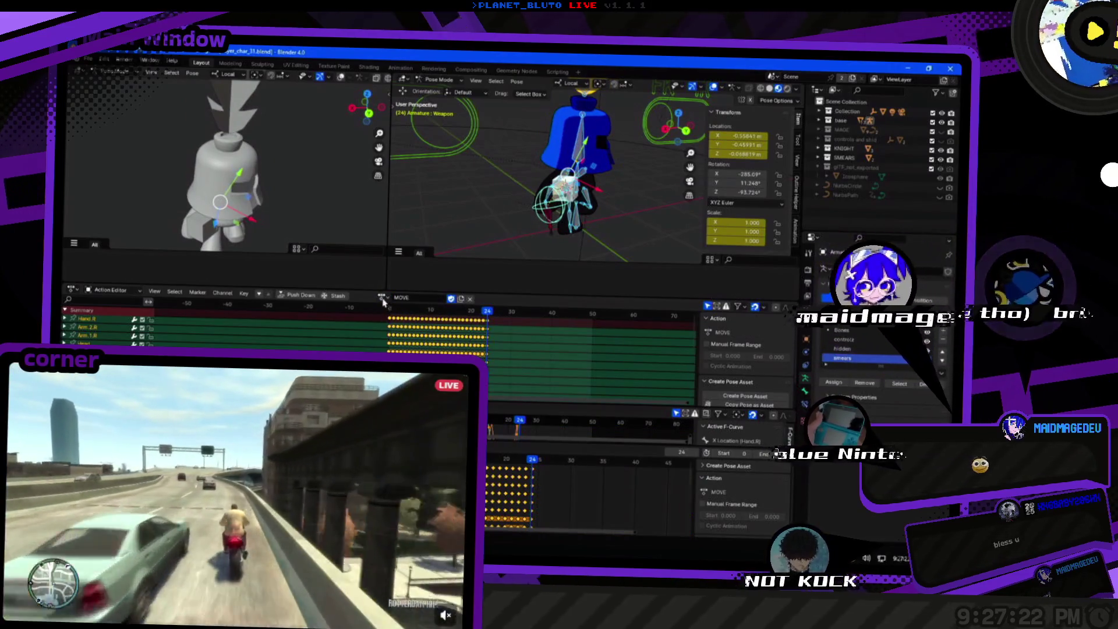
pyautogui.click(383, 299)
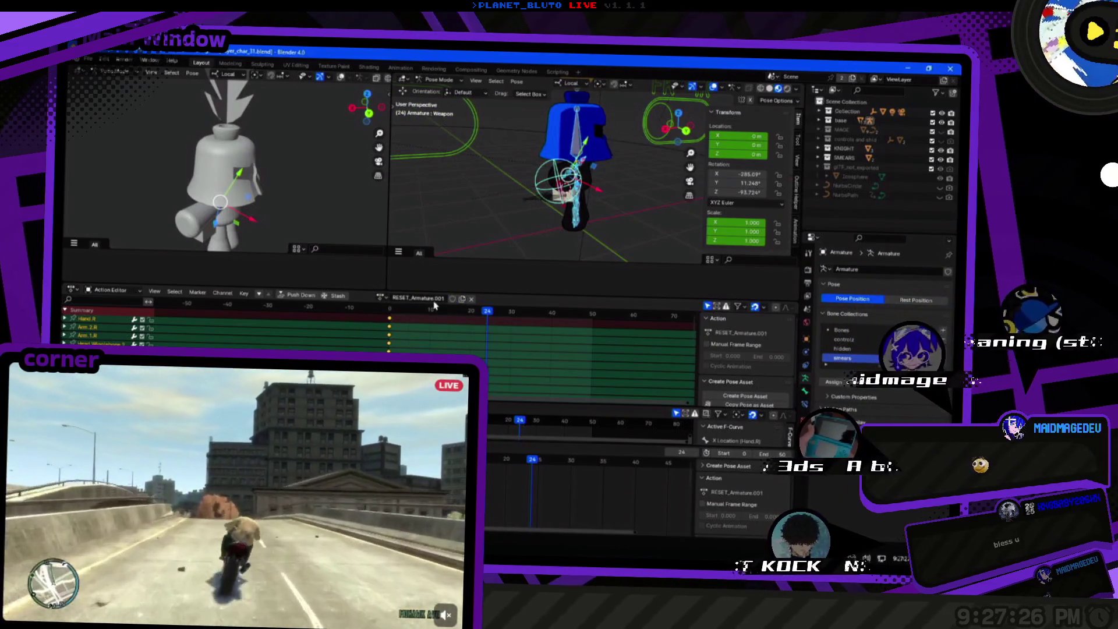
pyautogui.click(419, 365)
pyautogui.click(411, 356)
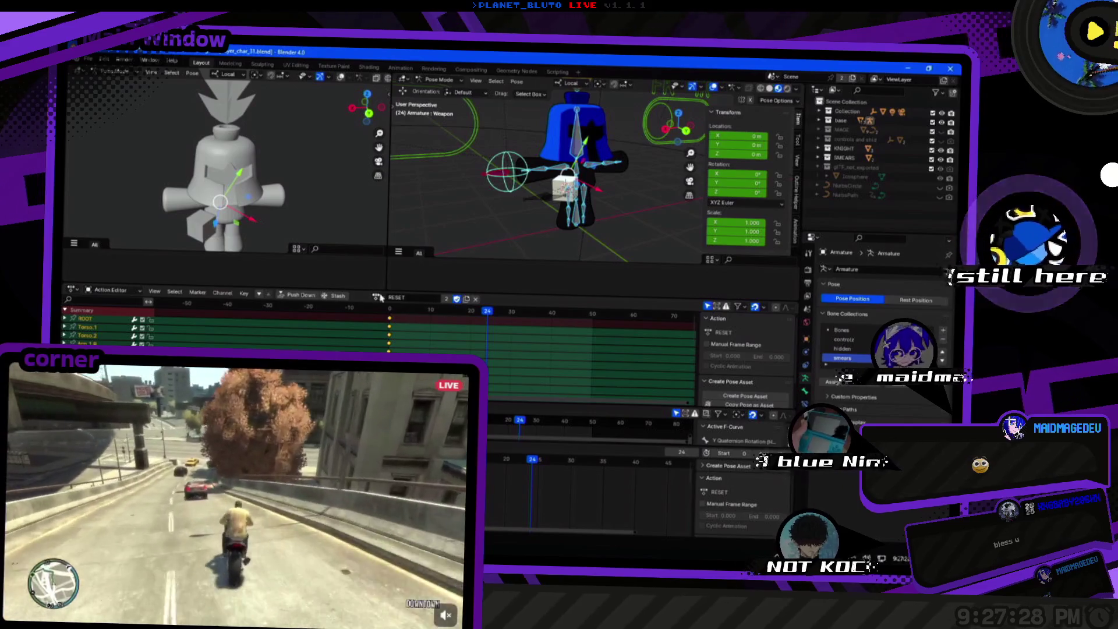
# Try MAGE_IDLE and KNIGHT_ATTACK_1, then settle on IDLE and give it a fake user.
pyautogui.click(378, 297)
pyautogui.click(453, 310)
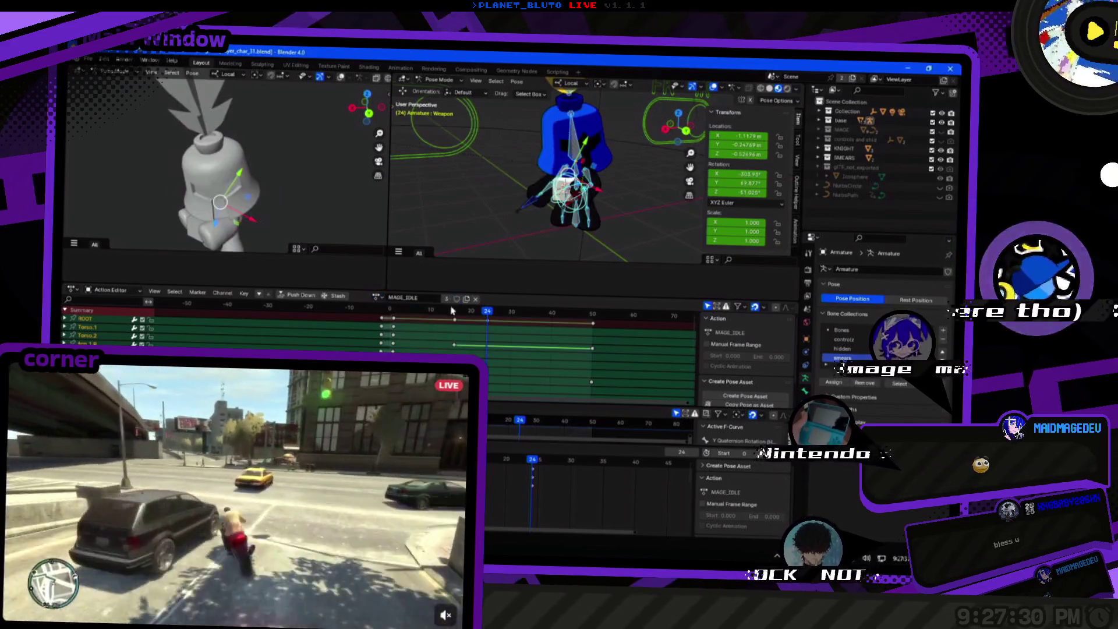
pyautogui.click(383, 298)
pyautogui.click(404, 342)
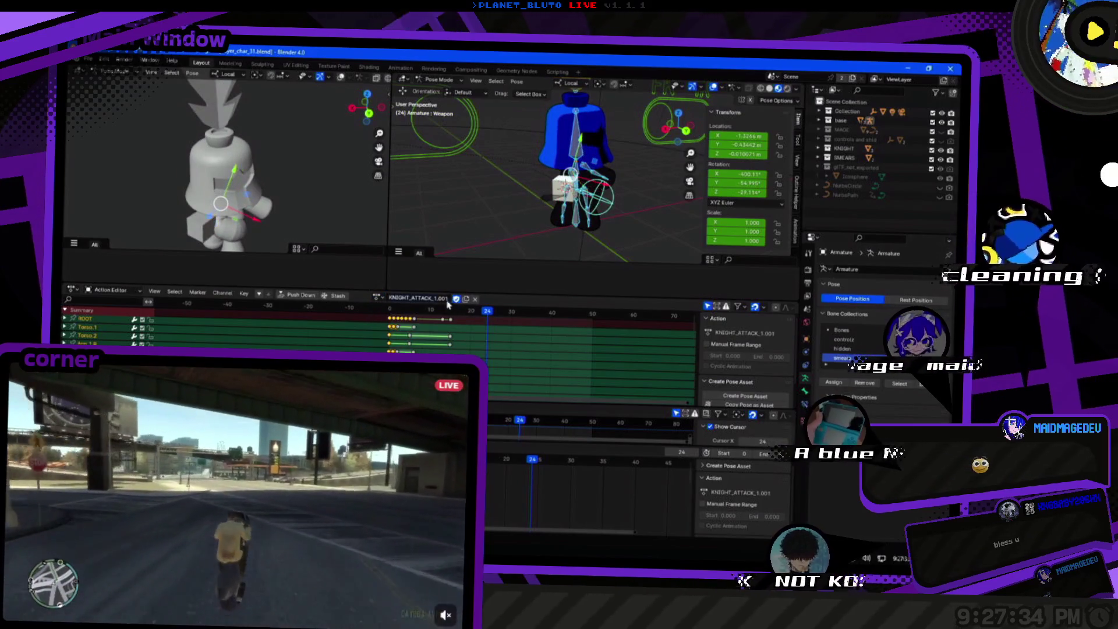
pyautogui.click(378, 297)
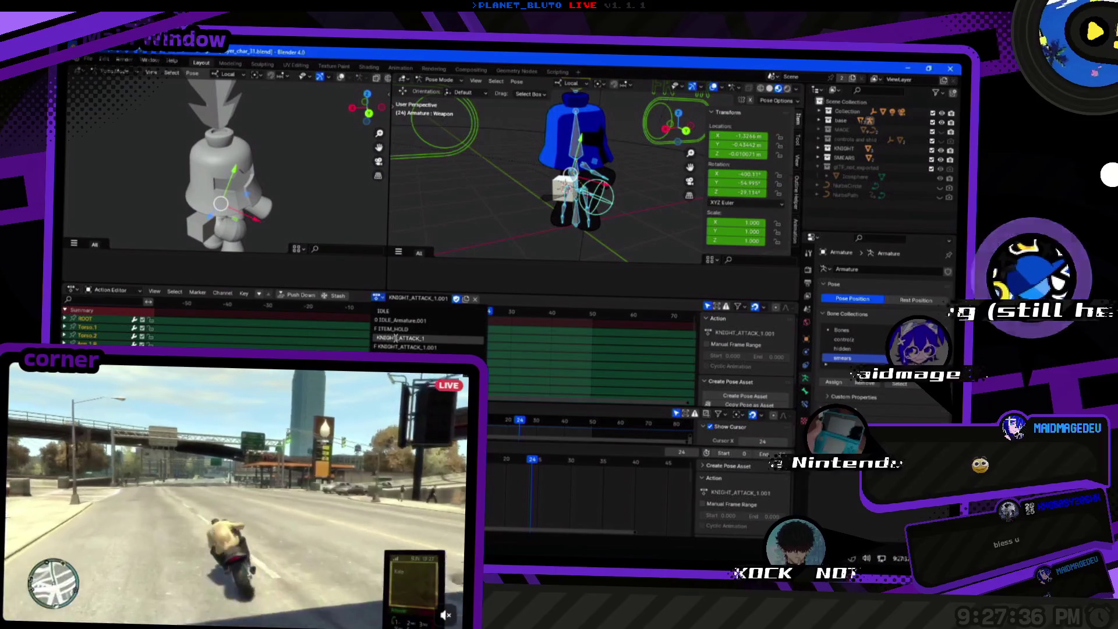
pyautogui.click(396, 338)
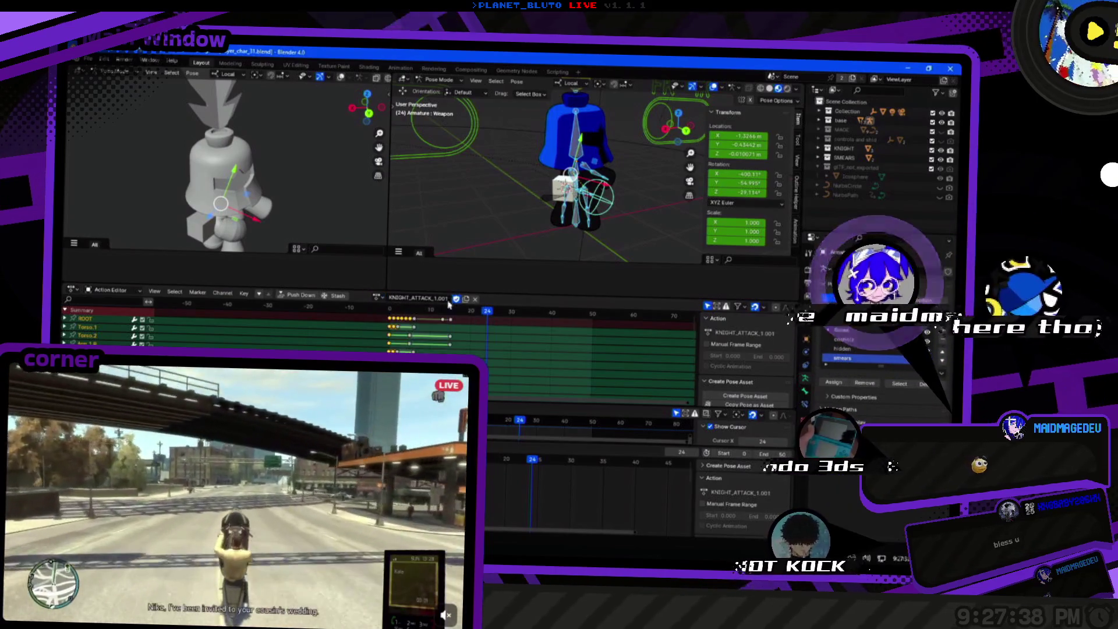
pyautogui.click(378, 298)
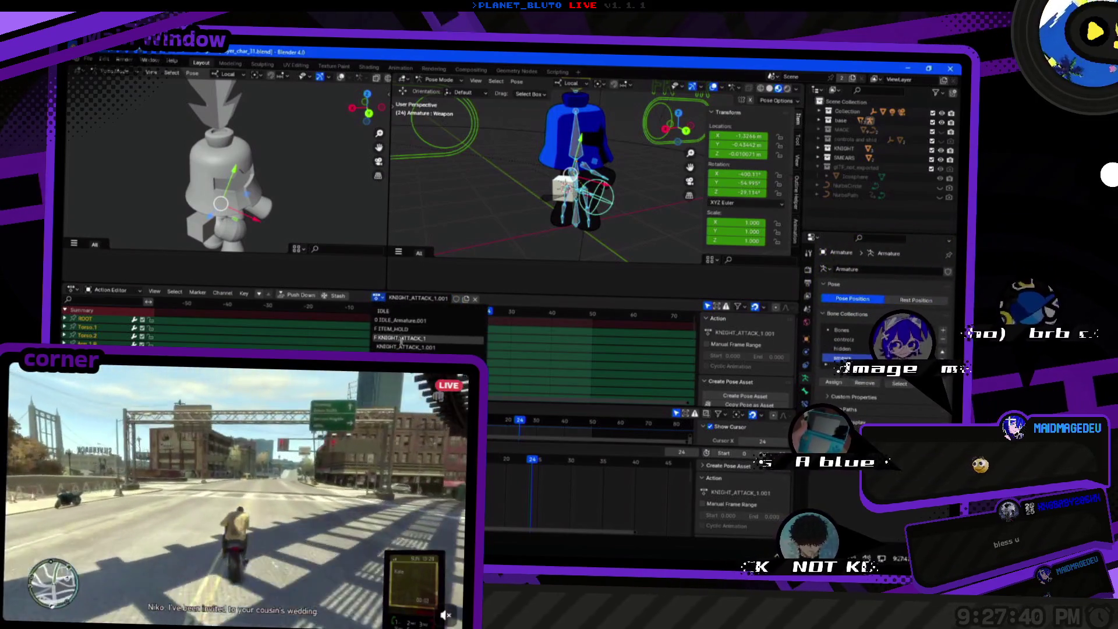
pyautogui.click(405, 312)
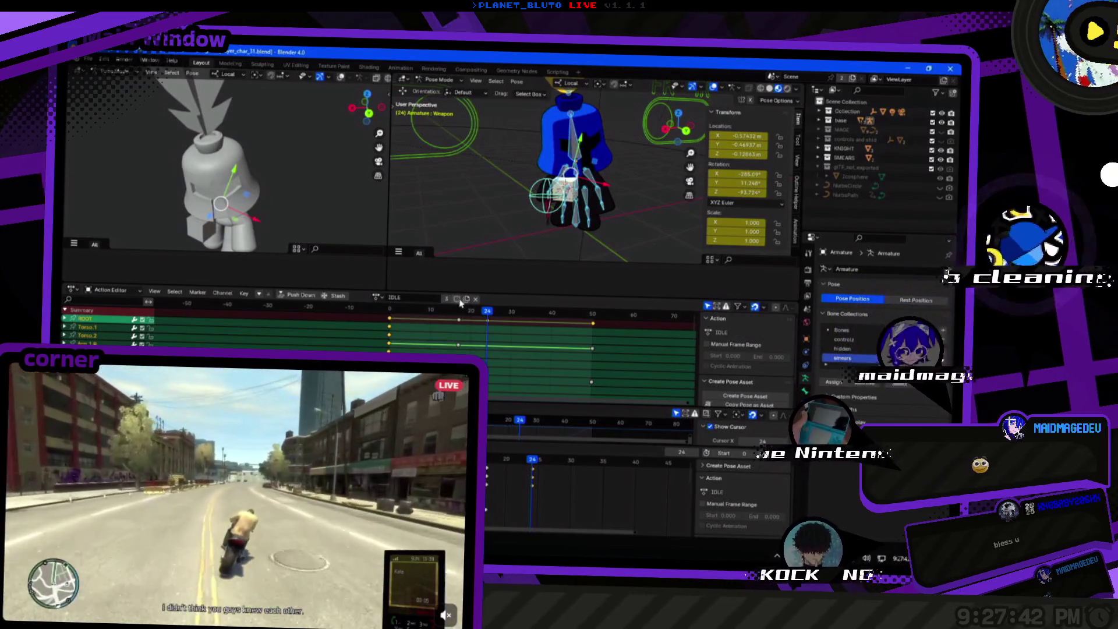
pyautogui.click(457, 299)
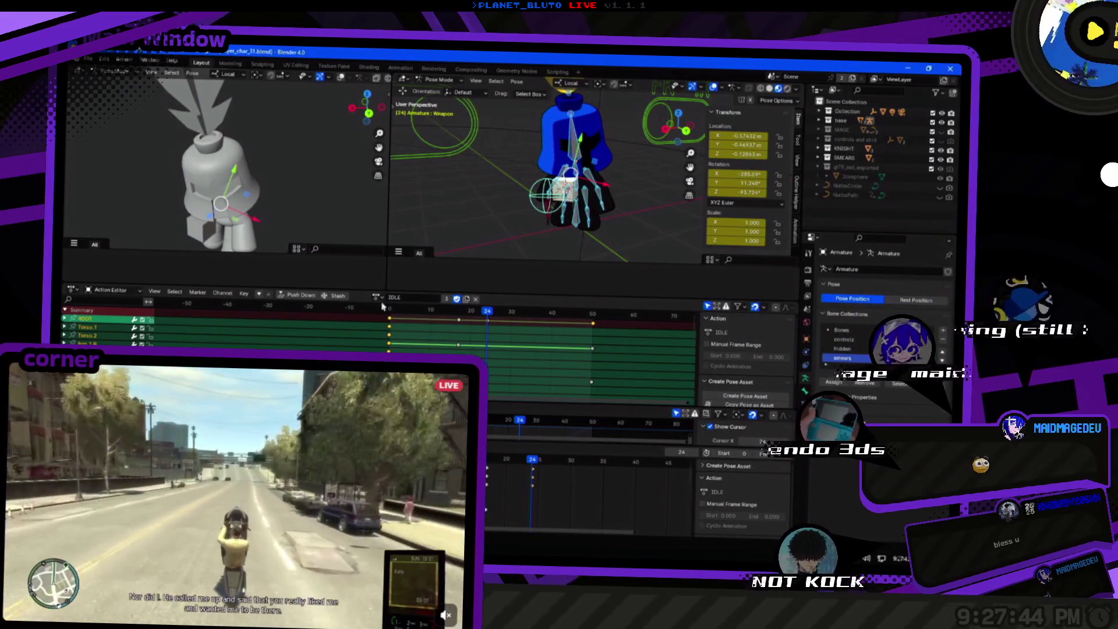
pyautogui.click(378, 298)
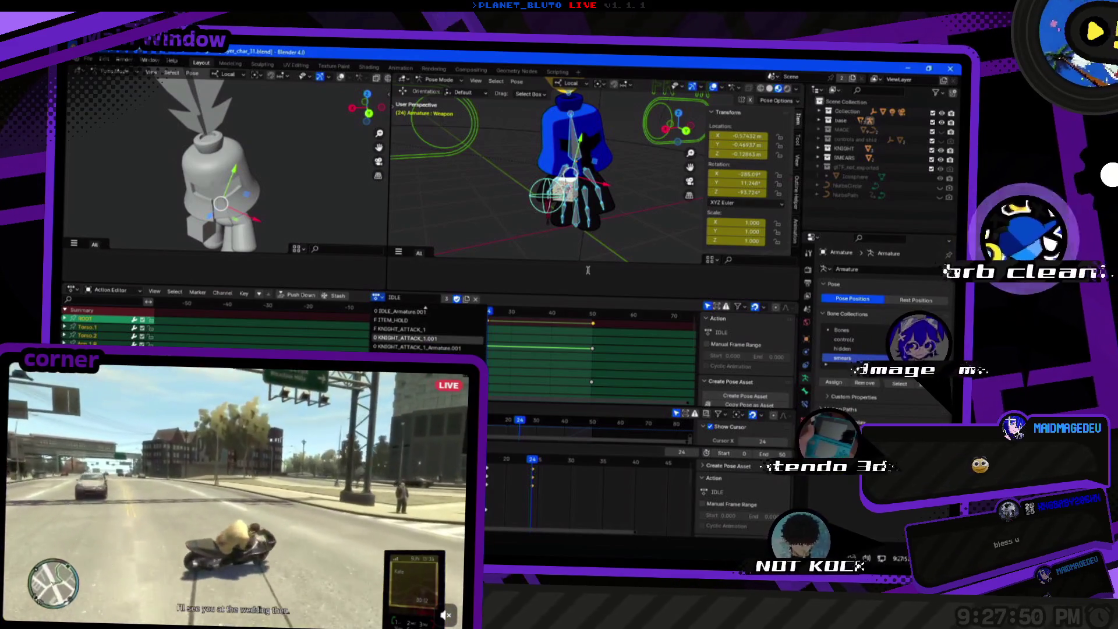
pyautogui.moveTo(588, 269); pyautogui.dragTo(528, 205)
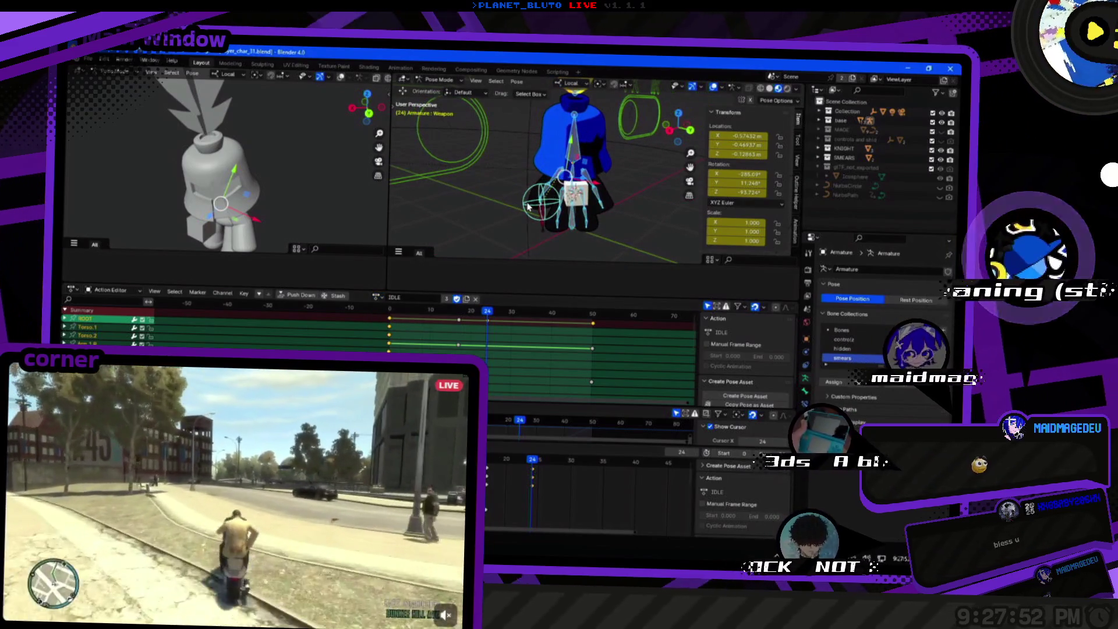
# Open the recent knight_sword file, then reopen player_char_32.blend.
pyautogui.click(89, 60)
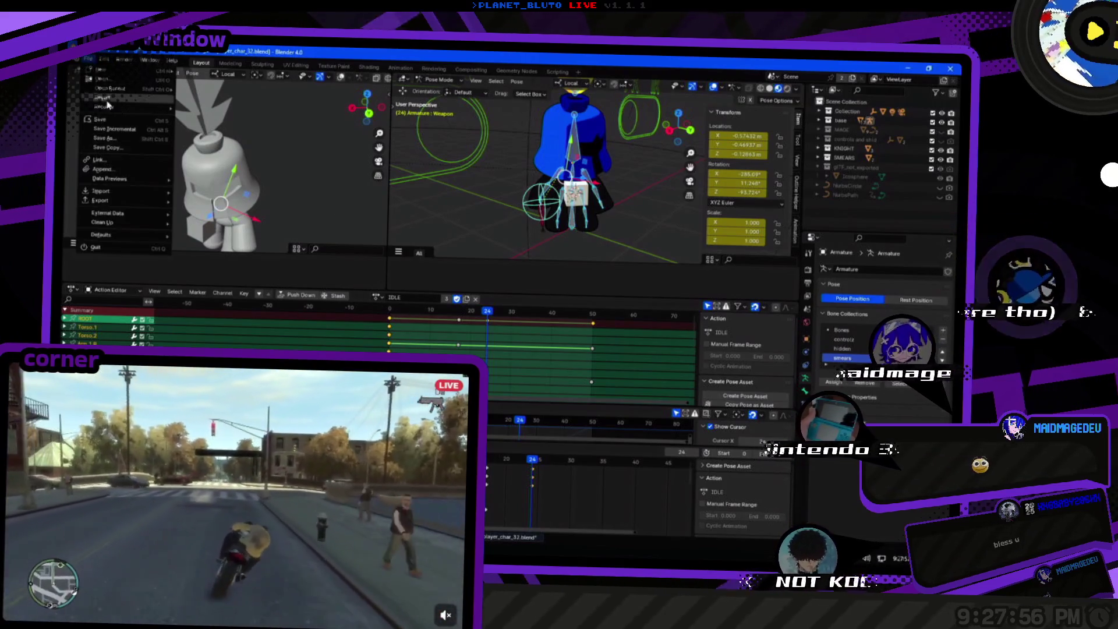
pyautogui.moveTo(116, 93)
pyautogui.click(231, 119)
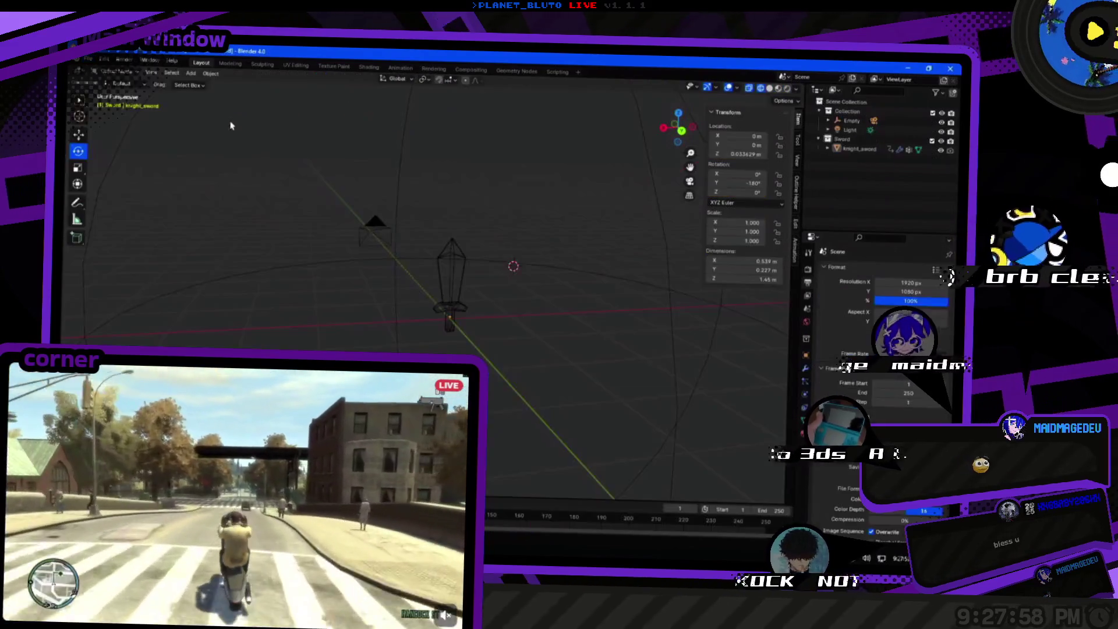
pyautogui.click(89, 59)
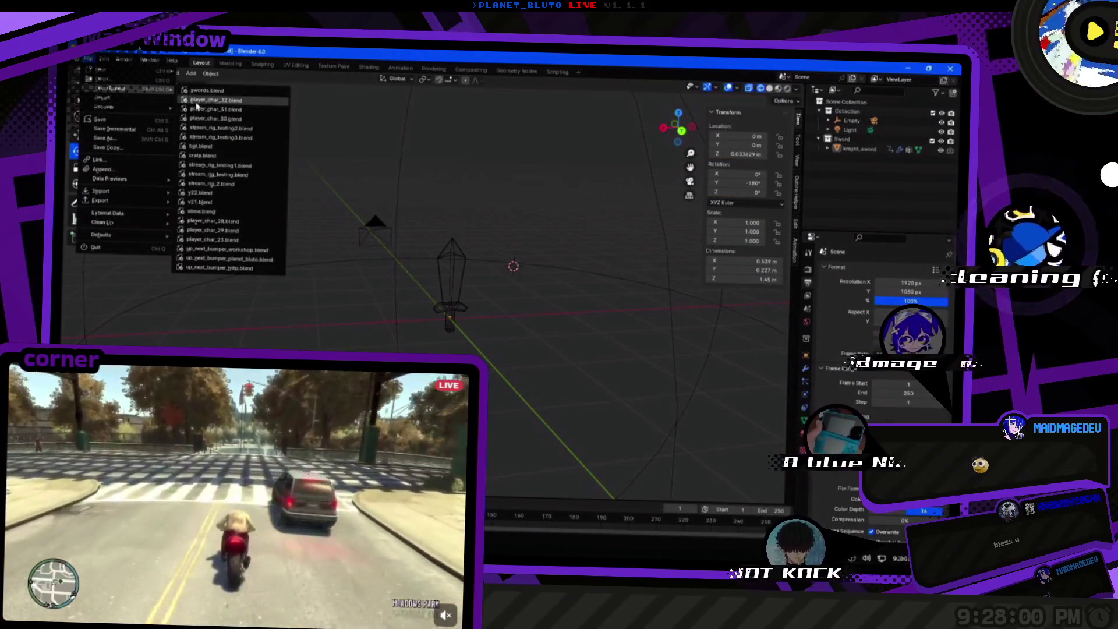
pyautogui.click(215, 100)
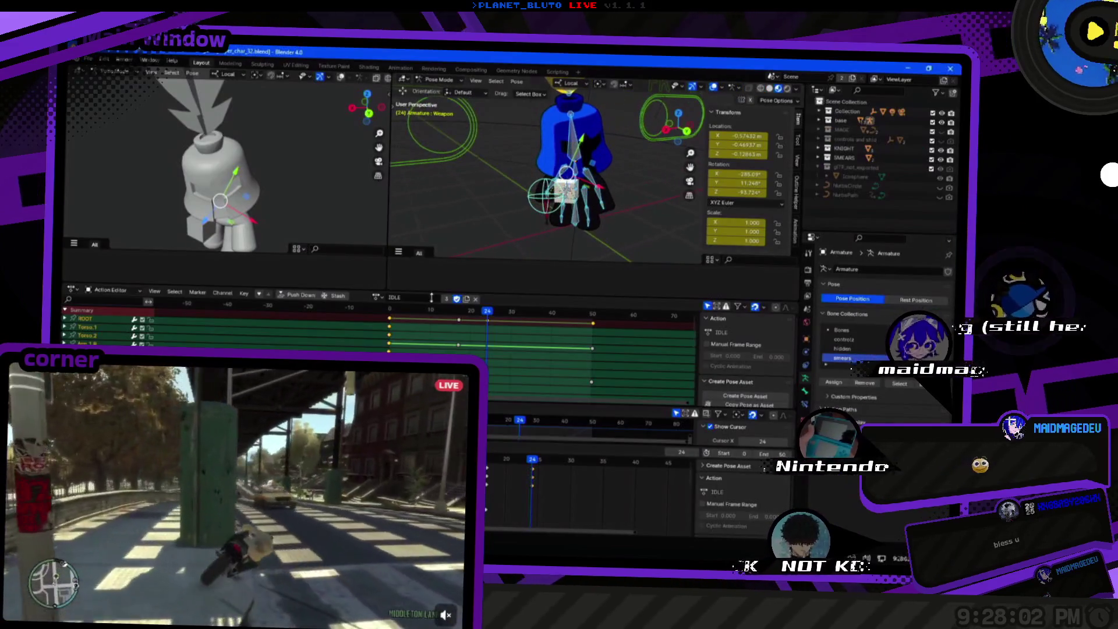
pyautogui.moveTo(477, 209); pyautogui.dragTo(527, 209)
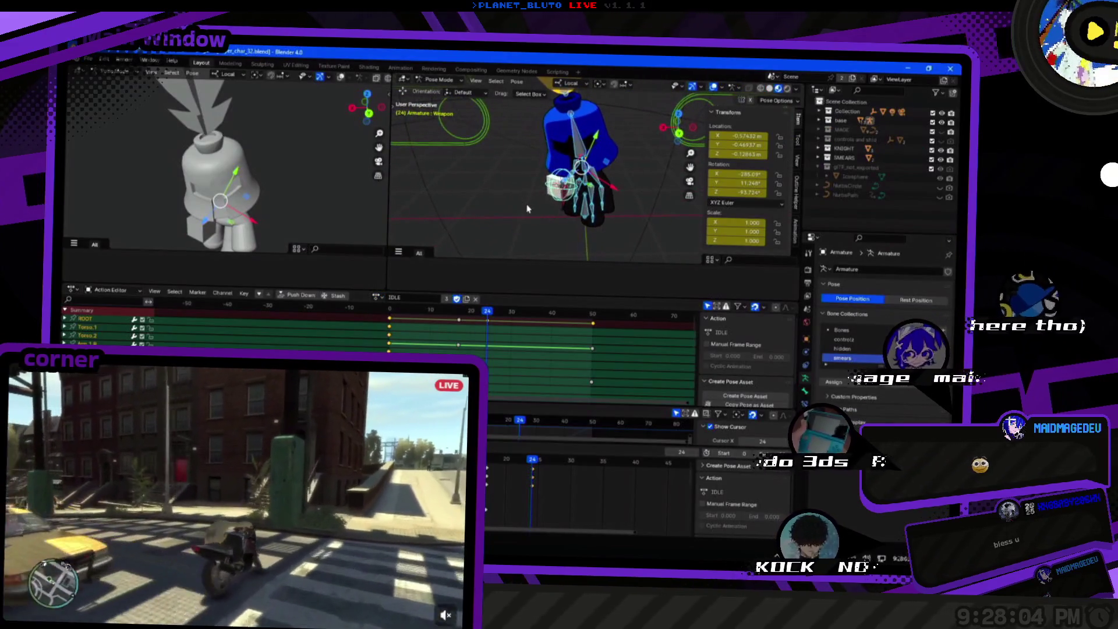
# Start a glTF 2.0 export targeting player_char.glb in the cave-game-3d-edition rigs folder.
pyautogui.click(89, 60)
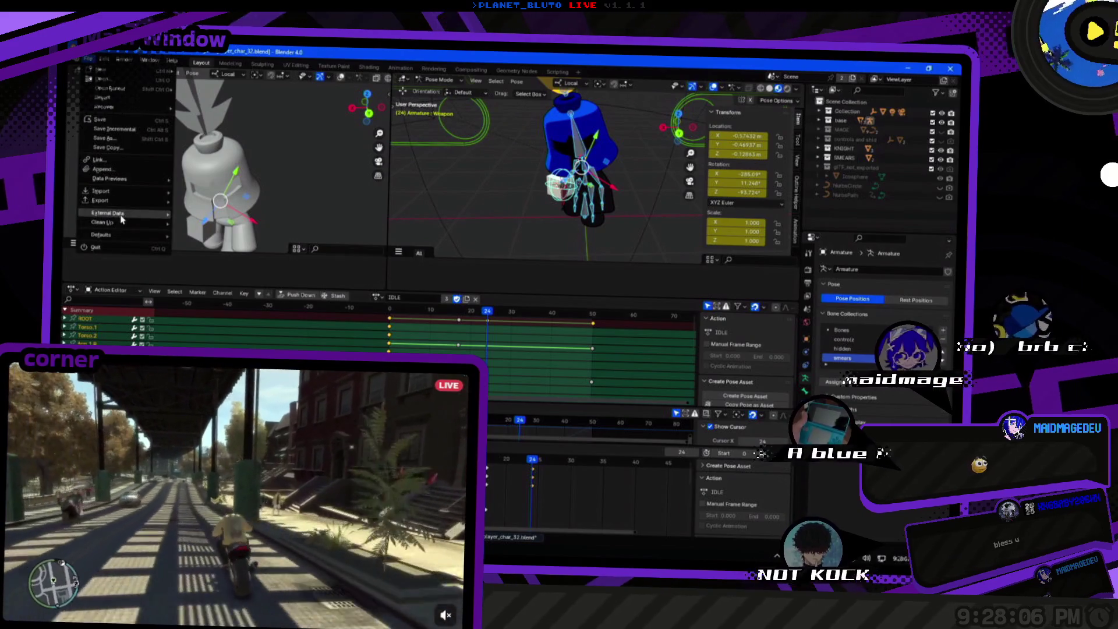
pyautogui.moveTo(128, 206)
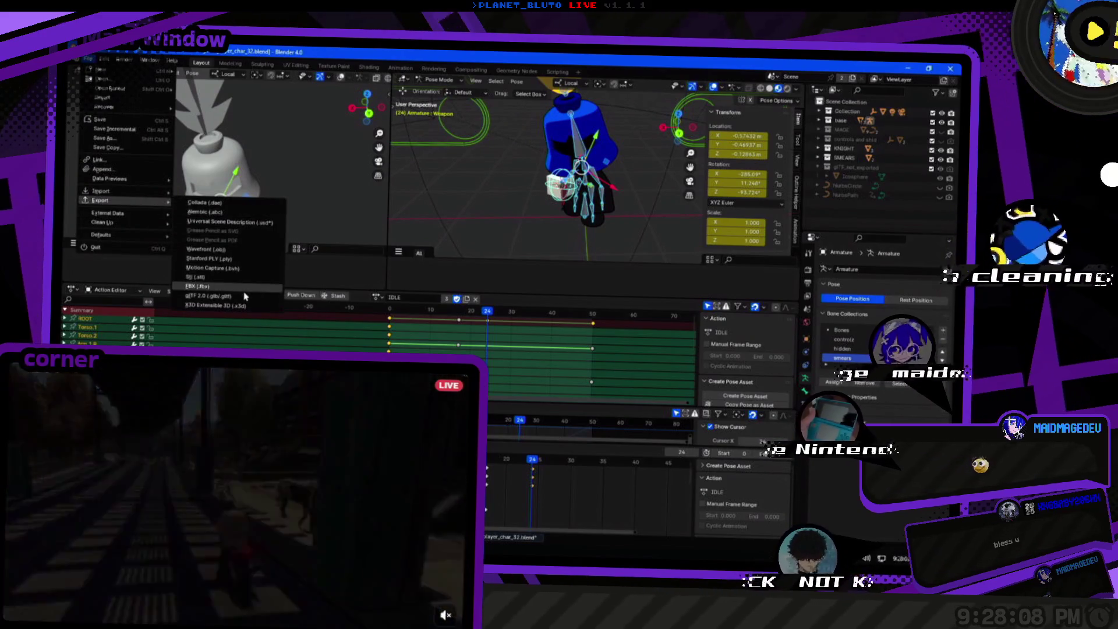
pyautogui.click(224, 293)
pyautogui.click(272, 218)
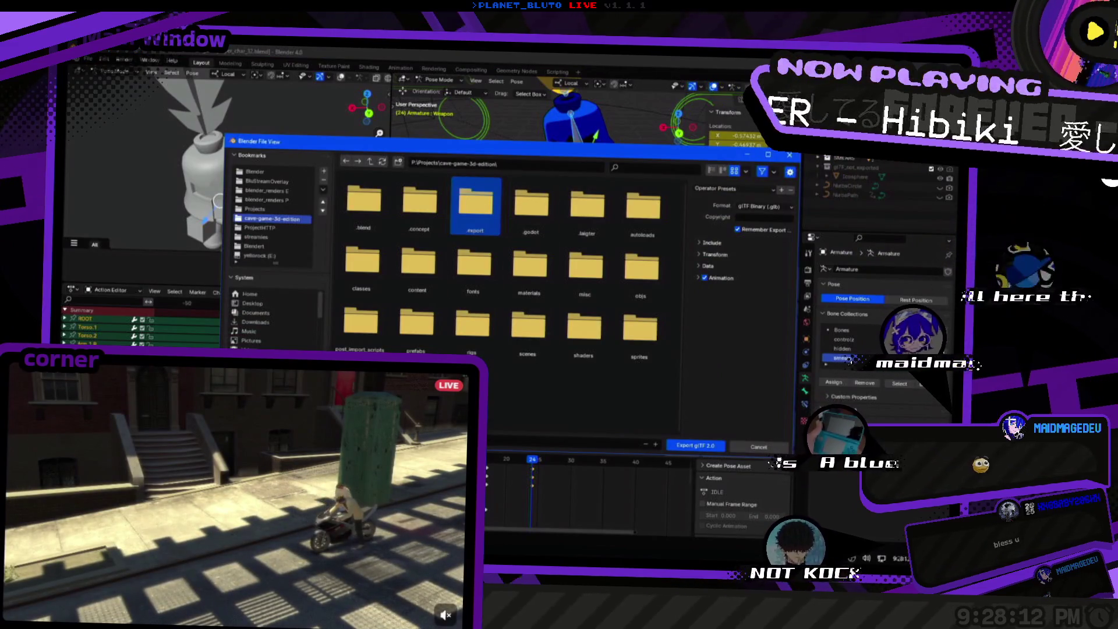
pyautogui.doubleClick(472, 325)
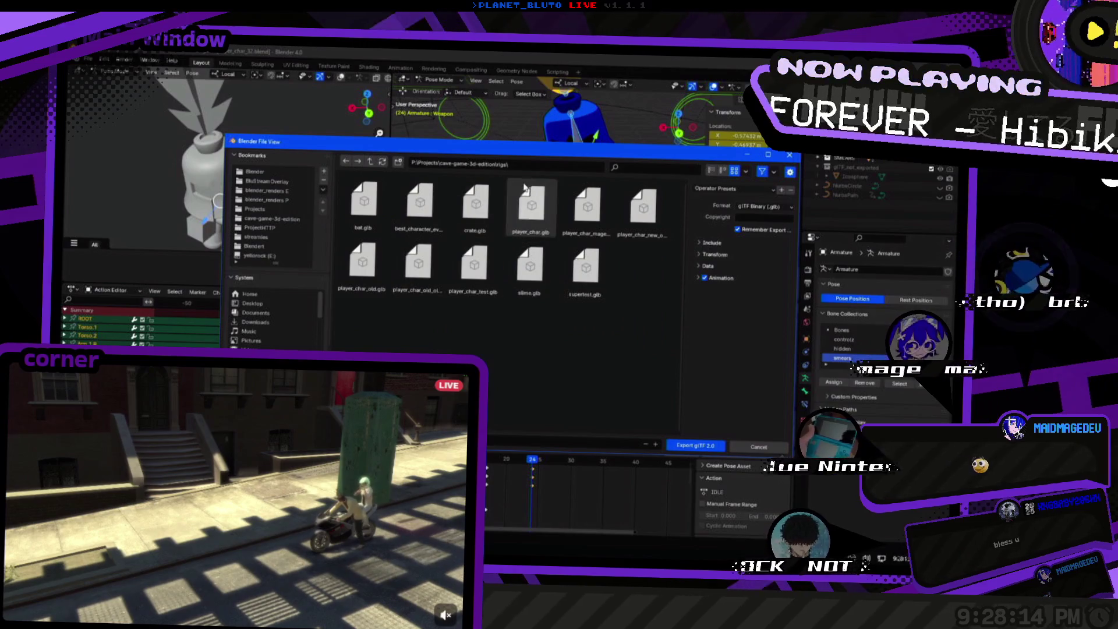
pyautogui.click(531, 205)
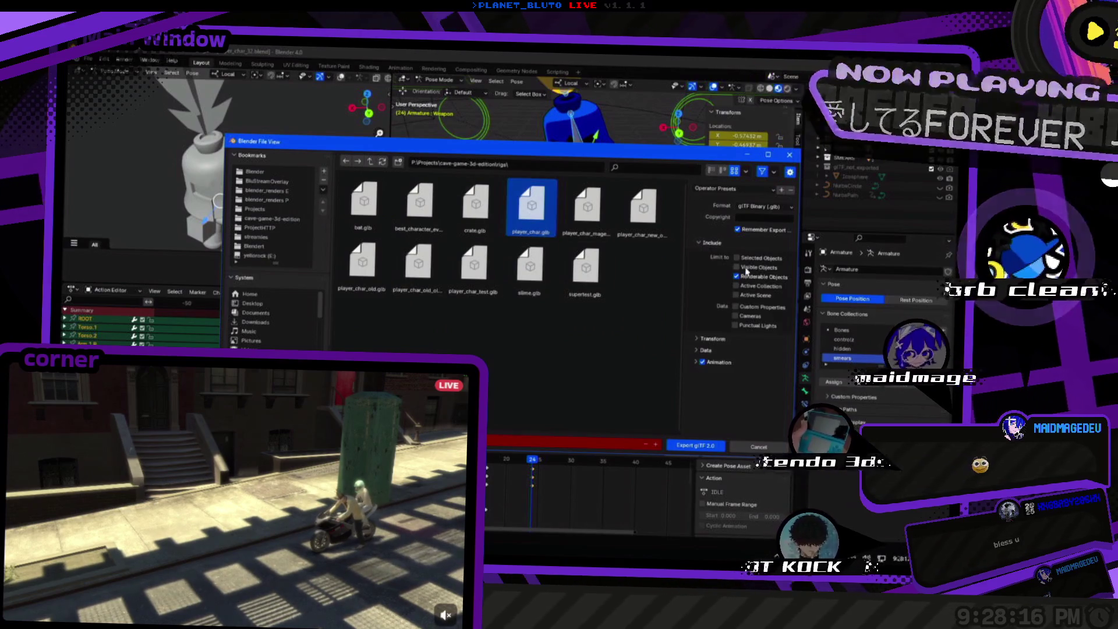
# Collapse the Animation options, save the preset dns_player_char, and export player_char.glb.
pyautogui.click(725, 266)
pyautogui.click(705, 290)
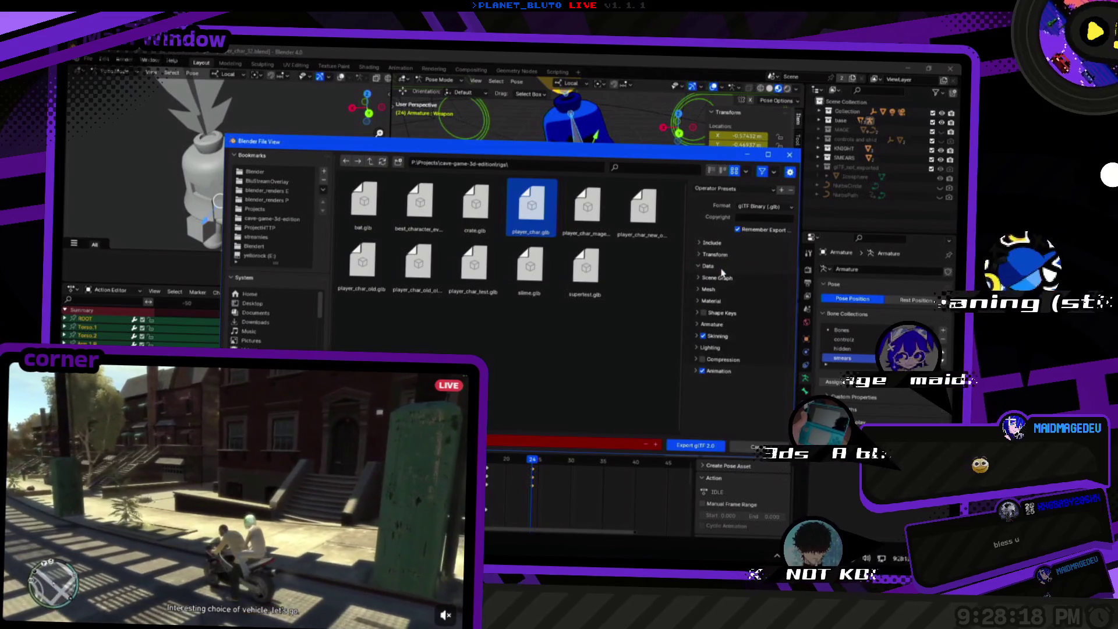
pyautogui.click(708, 267)
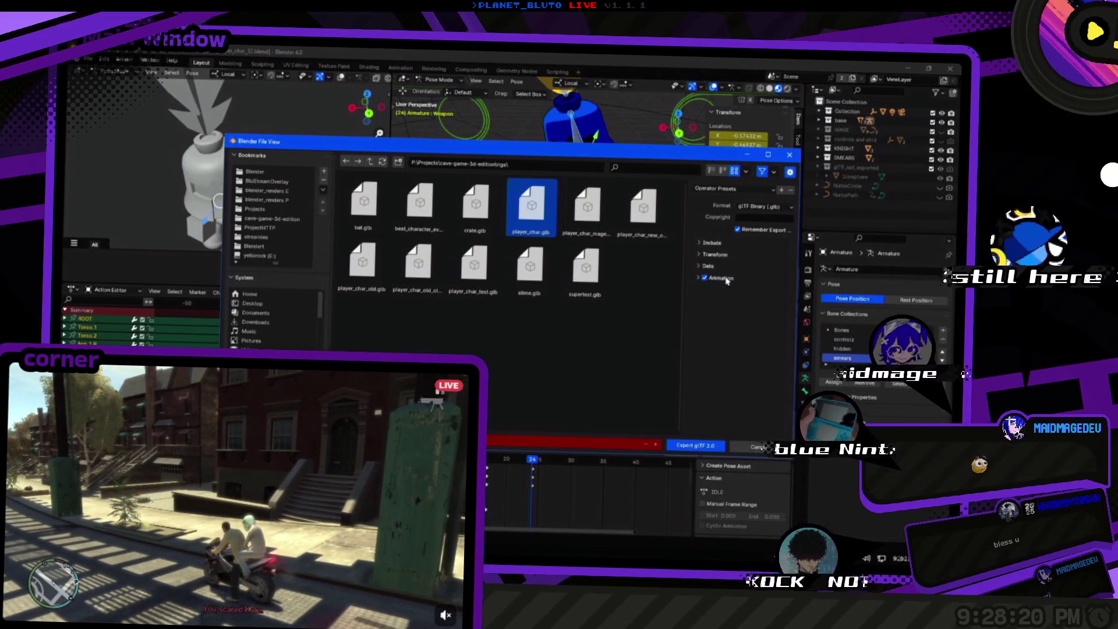
pyautogui.click(721, 278)
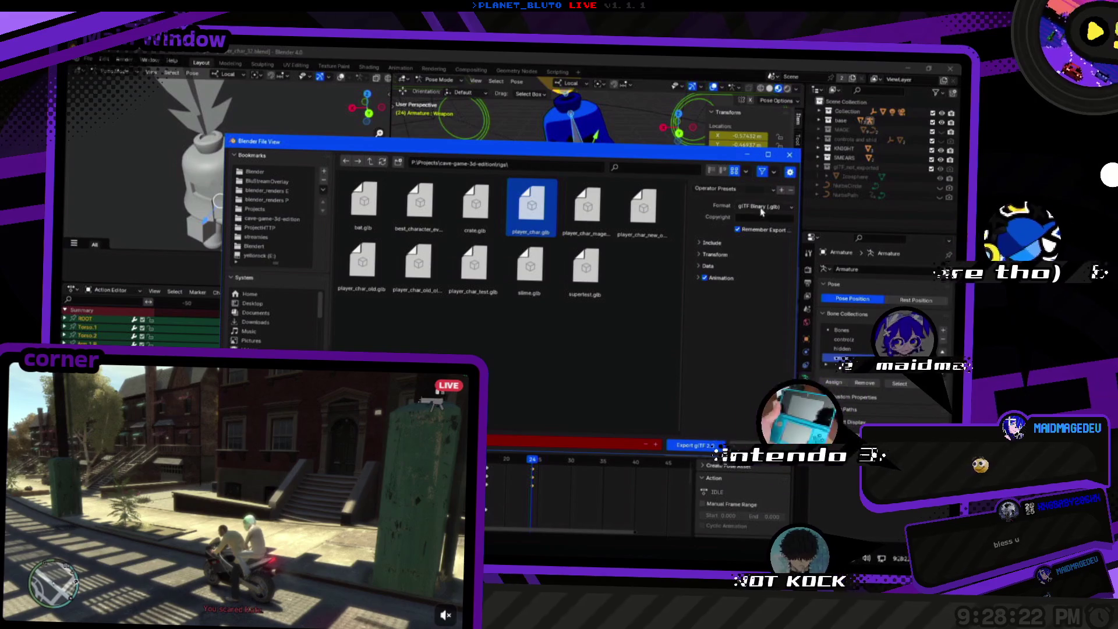
pyautogui.click(781, 190)
pyautogui.write('dns_player_char')
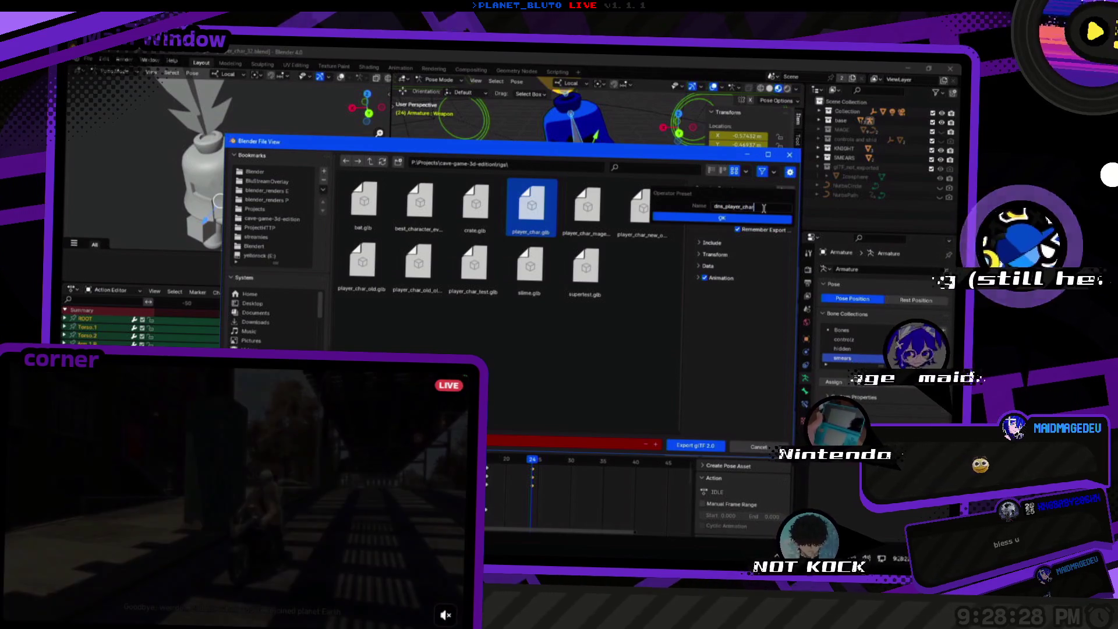
pyautogui.click(741, 218)
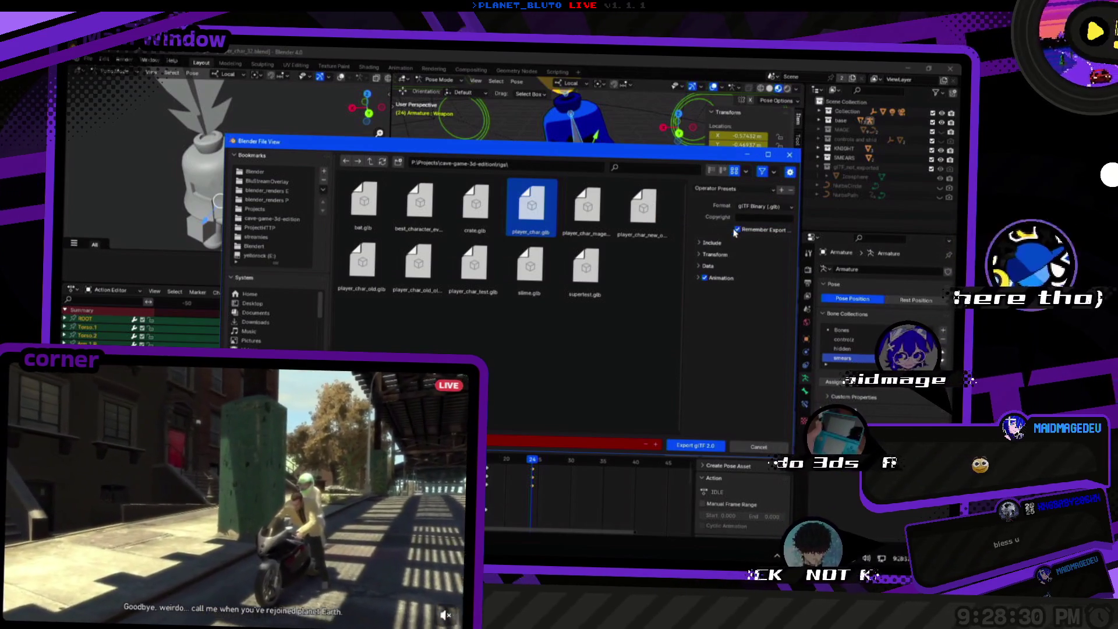
pyautogui.click(687, 446)
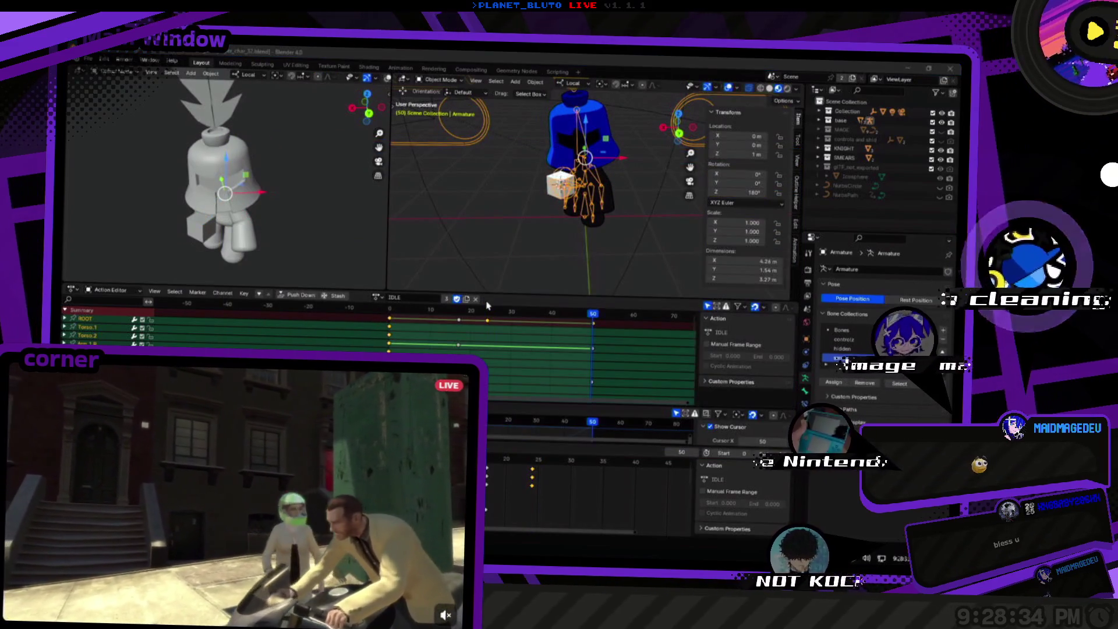
pyautogui.hotkey('alt', 'Tab')
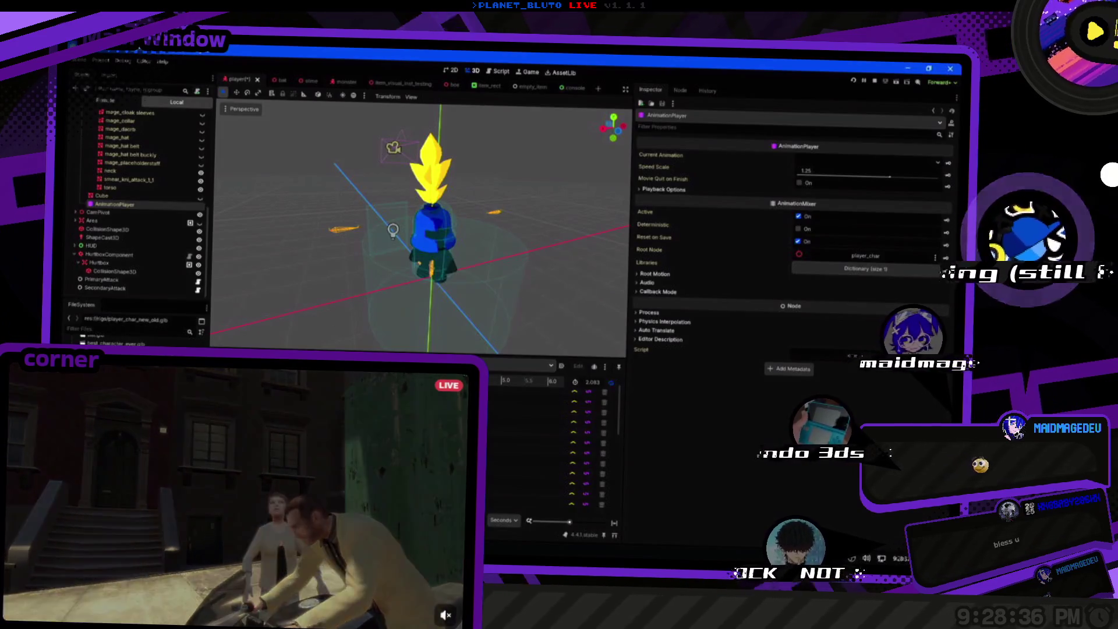
# Set the player_char.glb animation's Loop Mode to Linear in Advanced Import Settings and apply it.
pyautogui.doubleClick(111, 352)
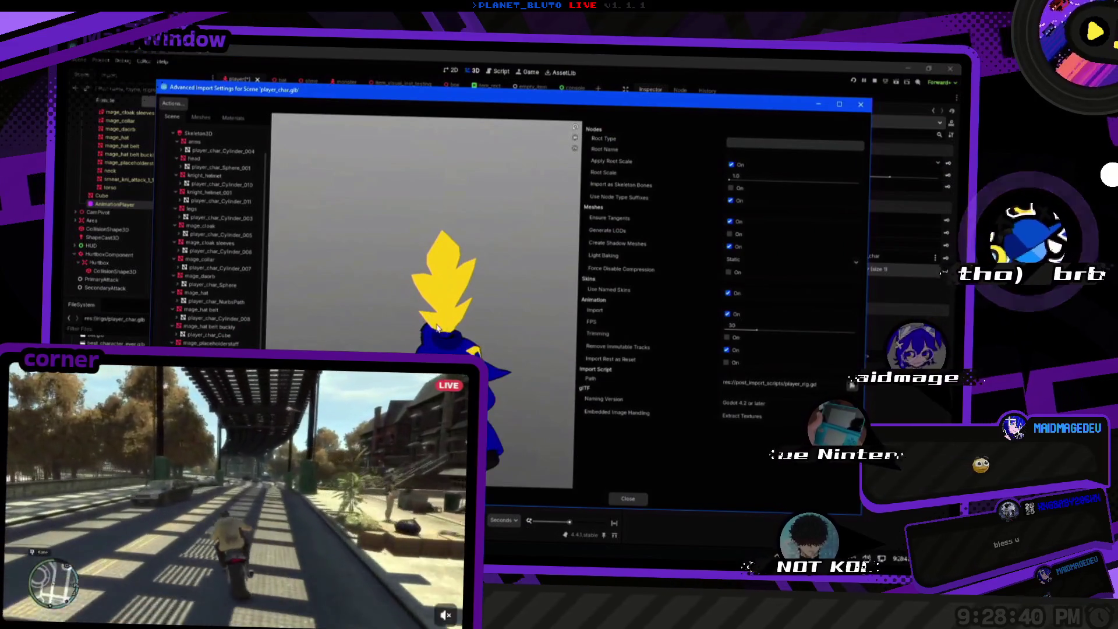
pyautogui.click(215, 343)
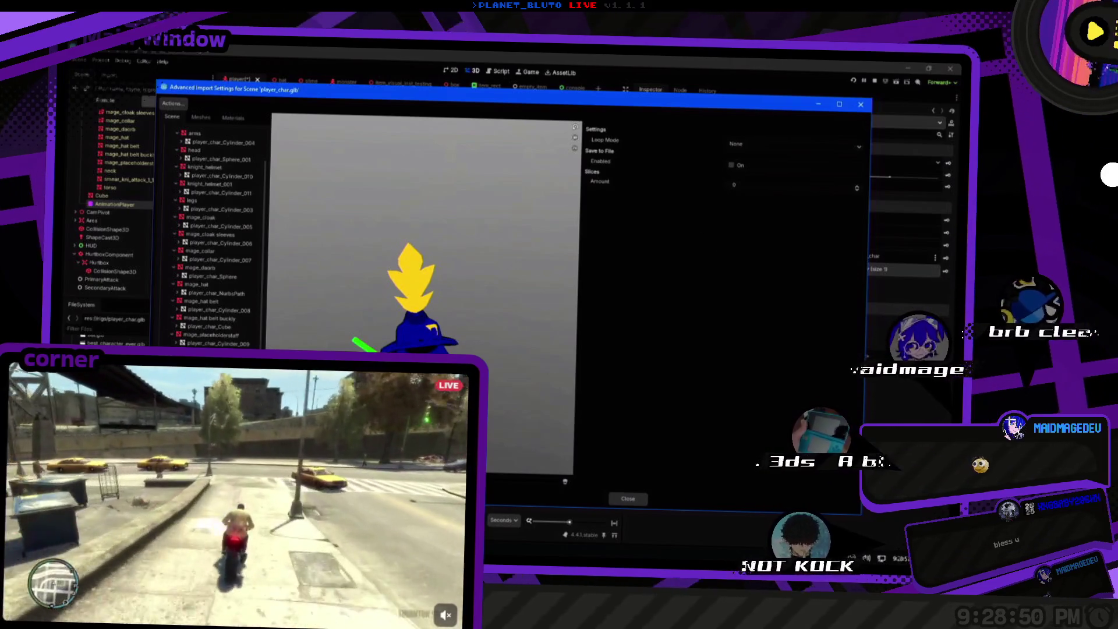
pyautogui.click(738, 145)
pyautogui.click(748, 166)
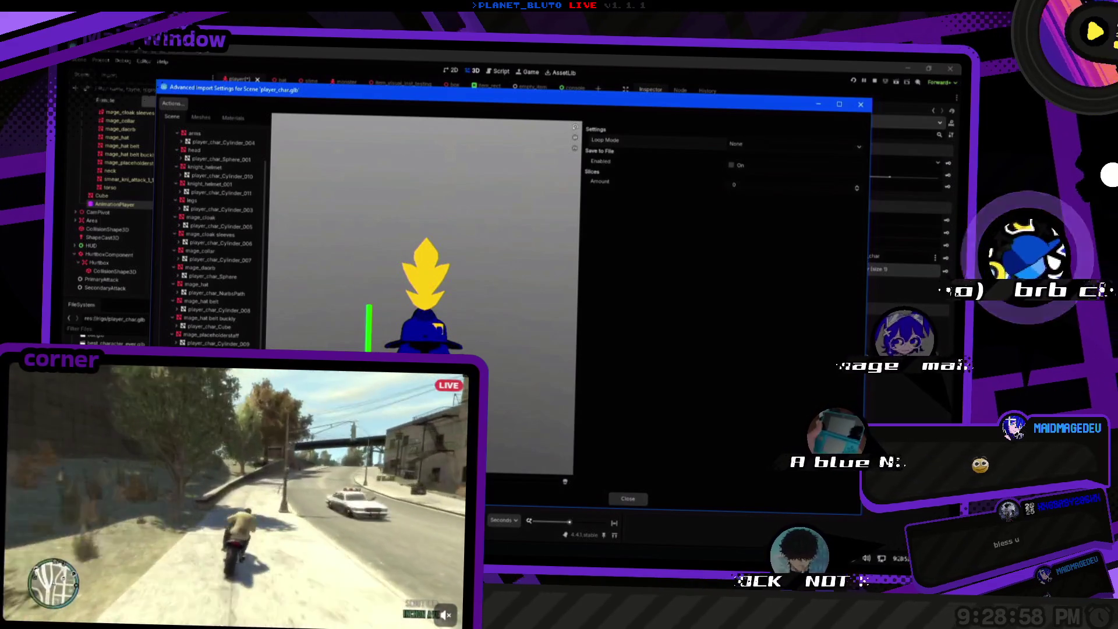
pyautogui.press('Escape')
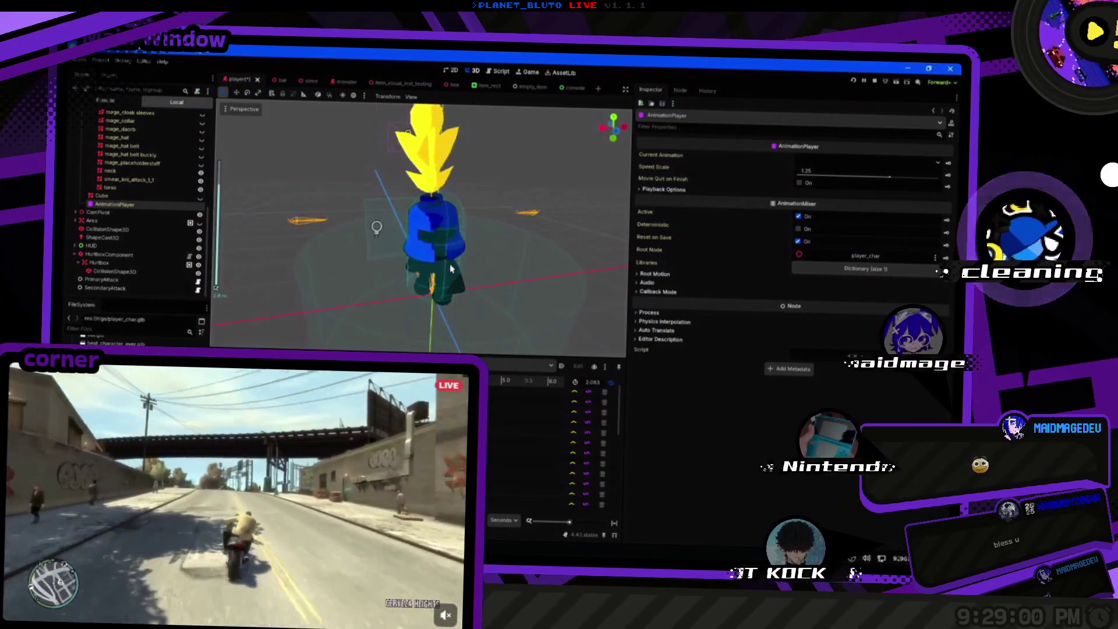
# Save the player scene, pick a different character class, and host the cave game.
pyautogui.scroll(-5, 450, 264)
pyautogui.hotkey('ctrl', 's')
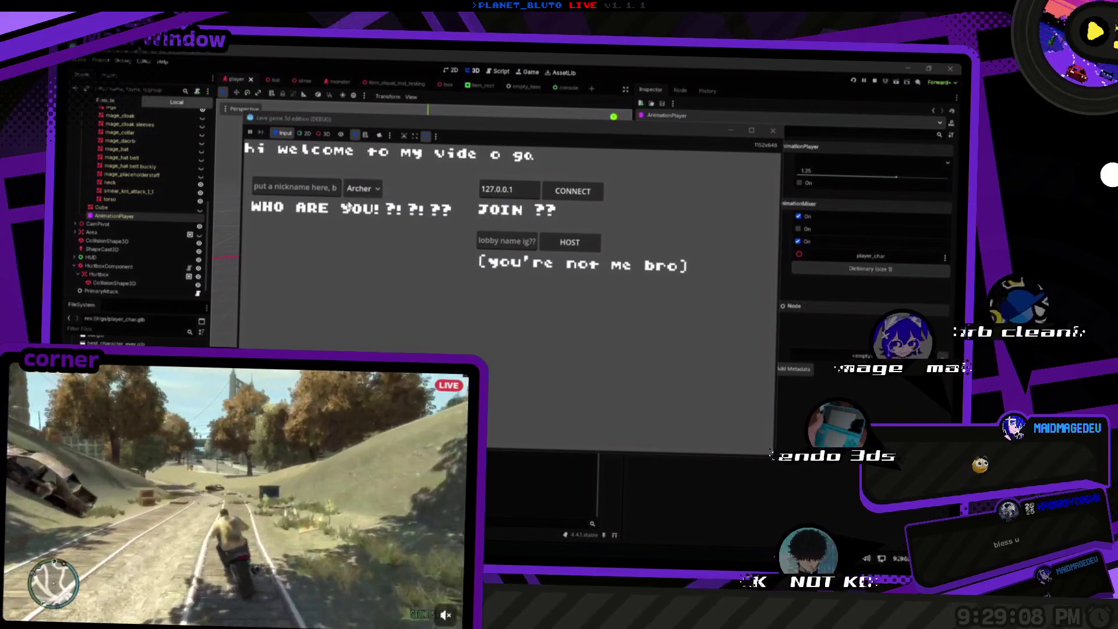
pyautogui.click(361, 188)
pyautogui.click(360, 219)
pyautogui.click(570, 242)
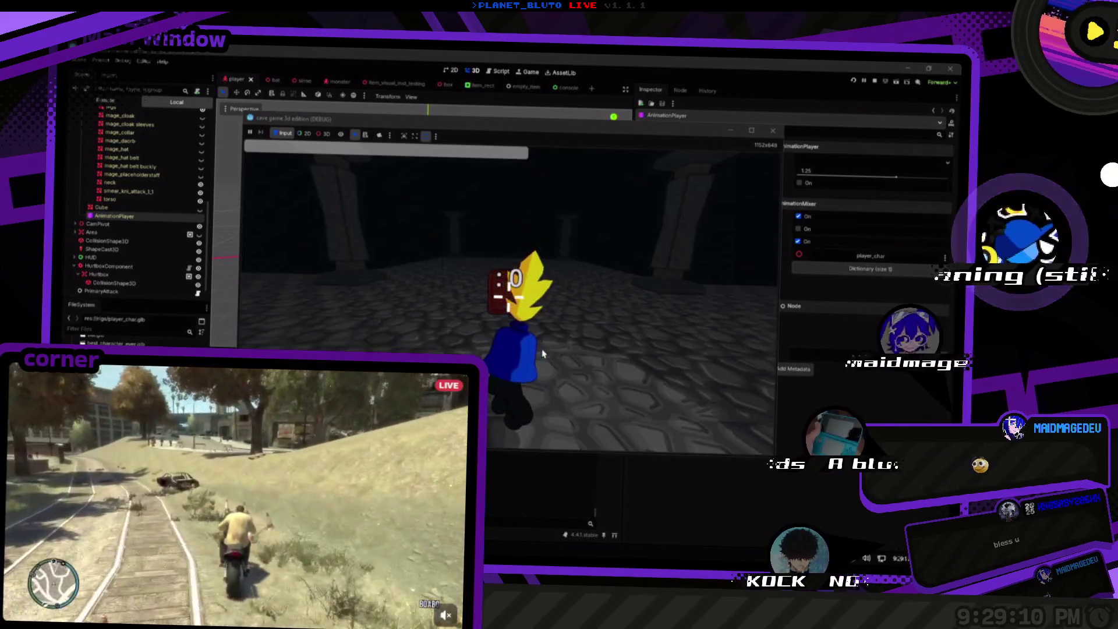
pyautogui.click(543, 354)
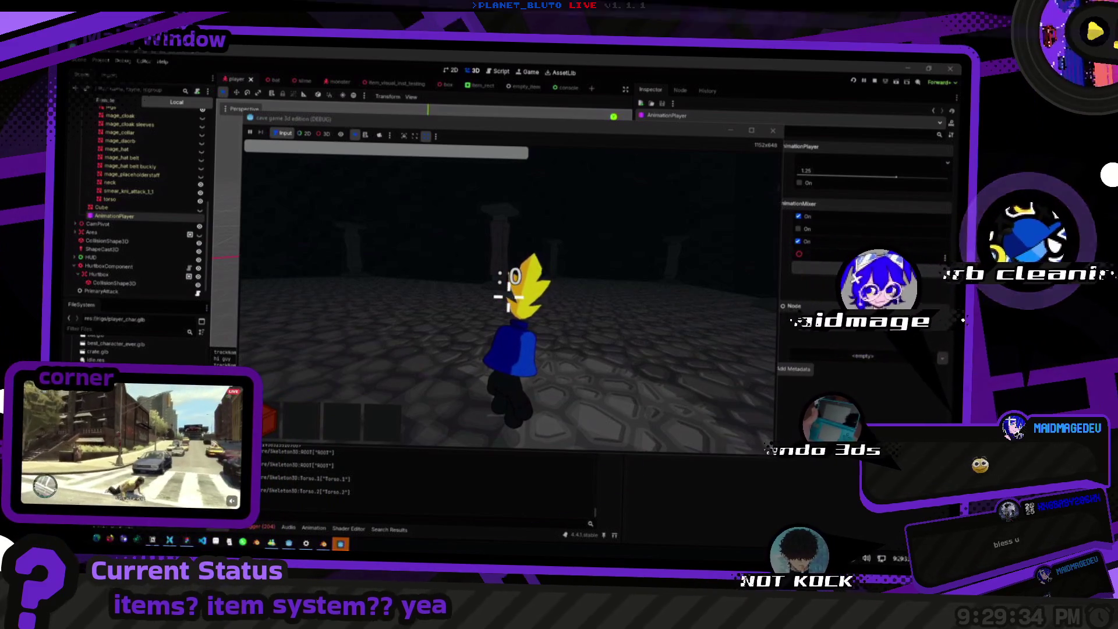
pyautogui.click(576, 278)
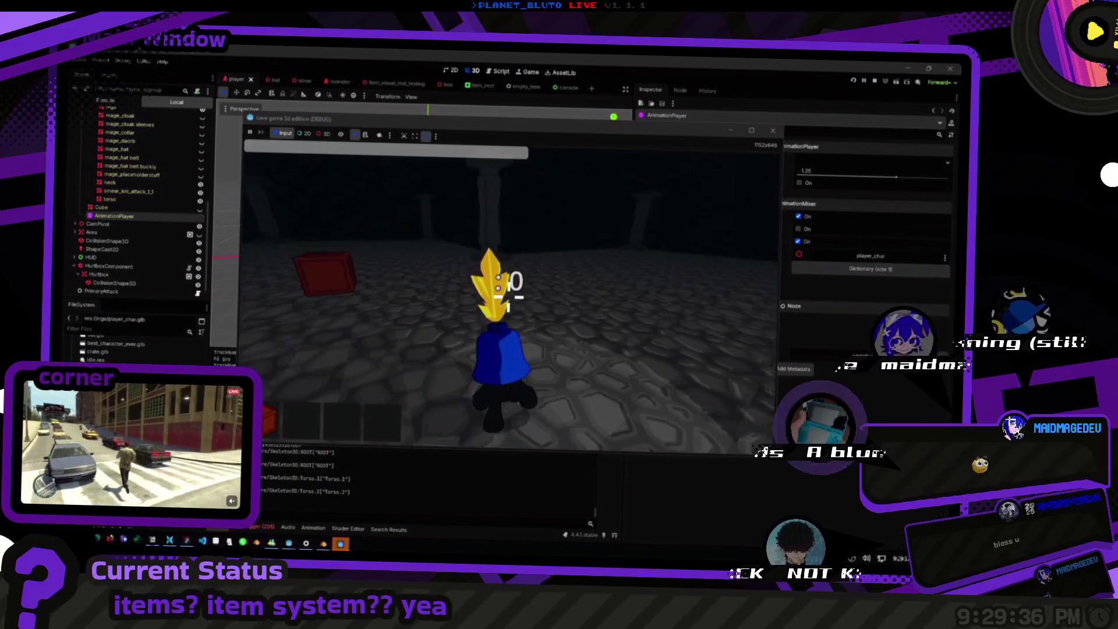
# Walk the character past the pillars until the red crate comes into view.
pyautogui.press('s')
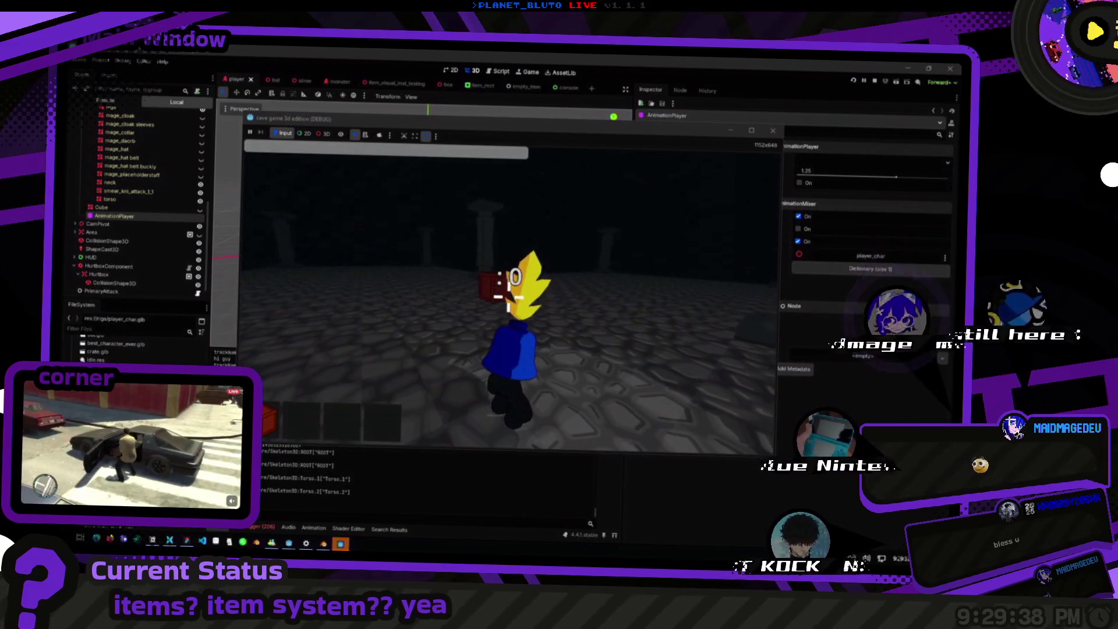
pyautogui.press('w')
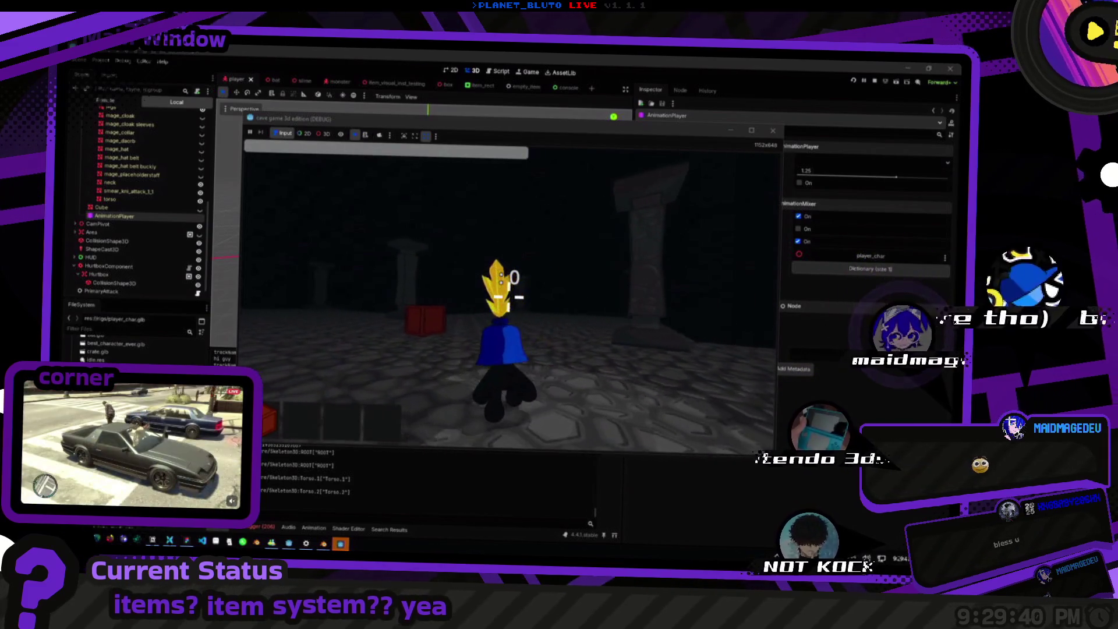
pyautogui.press('w')
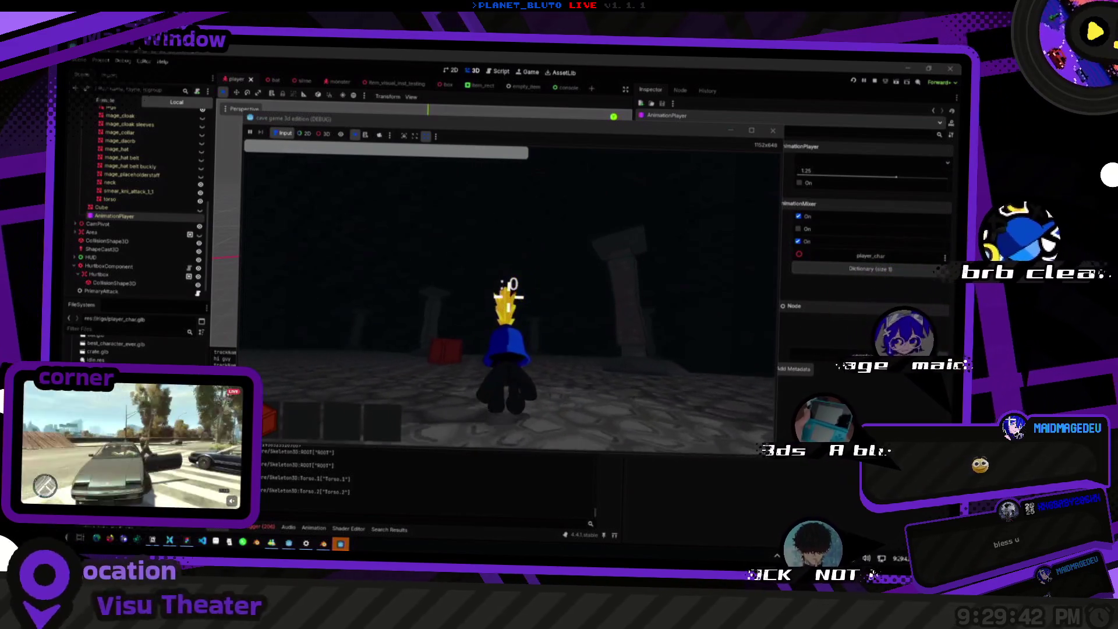
pyautogui.press('w')
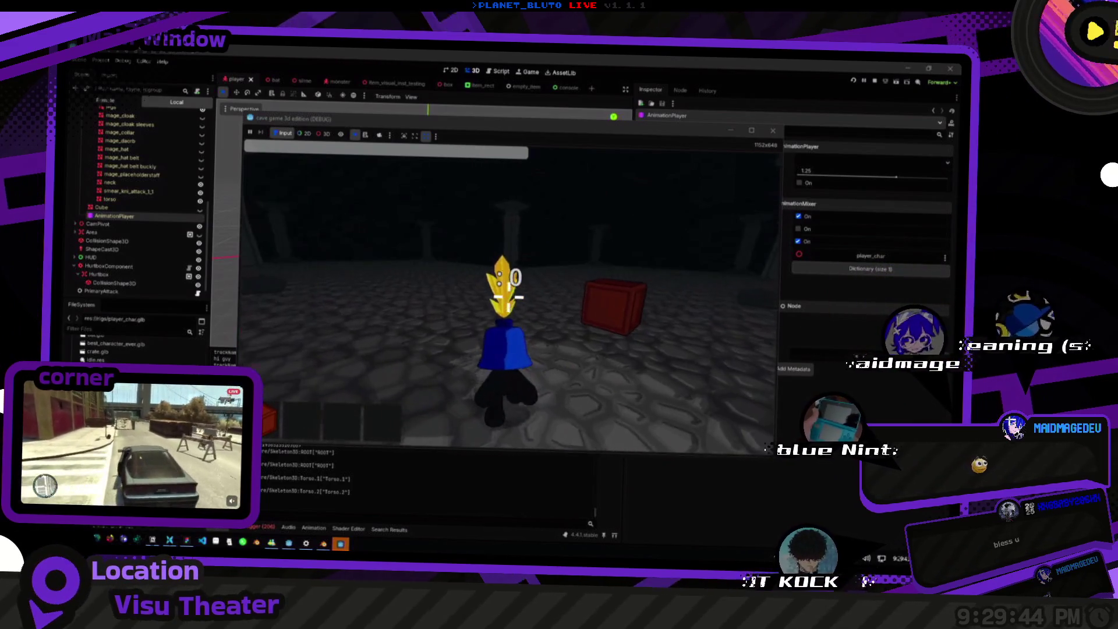
pyautogui.press('w')
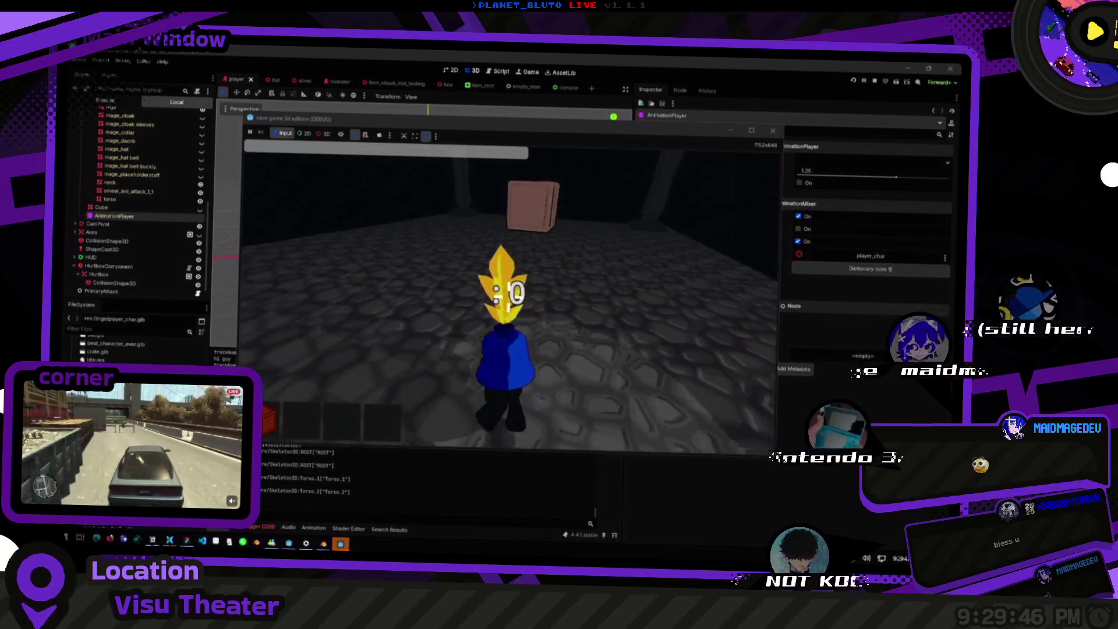
pyautogui.press('d')
pyautogui.press('w')
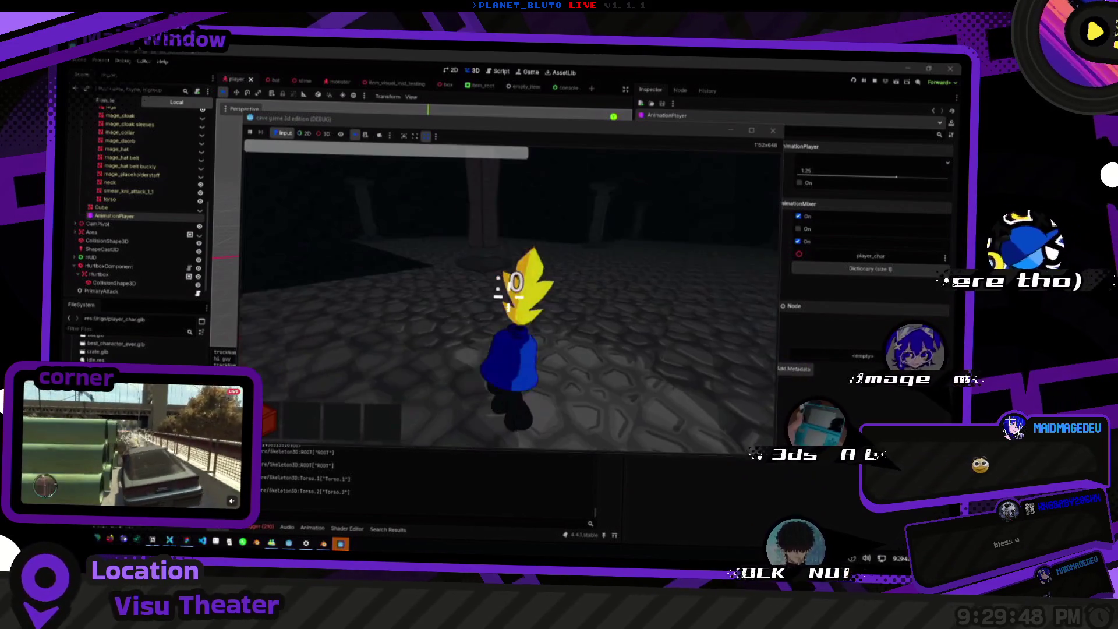
pyautogui.press('a')
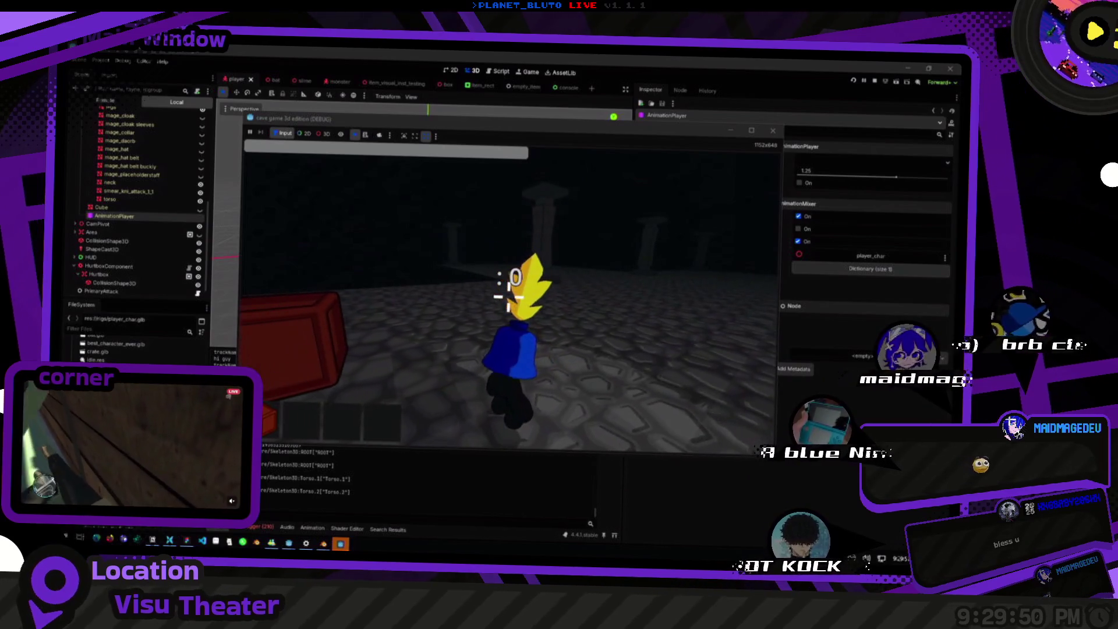
pyautogui.press('d')
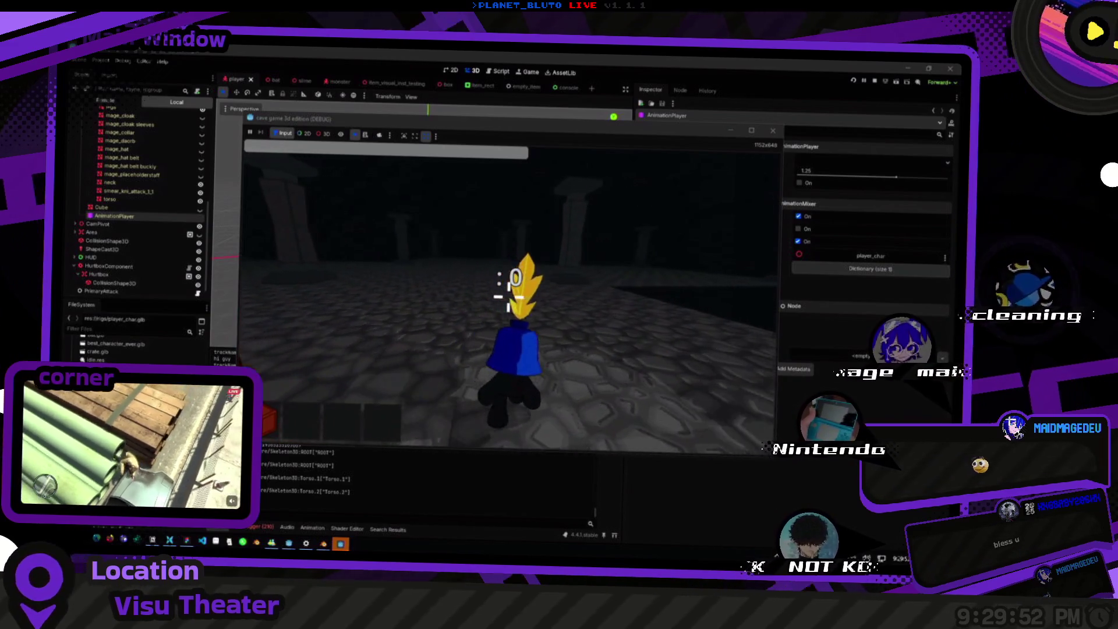
pyautogui.press('a')
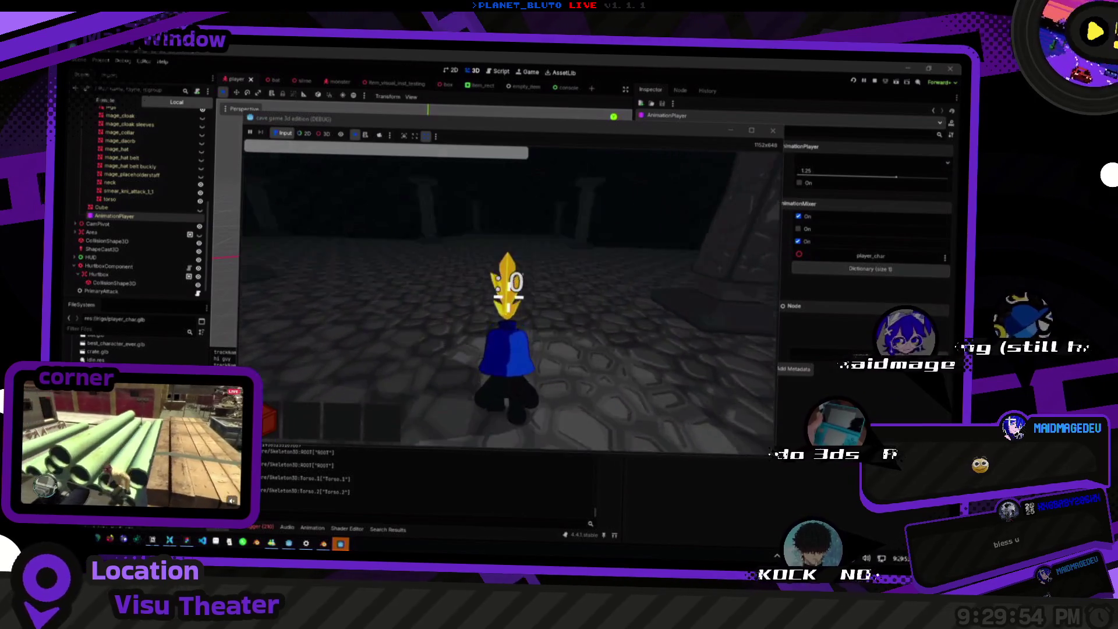
pyautogui.moveTo(508, 297)
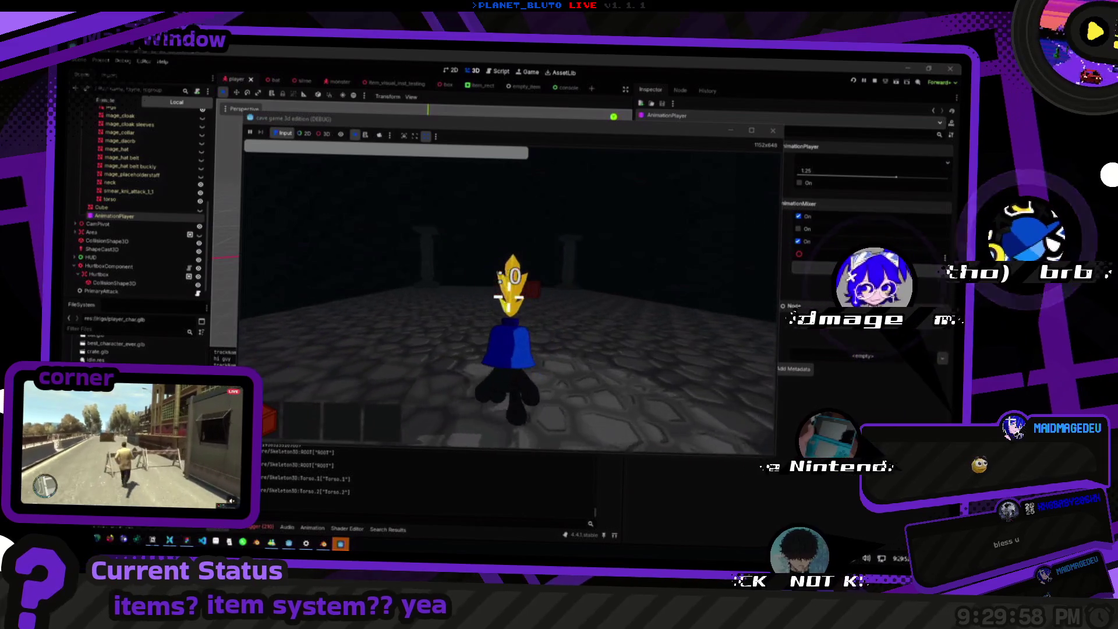
pyautogui.moveTo(483, 279)
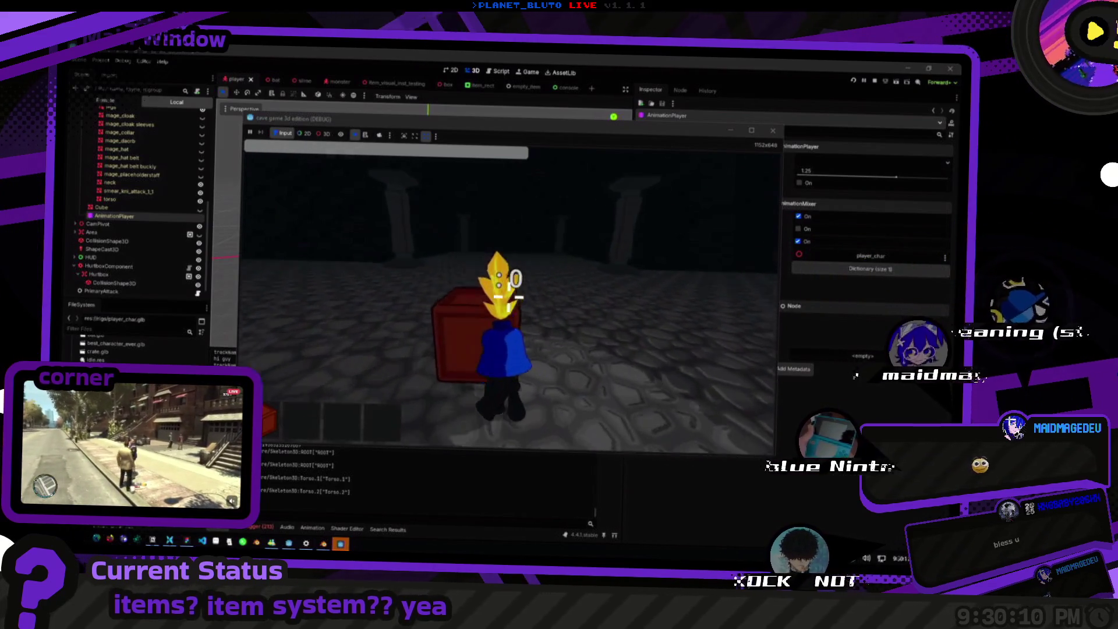
# Walk up to the red crate, swing the sword at a box, and circle the crate.
pyautogui.press('w')
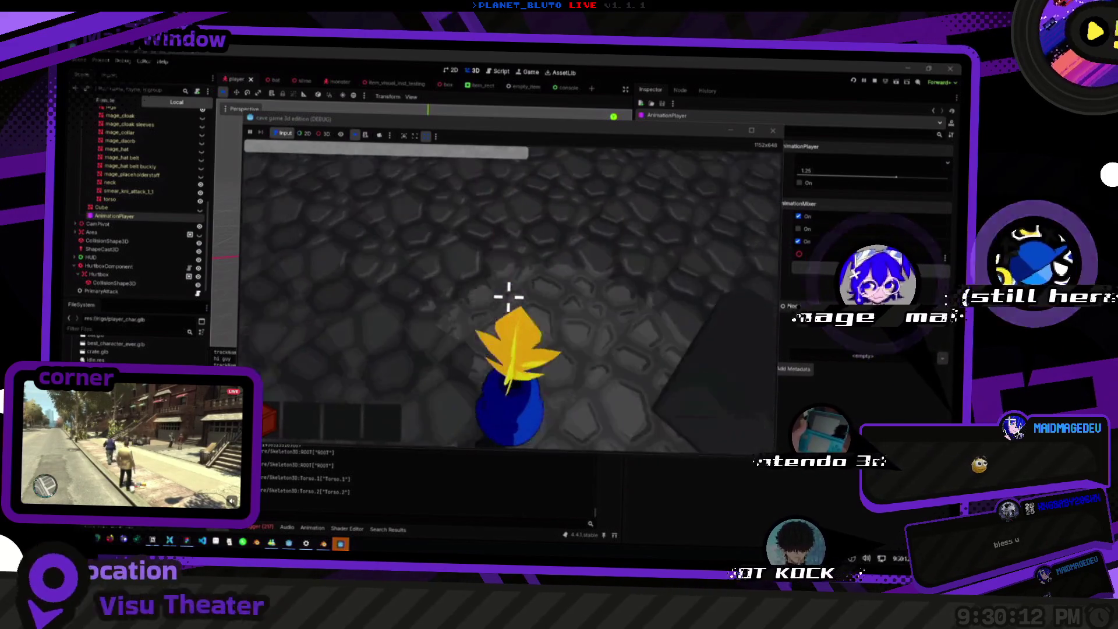
pyautogui.press('w')
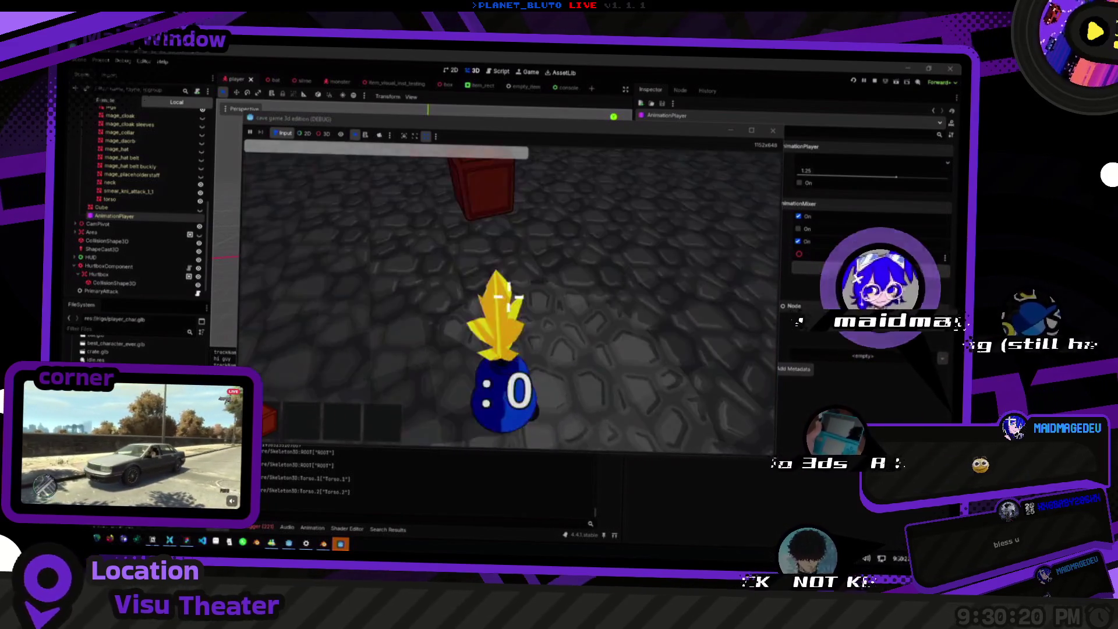
pyautogui.press('w')
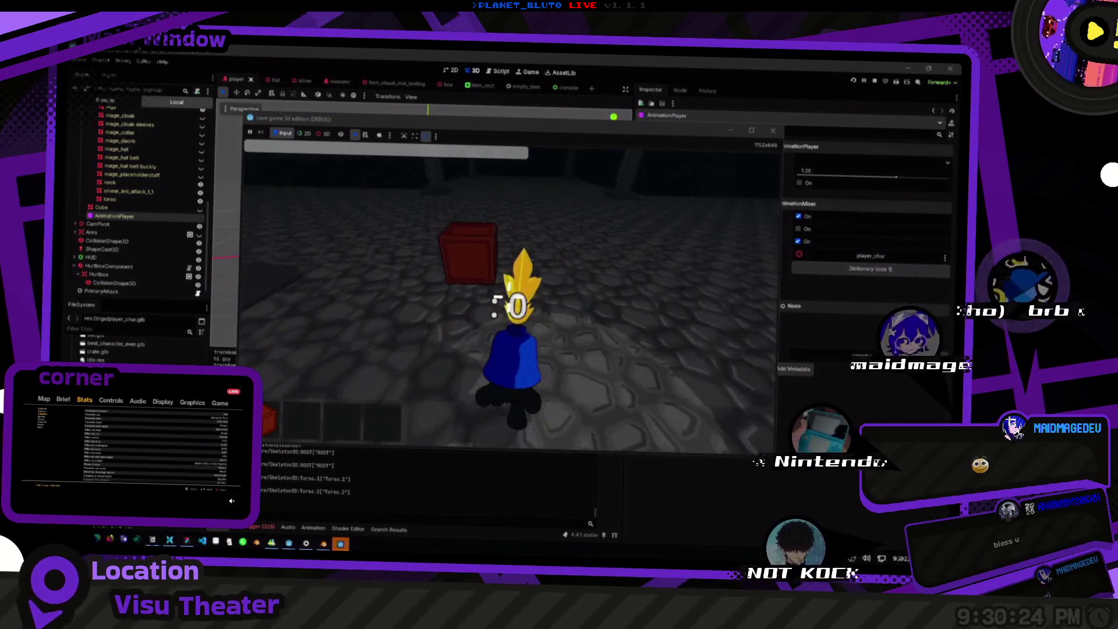
pyautogui.click(509, 296)
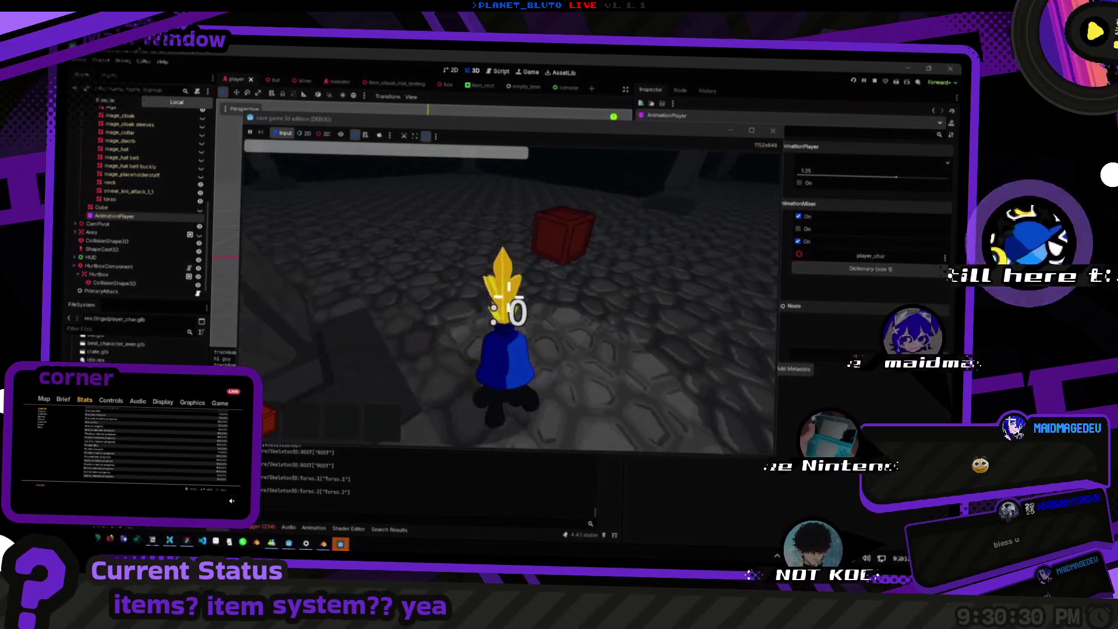
pyautogui.press('s')
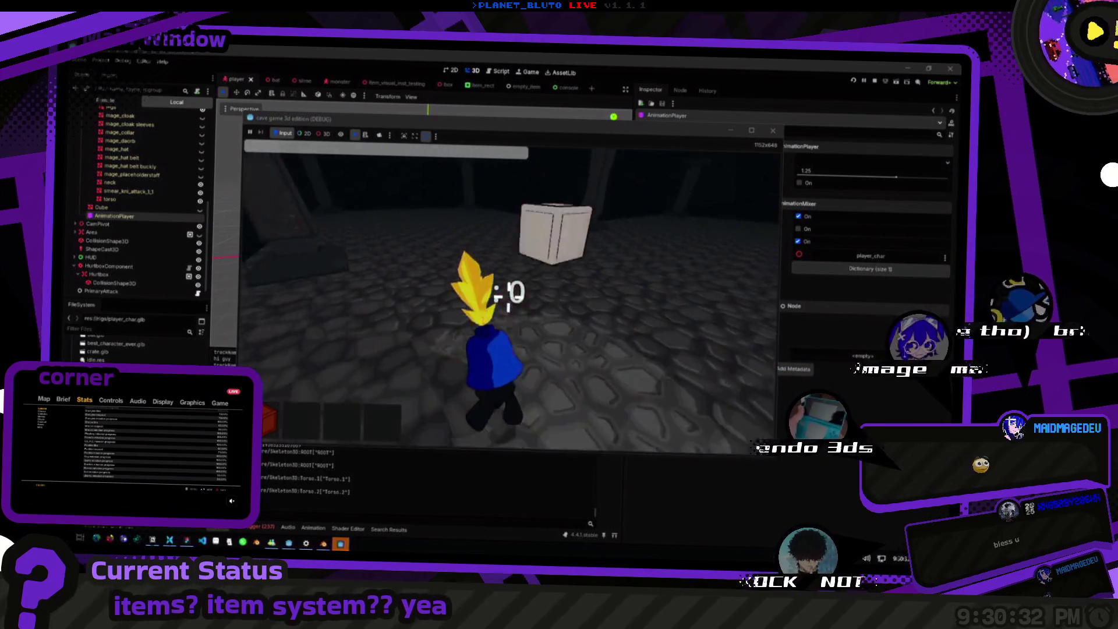
pyautogui.press('w')
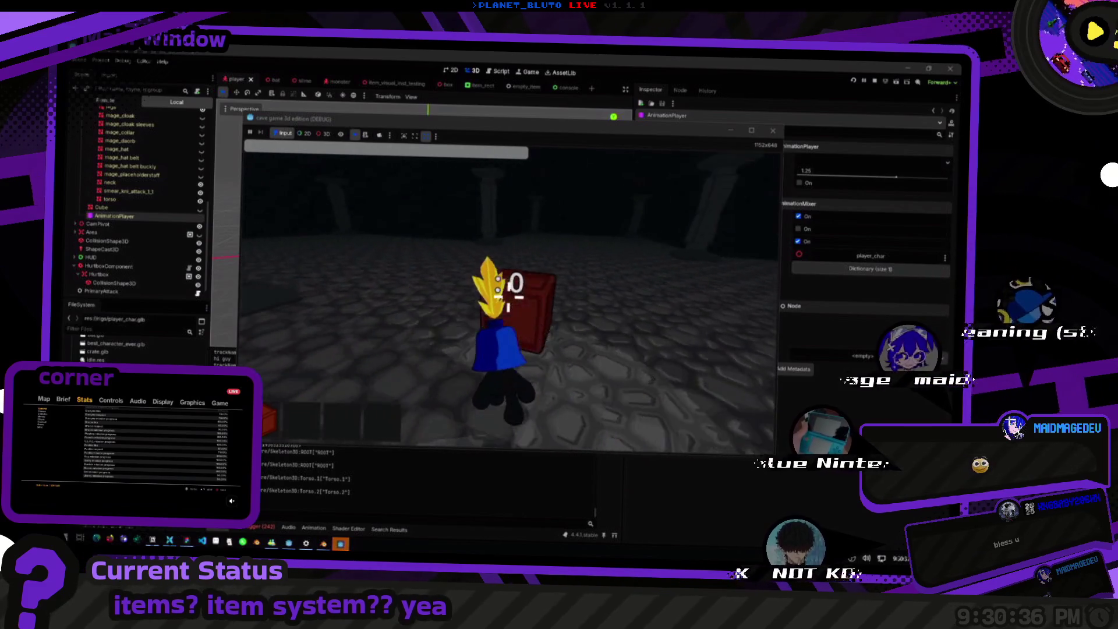
pyautogui.press('w')
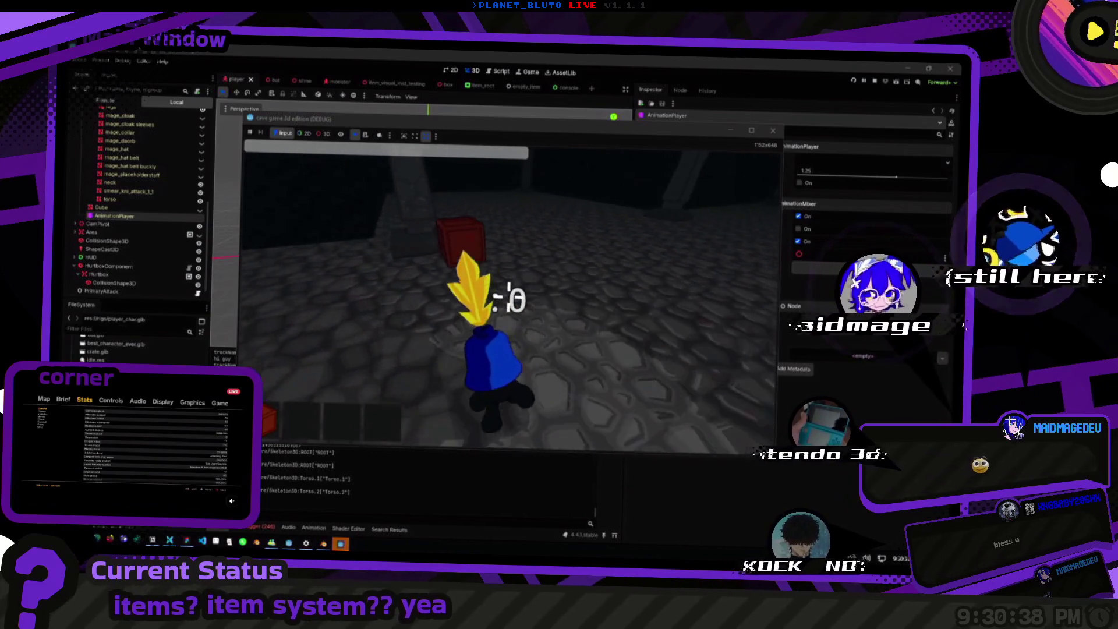
pyautogui.press('s')
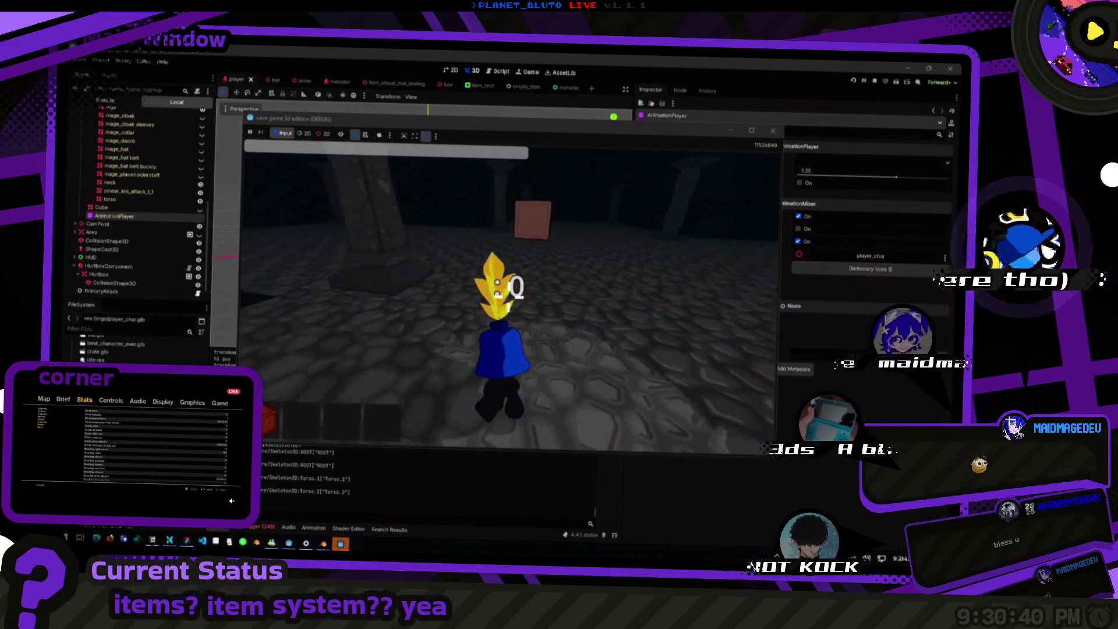
pyautogui.press('w')
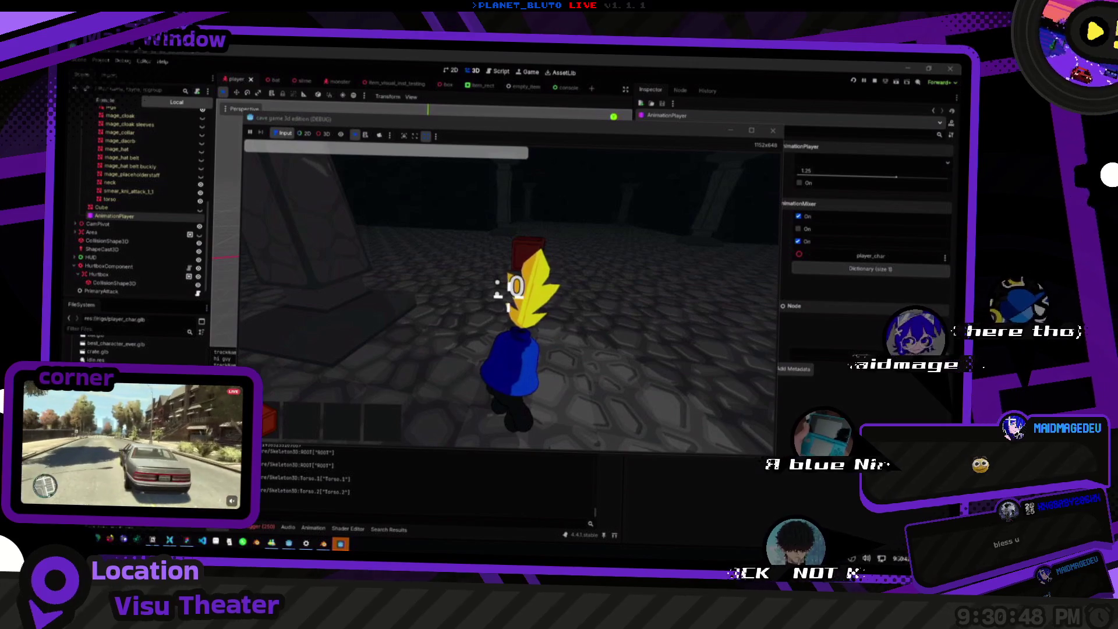
# Move the character around the pillared hall and back beside the red crate.
pyautogui.press('a')
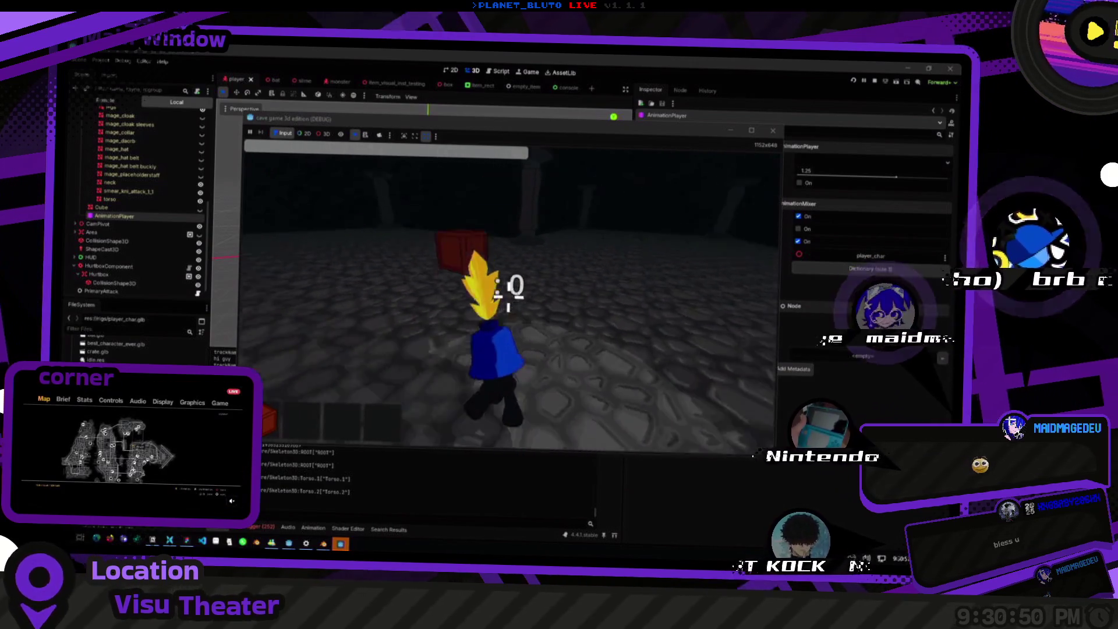
pyautogui.press('s')
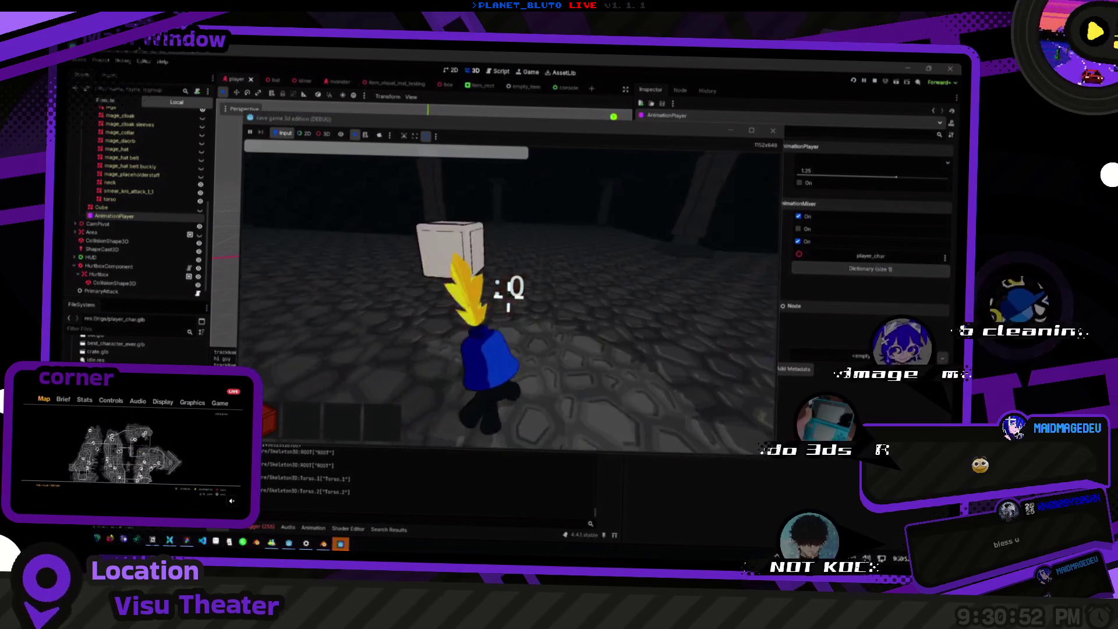
pyautogui.press('w')
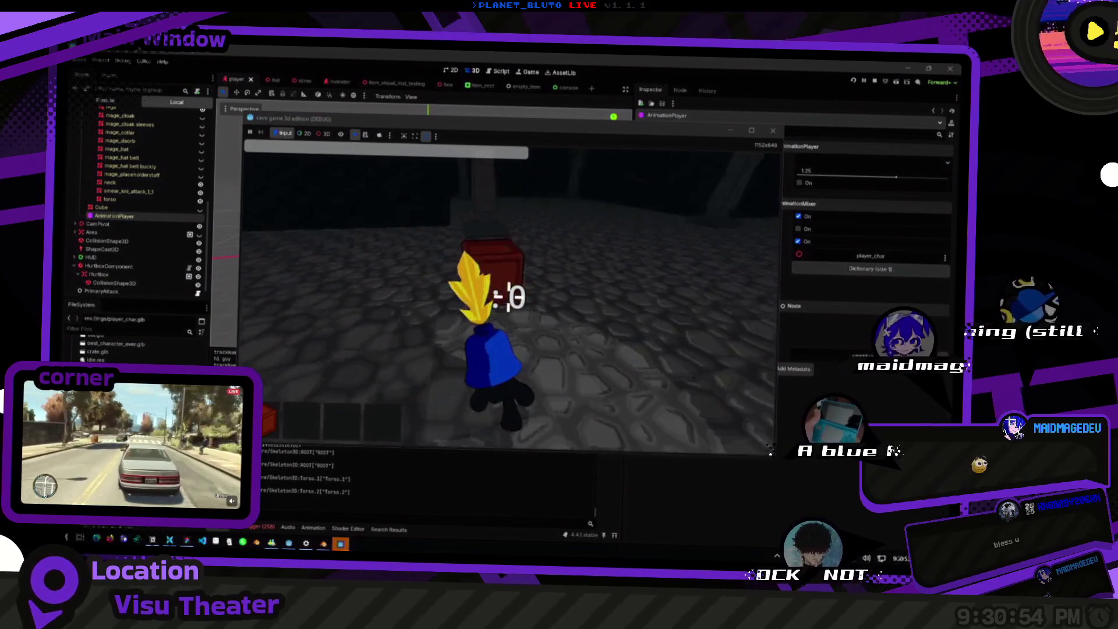
pyautogui.press('w')
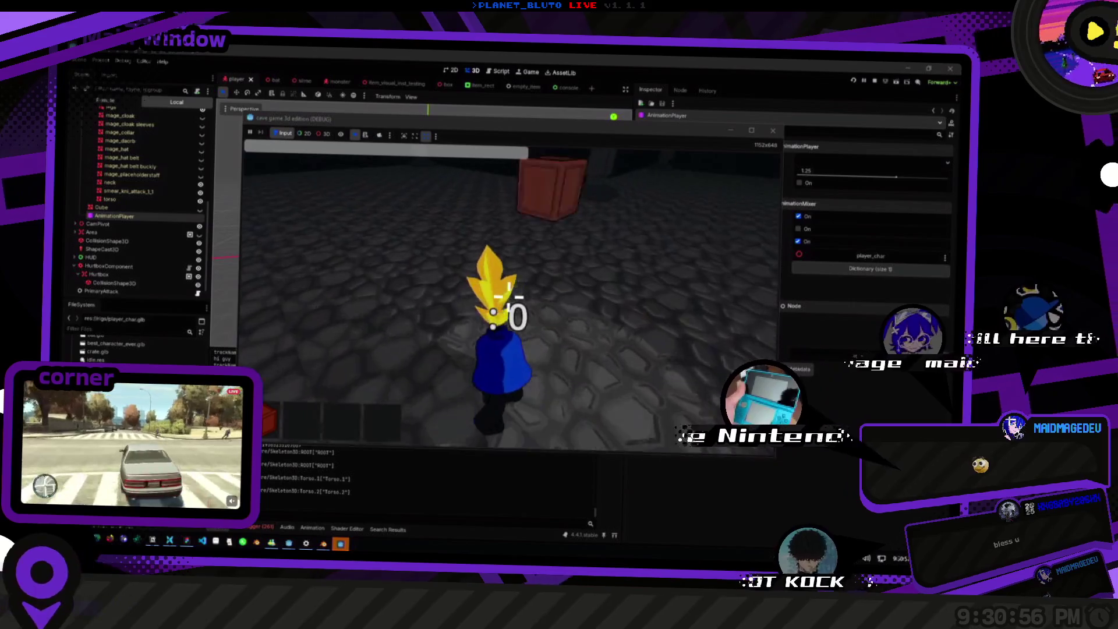
pyautogui.press('w')
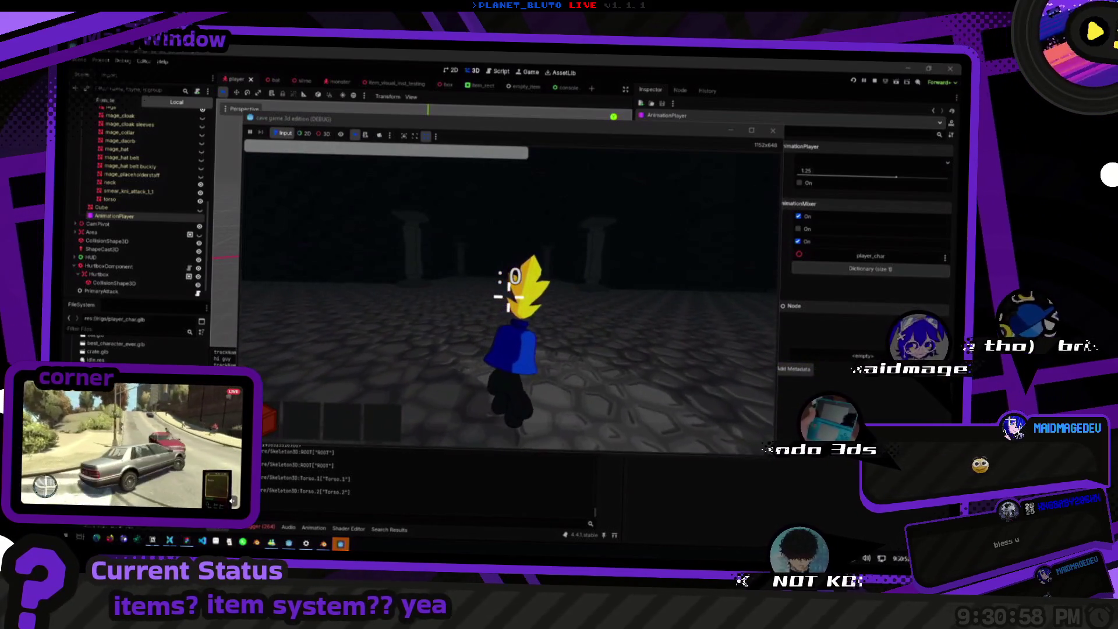
pyautogui.press('d')
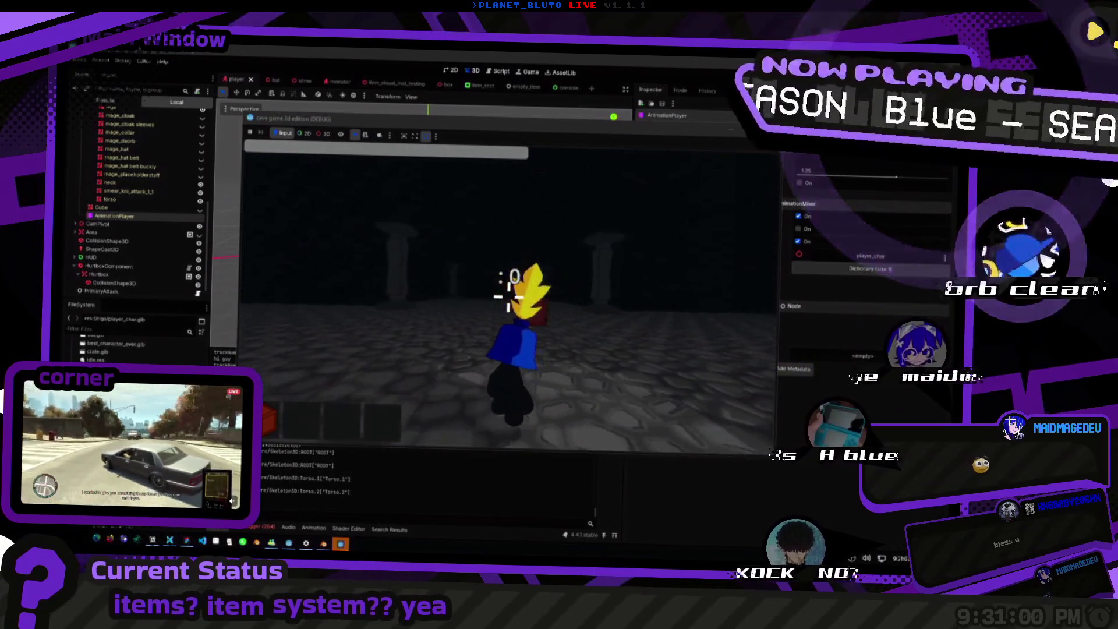
pyautogui.press('a')
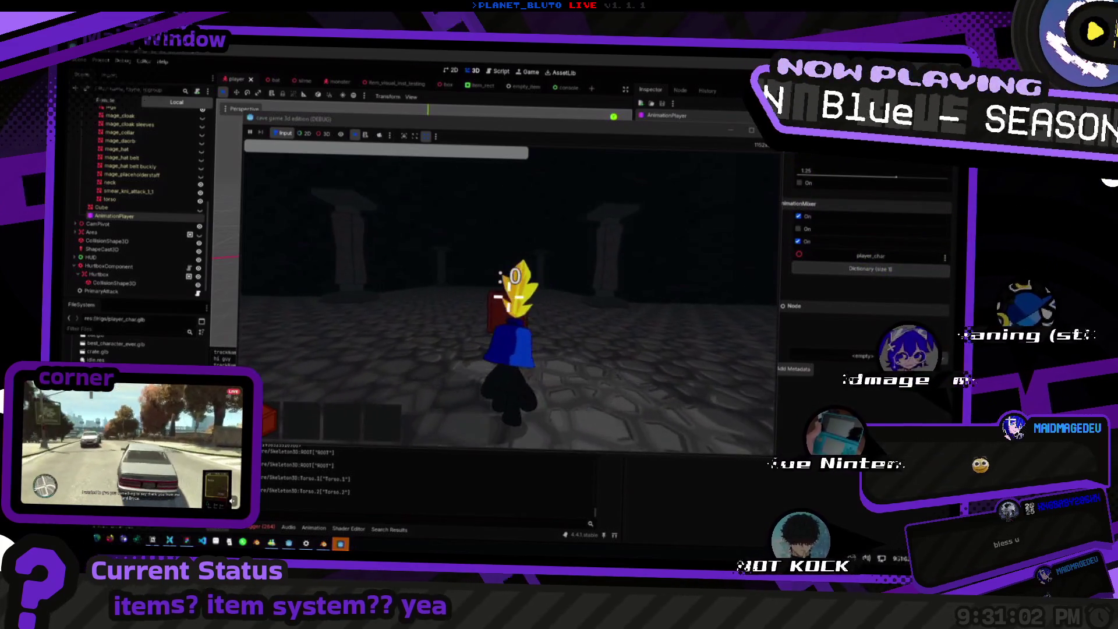
pyautogui.press('w')
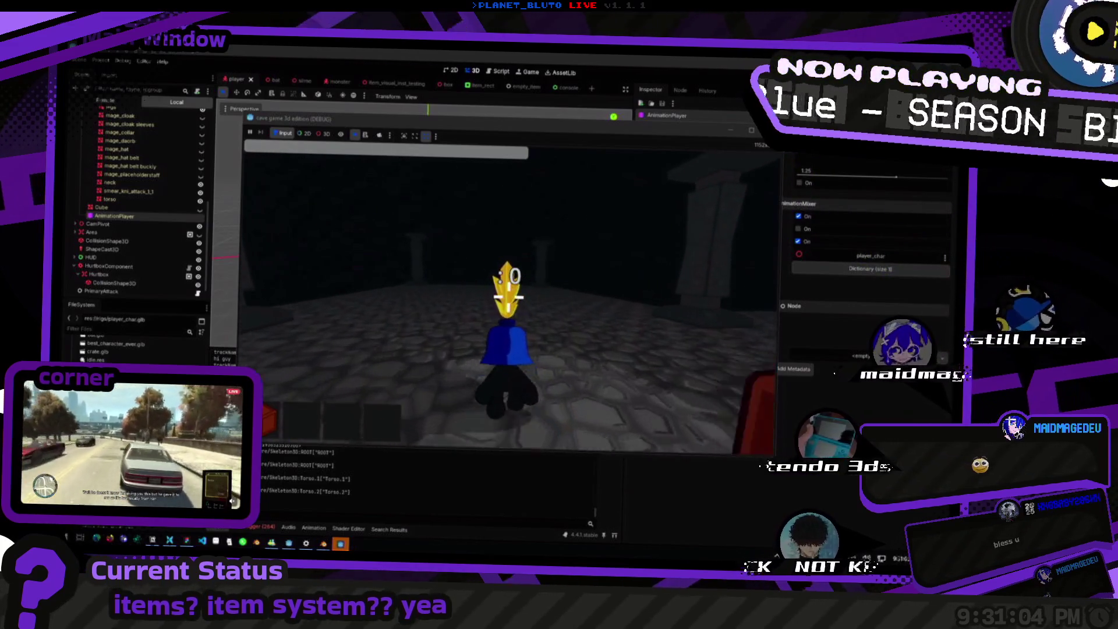
pyautogui.press('w')
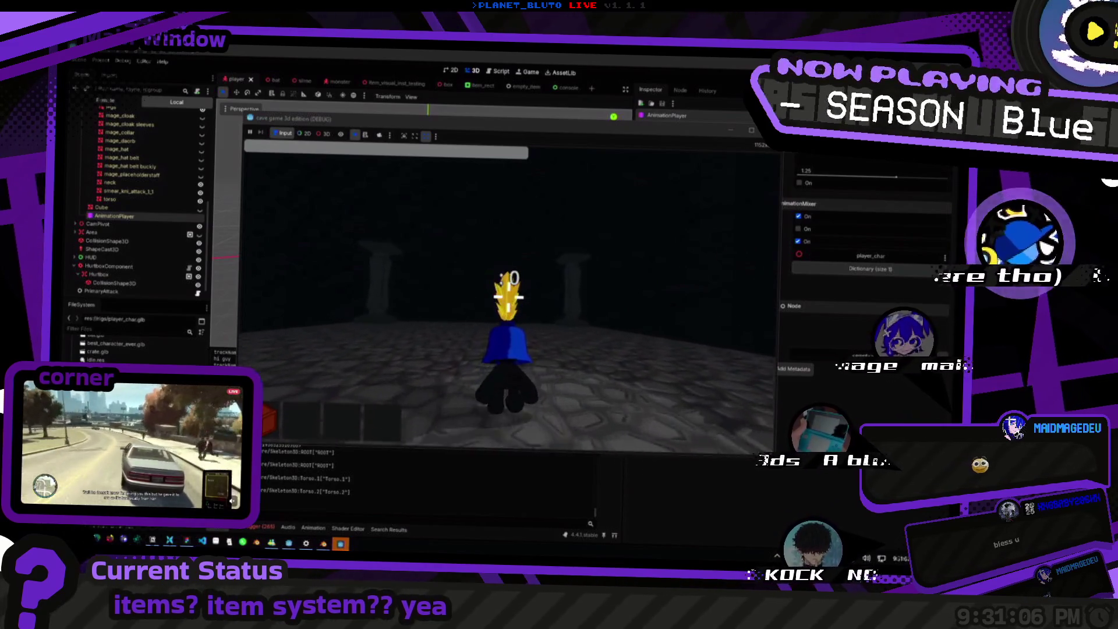
pyautogui.moveTo(509, 297)
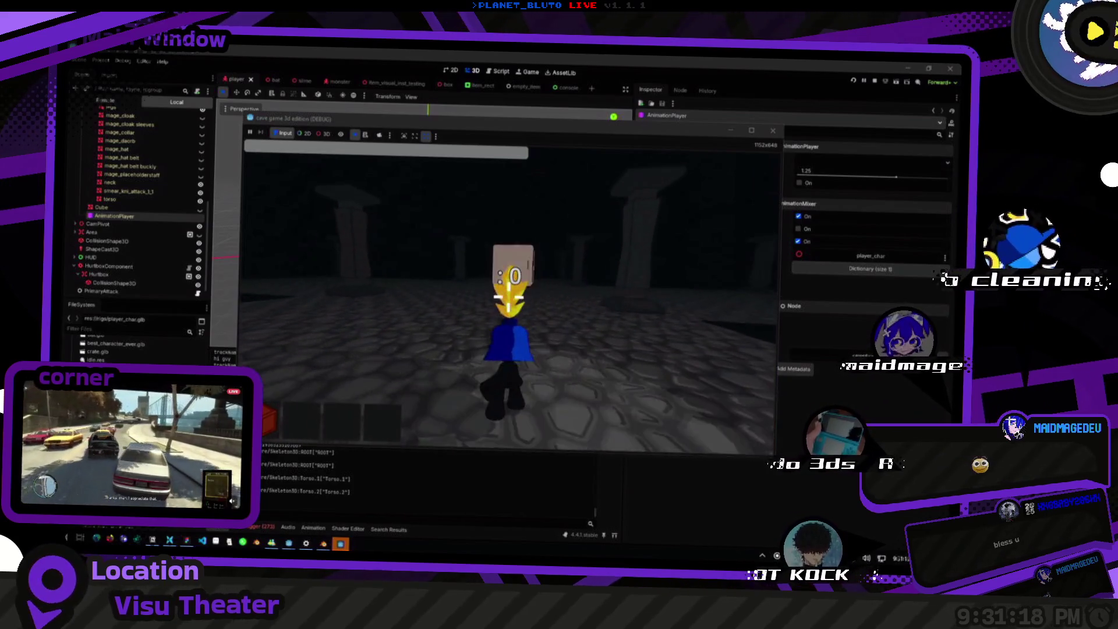
# Repeatedly pick up and drop the crates with the E interact key.
pyautogui.press('e')
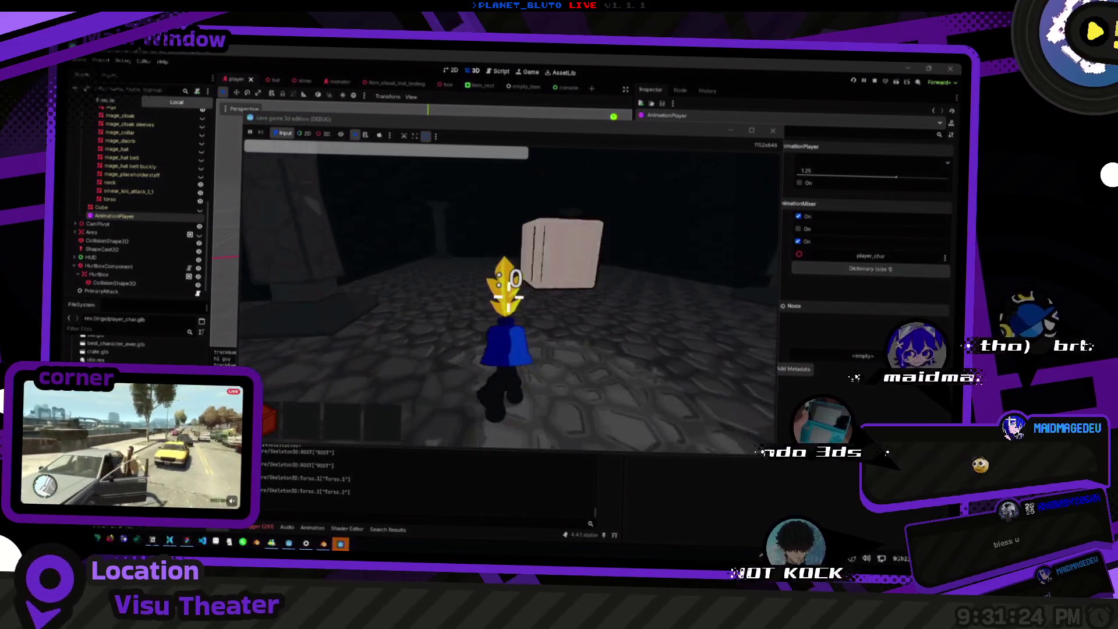
pyautogui.press('e')
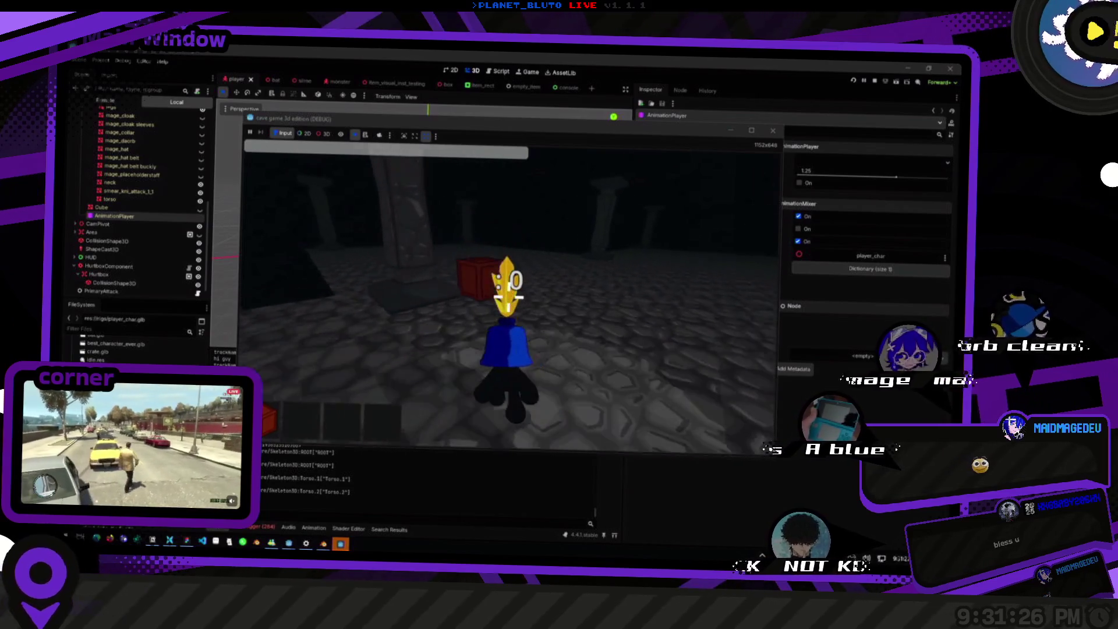
pyautogui.press('e')
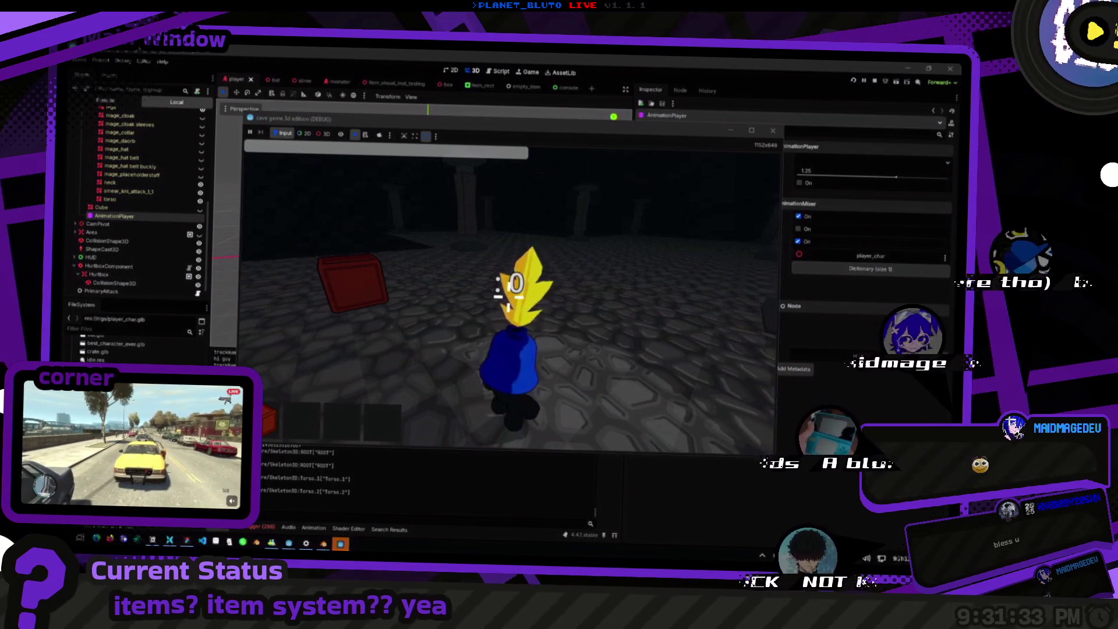
pyautogui.press('w')
pyautogui.press('e')
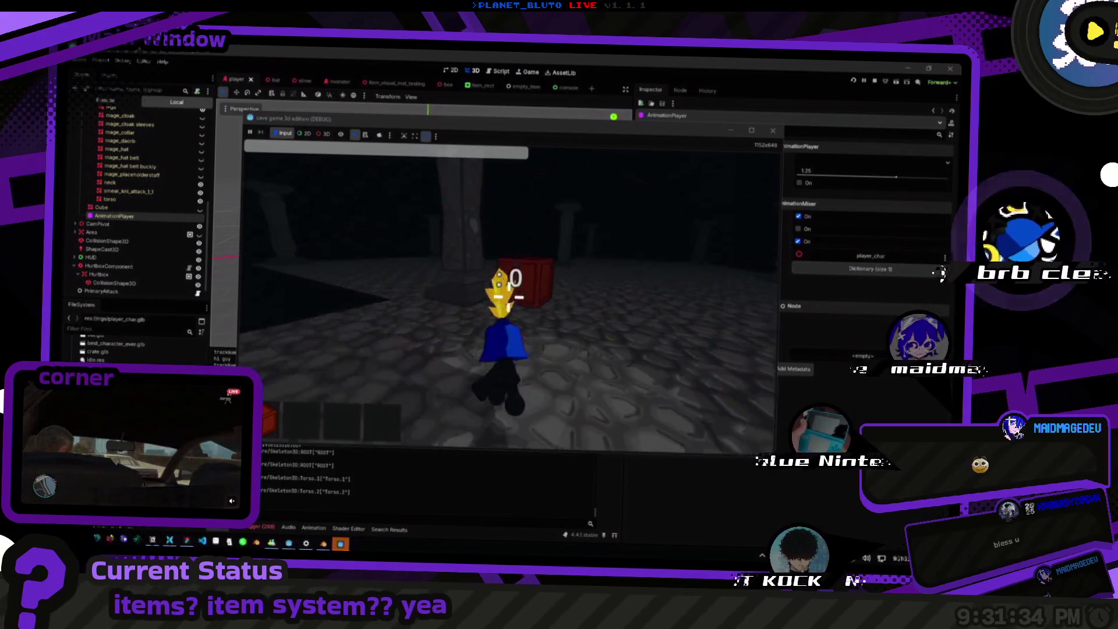
pyautogui.press('e')
pyautogui.press('e')
pyautogui.press('e')
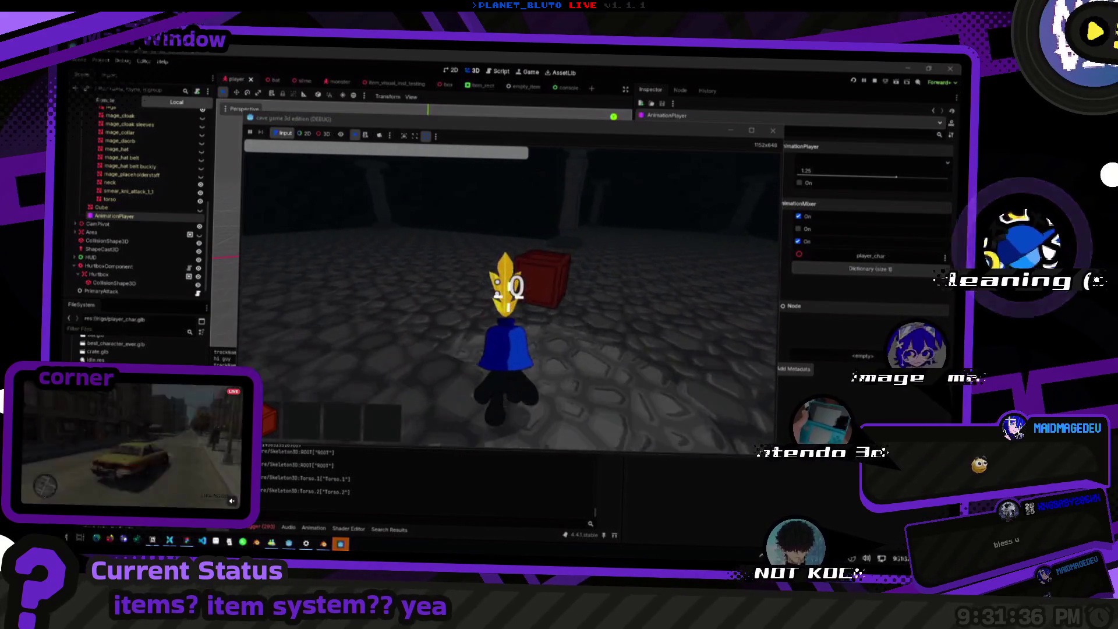
pyautogui.press('e')
pyautogui.press('e')
pyautogui.press('e')
pyautogui.press('e')
pyautogui.press('e')
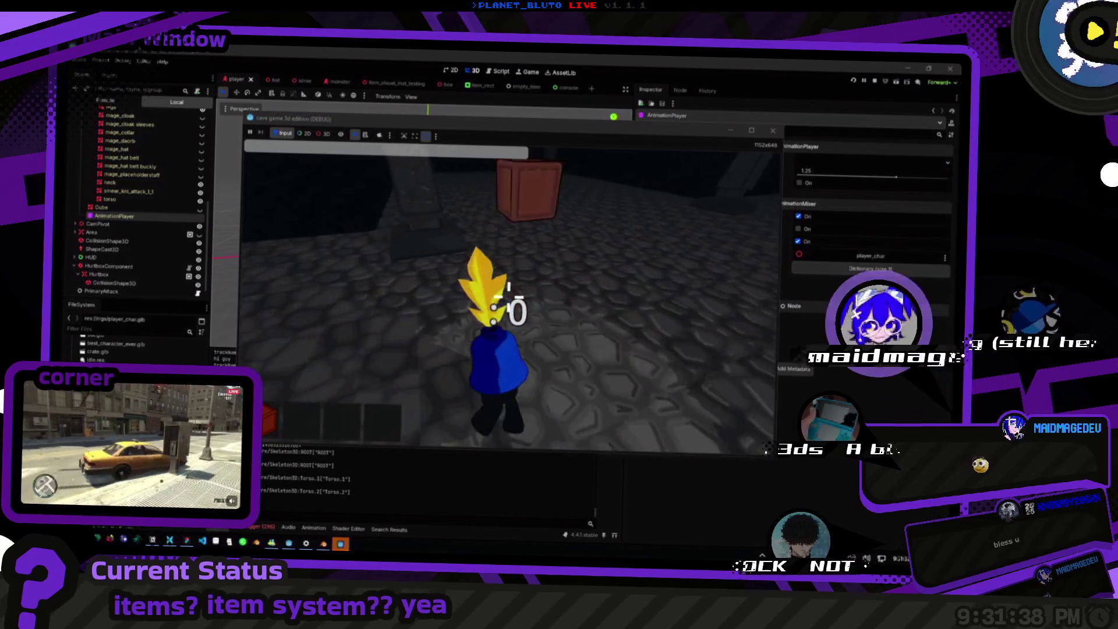
# Pick up and drop the crates several more times, then open the DungeonConsole with the grave key.
pyautogui.press('e')
pyautogui.press('e')
pyautogui.press('e')
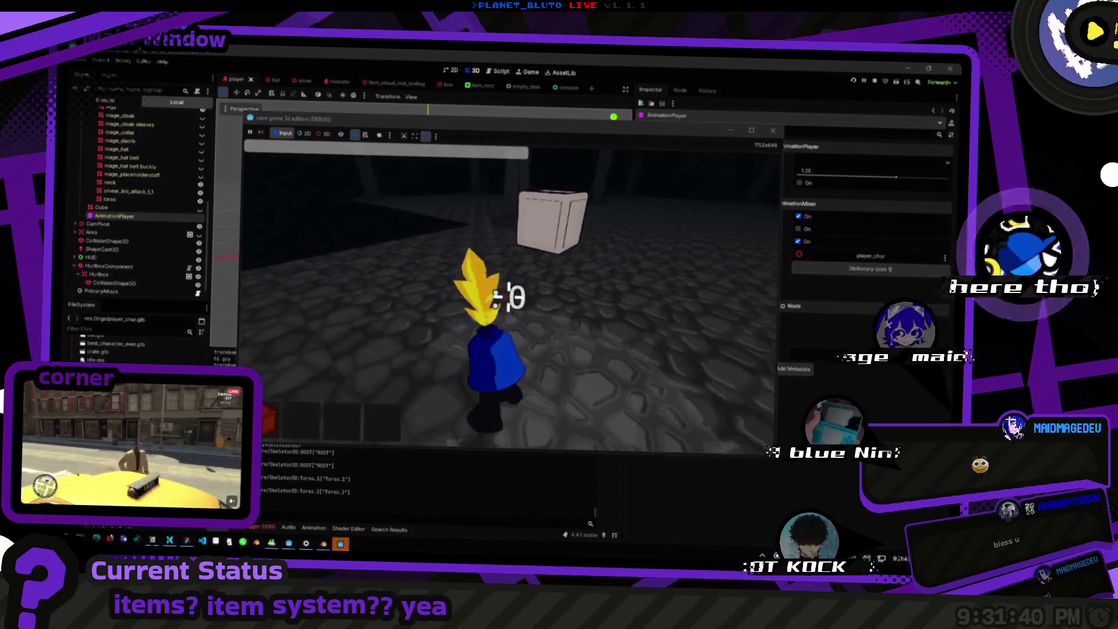
pyautogui.press('e')
pyautogui.press('e')
pyautogui.press('e')
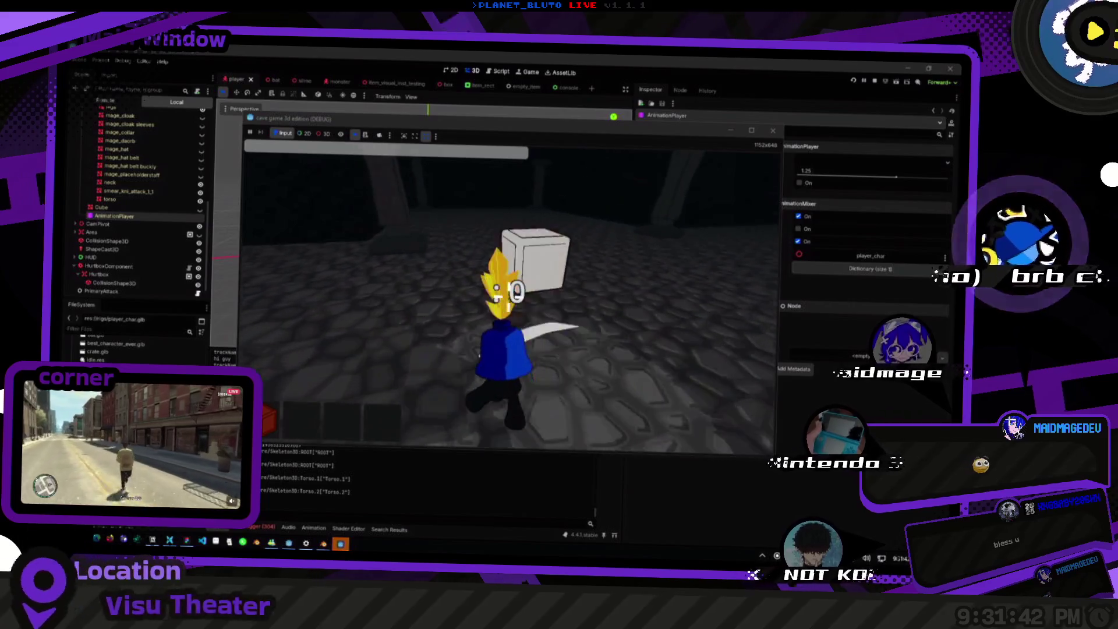
pyautogui.press('e')
pyautogui.press('e')
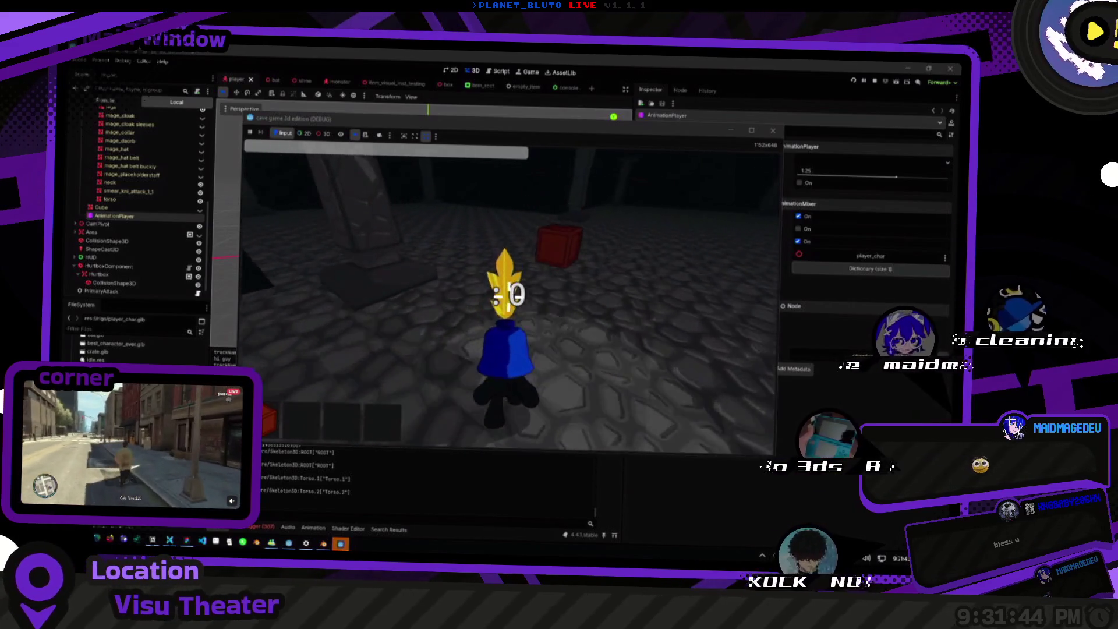
pyautogui.press('e')
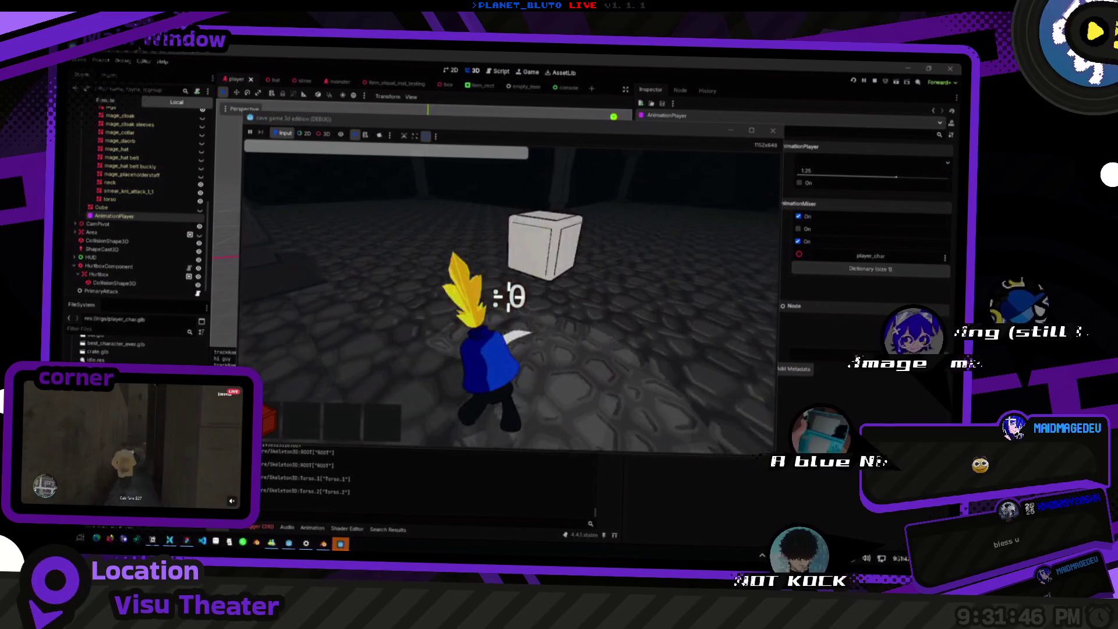
pyautogui.press('e')
pyautogui.press('e')
pyautogui.press('e')
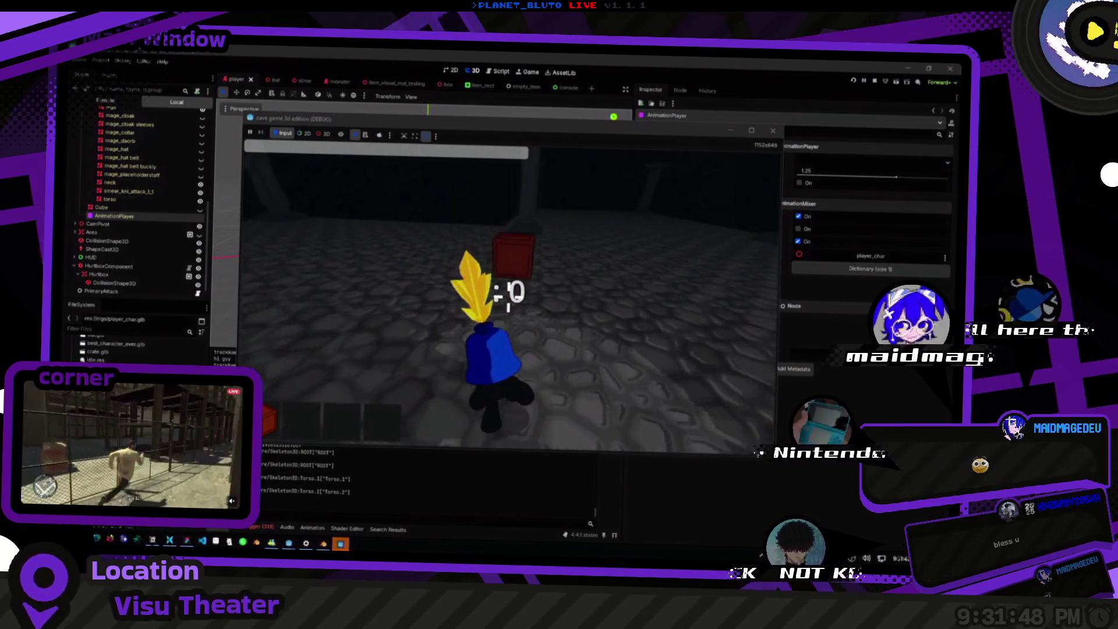
pyautogui.press('e')
pyautogui.press('e')
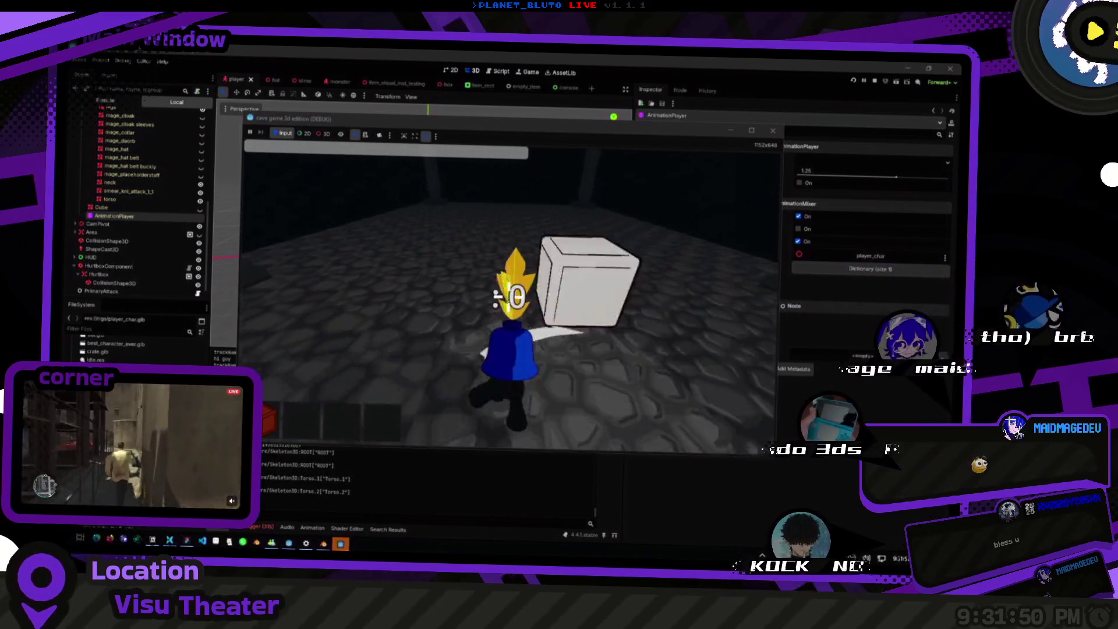
pyautogui.press('e')
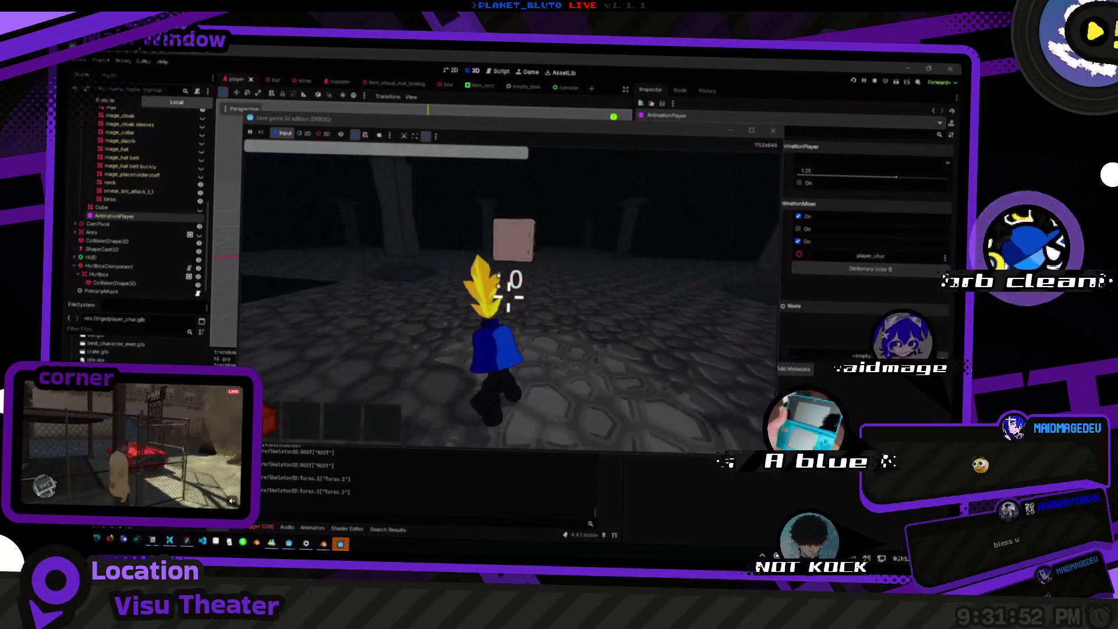
pyautogui.press('e')
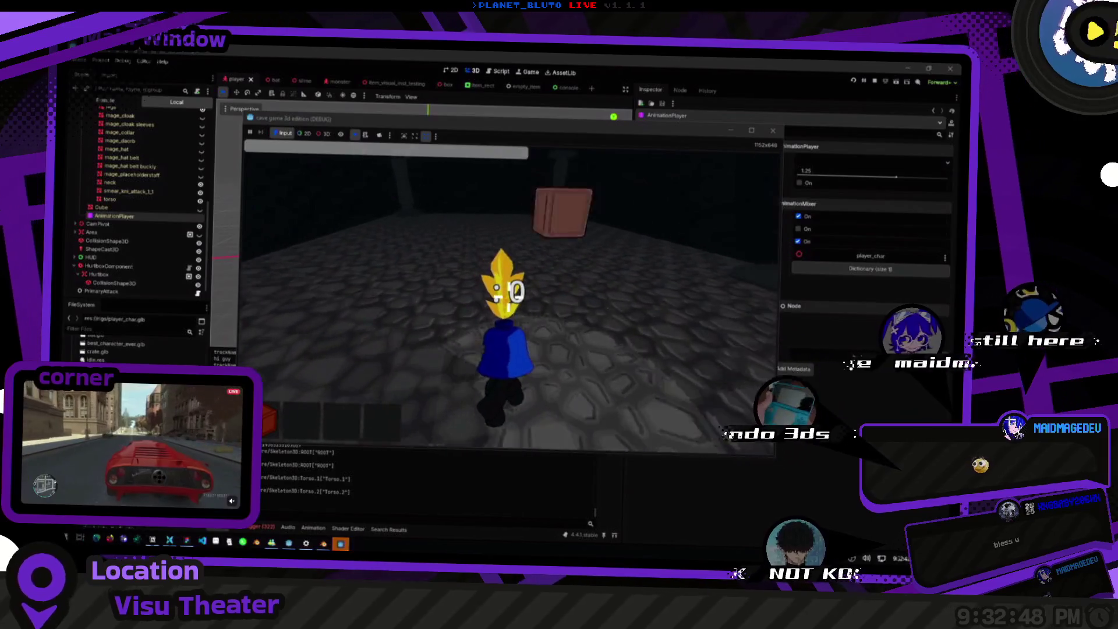
pyautogui.press('`')
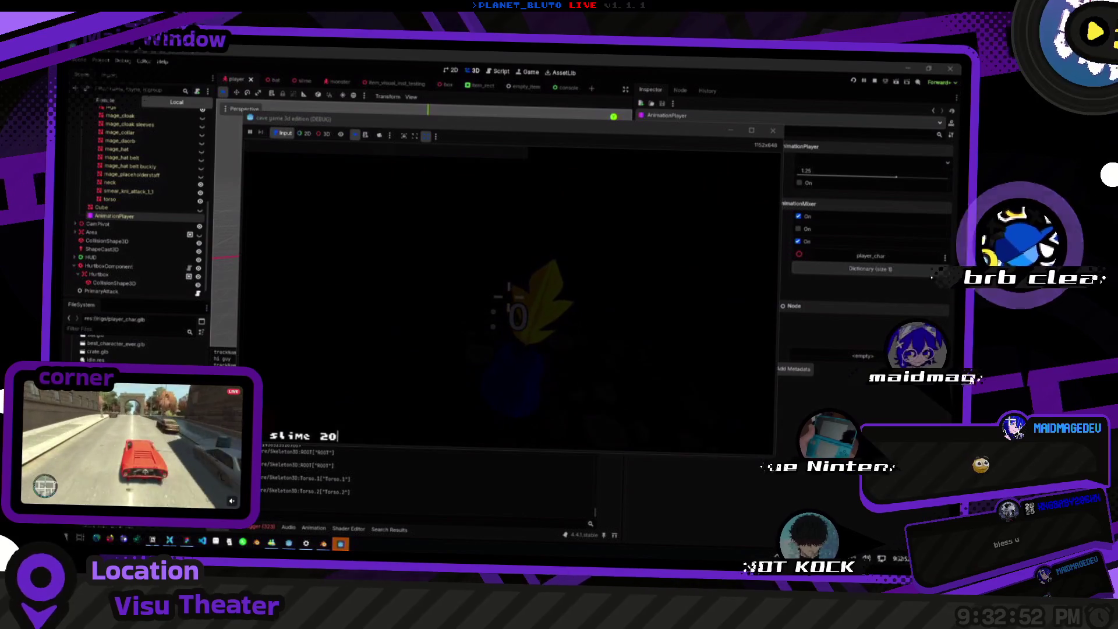
# Run slime 20, maximize the game window, and hit a slime from 60.0 to 40.0 hp.
pyautogui.press('`')
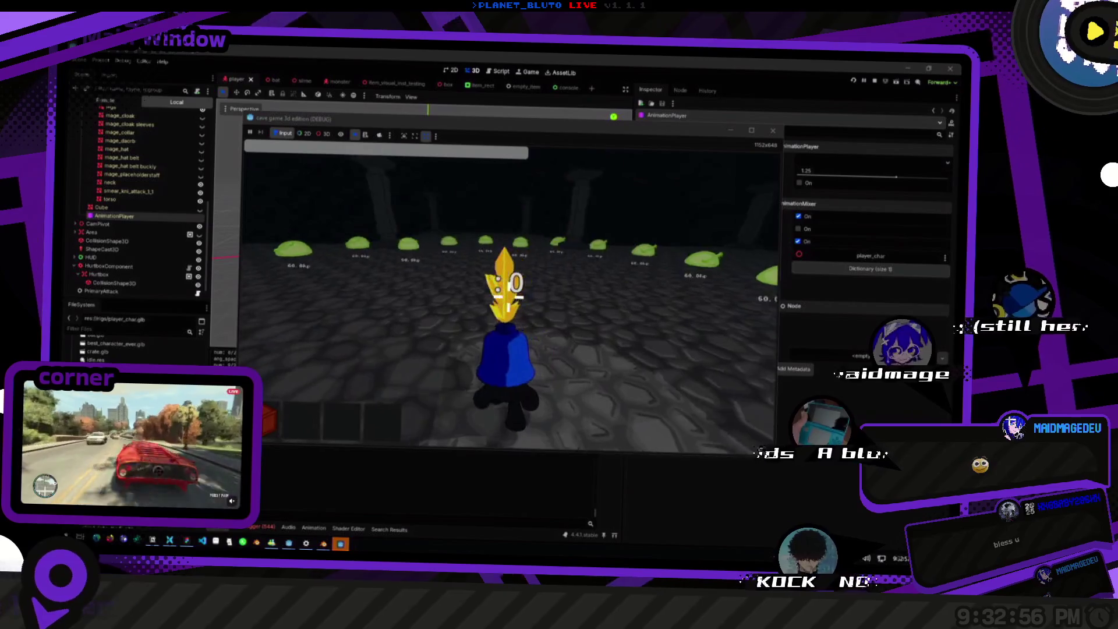
pyautogui.click(752, 130)
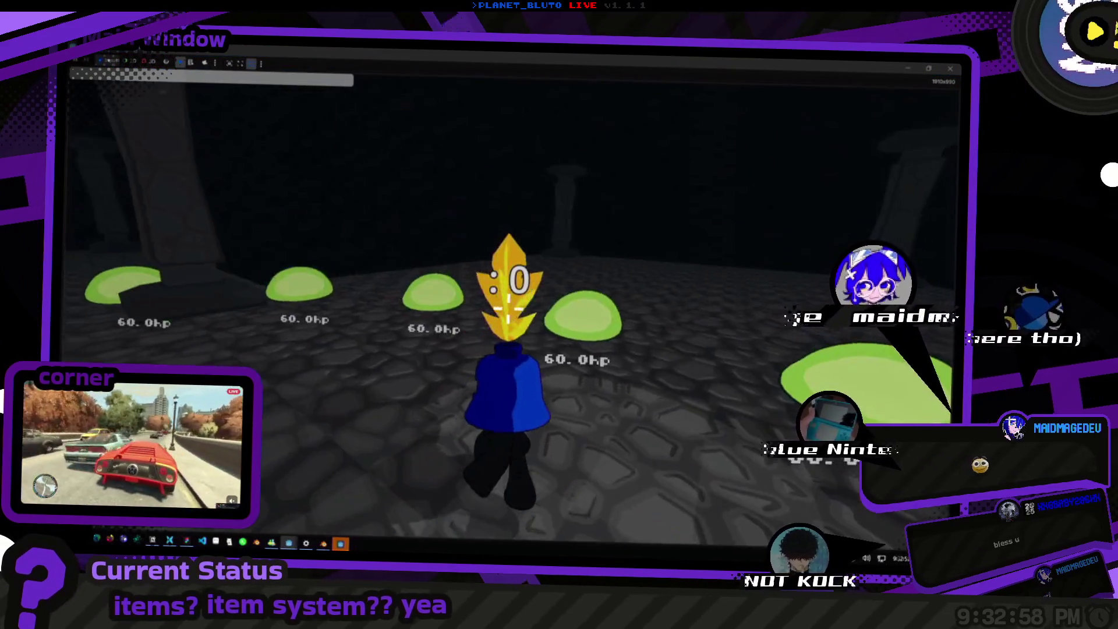
pyautogui.click(501, 297)
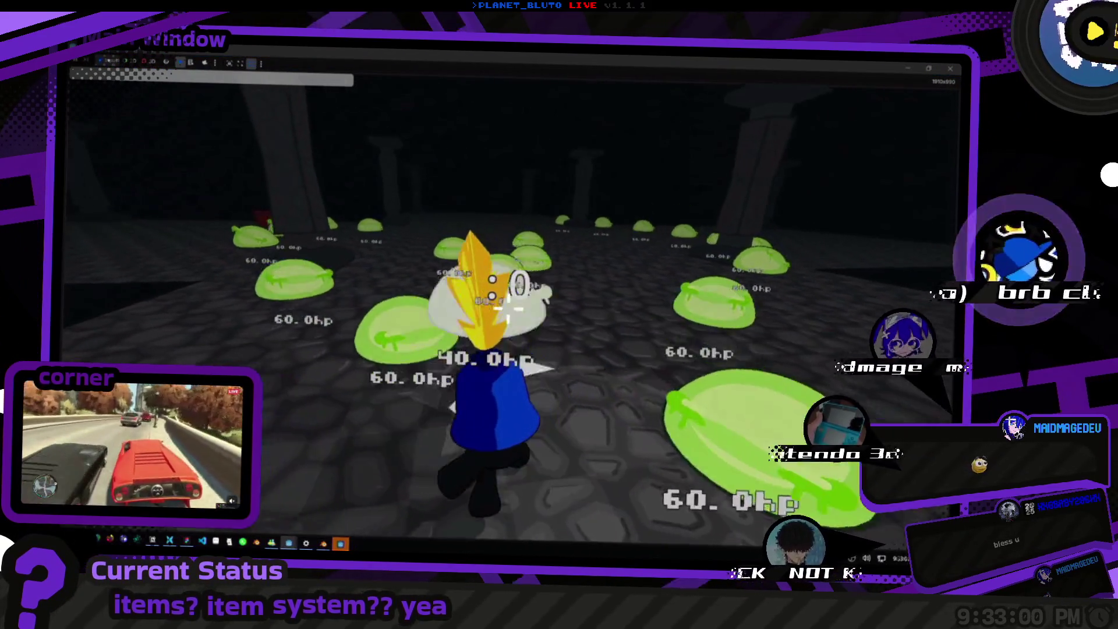
pyautogui.press('w')
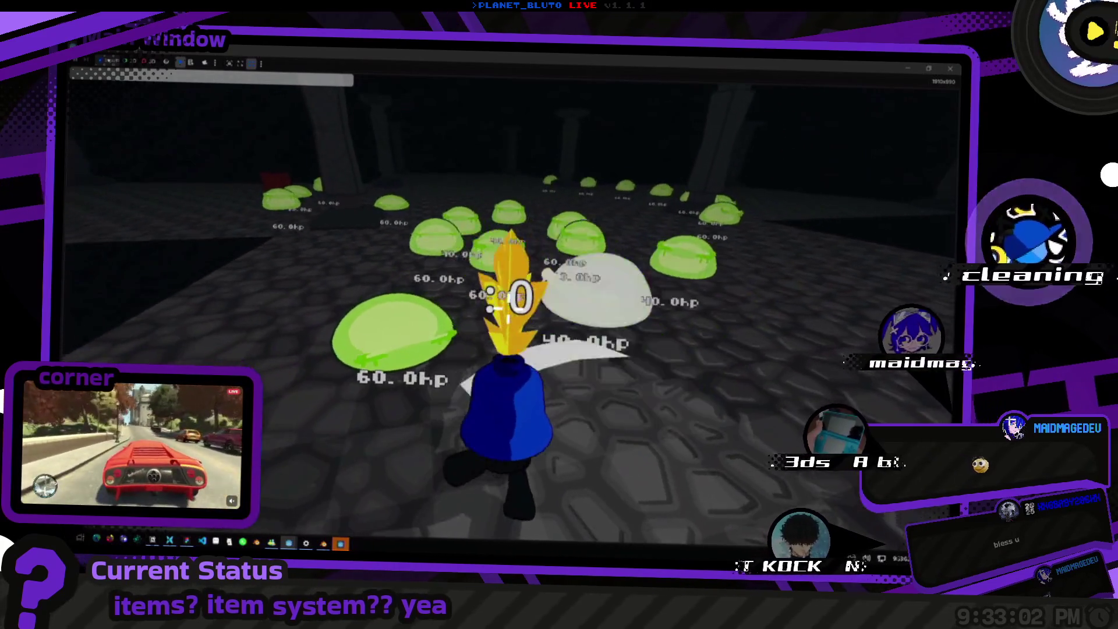
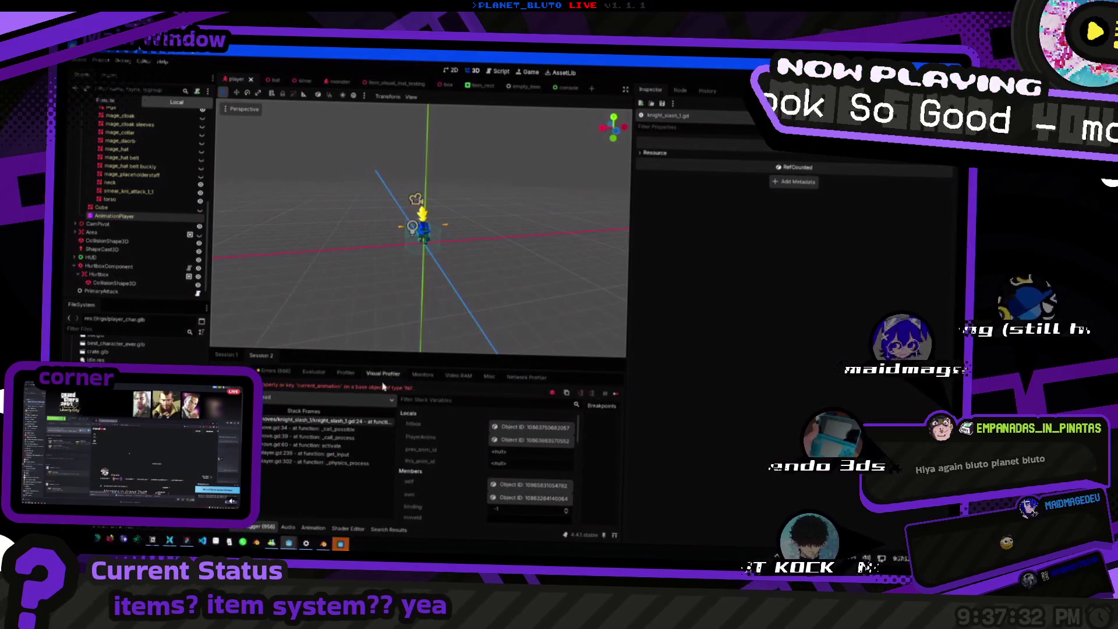
# Inspect the paused player's live CharacterBody3D properties through its Object ID in the debugger.
pyautogui.press('super+Tab')
pyautogui.press('Return')
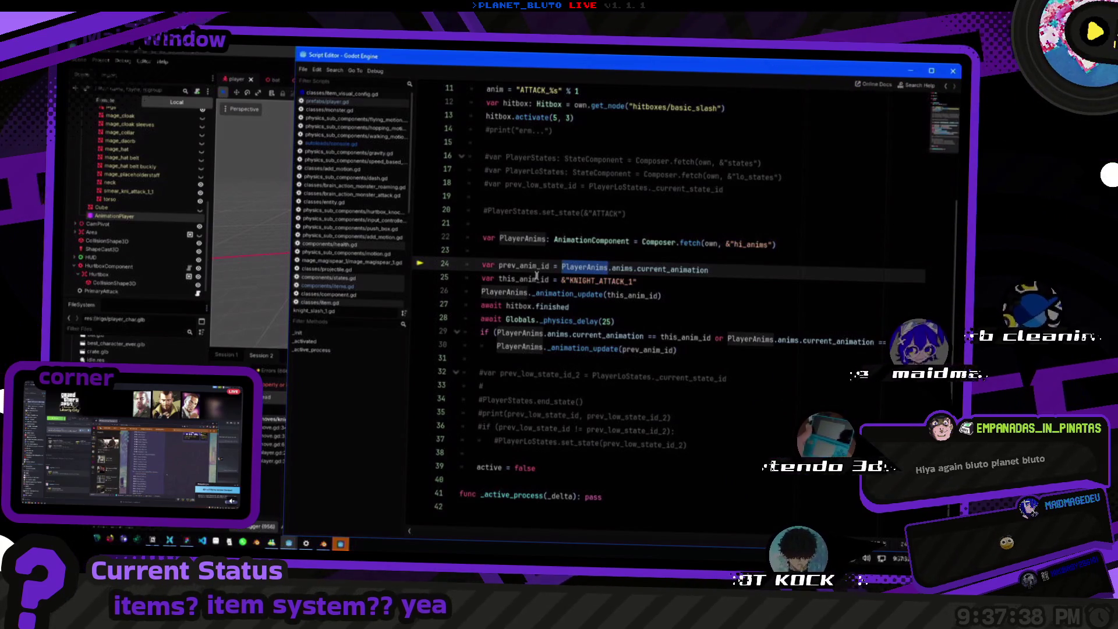
pyautogui.hotkey('alt', 'Tab')
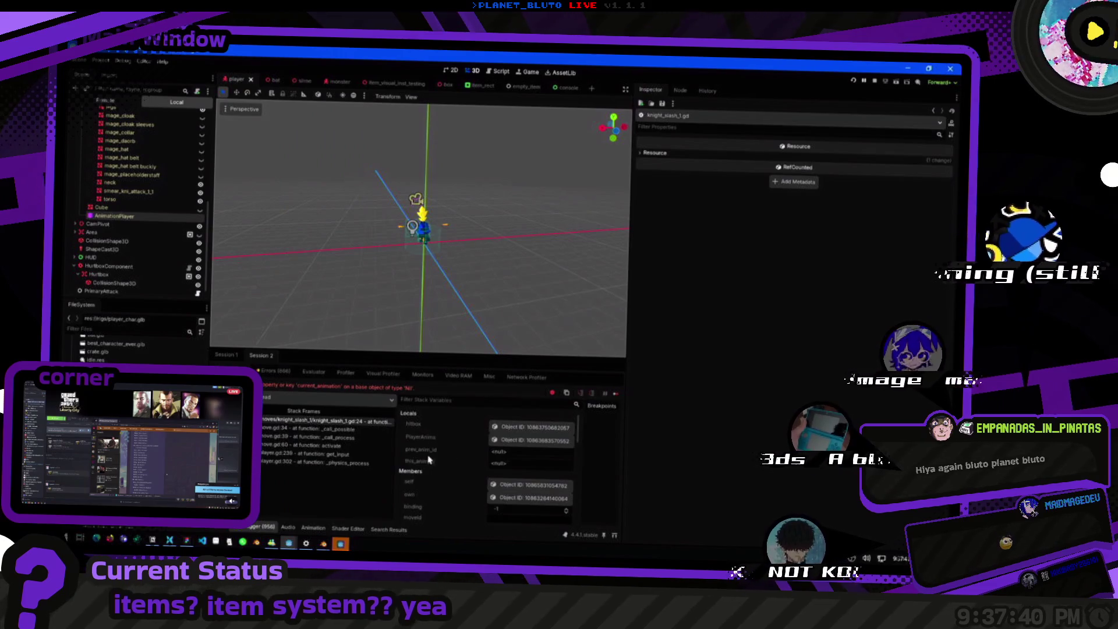
pyautogui.click(510, 499)
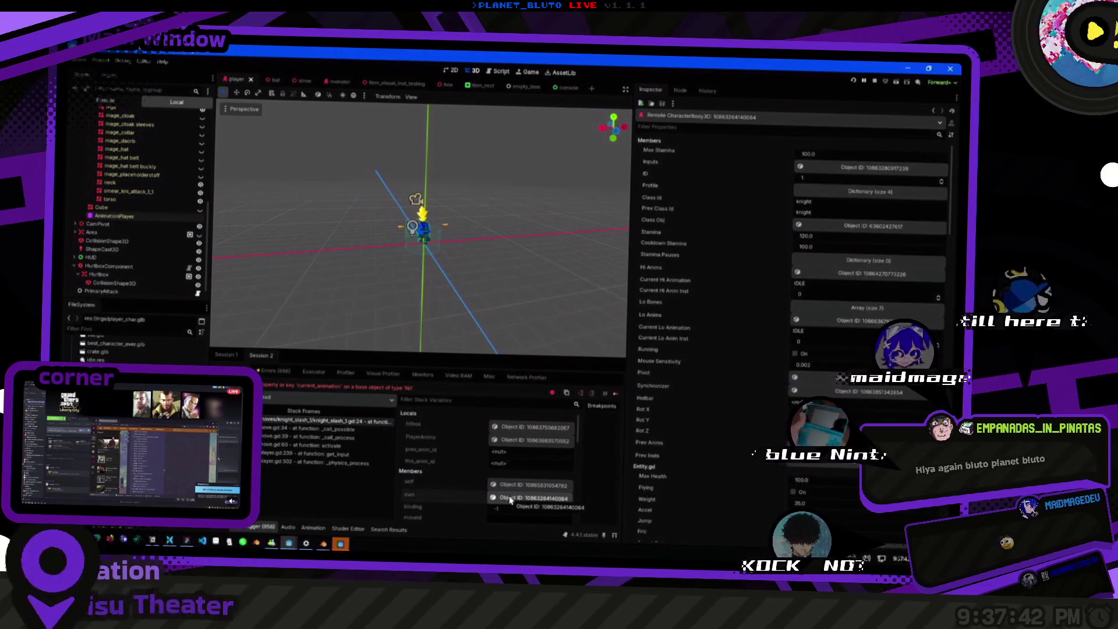
# Run the project to reach the game's start menu with host and join options.
pyautogui.hotkey('alt', 'Tab')
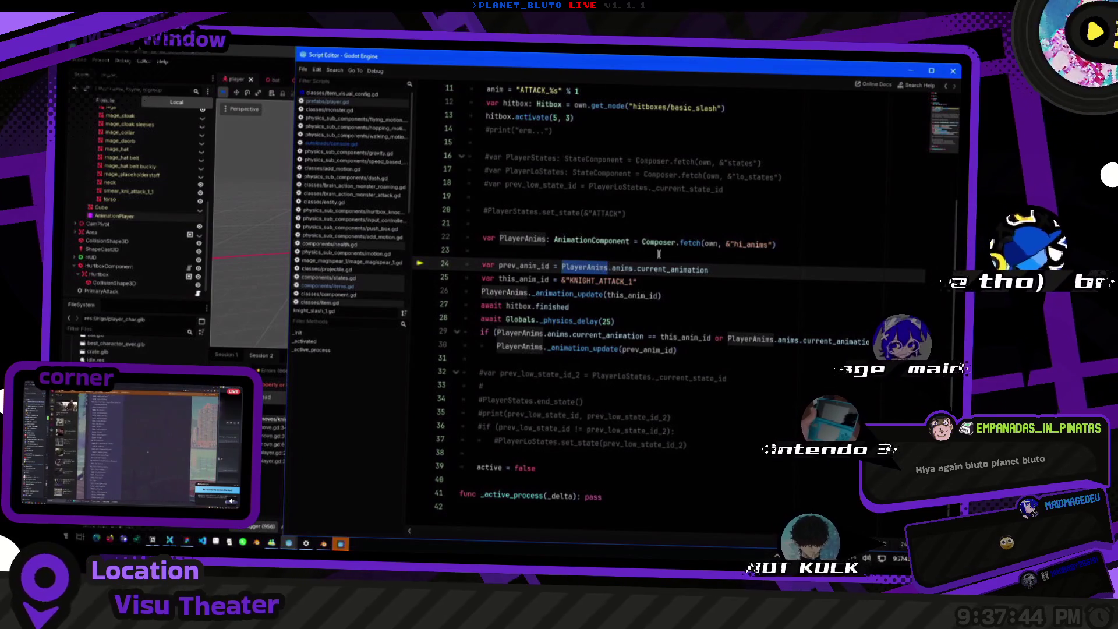
pyautogui.hotkey('alt', 'Tab')
pyautogui.click(856, 82)
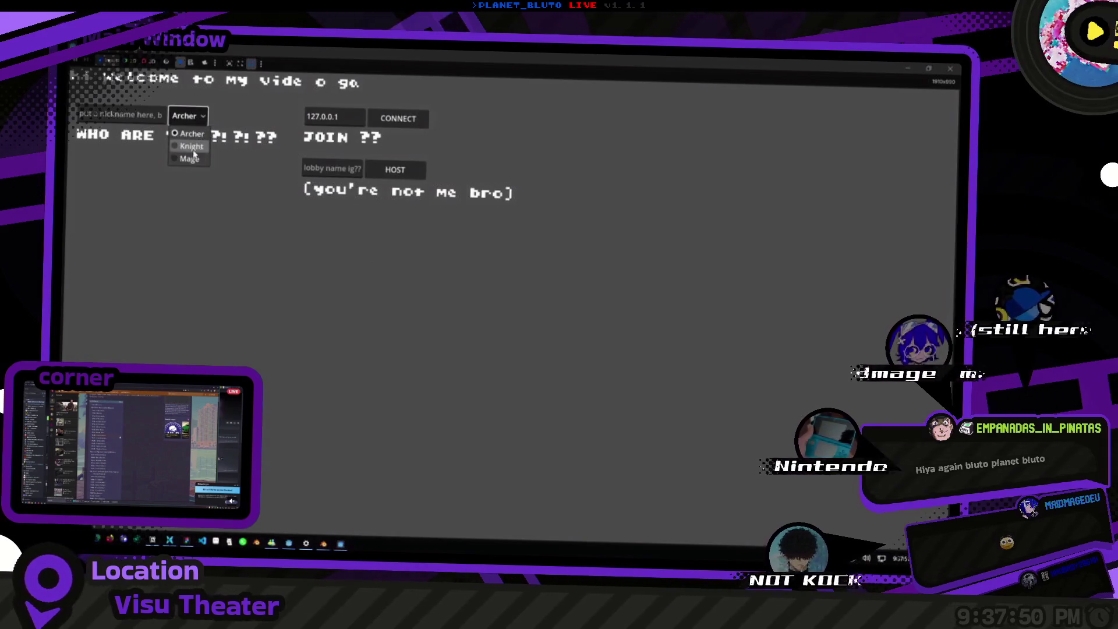
# Host a game session and walk the character up to the blue slime.
pyautogui.click(396, 169)
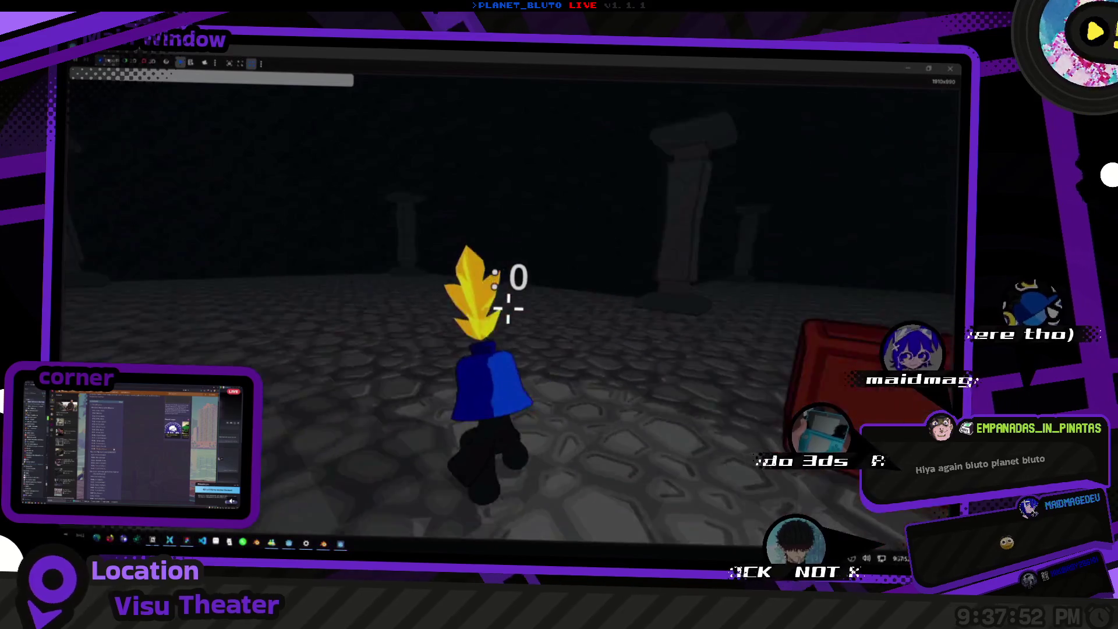
pyautogui.press('s')
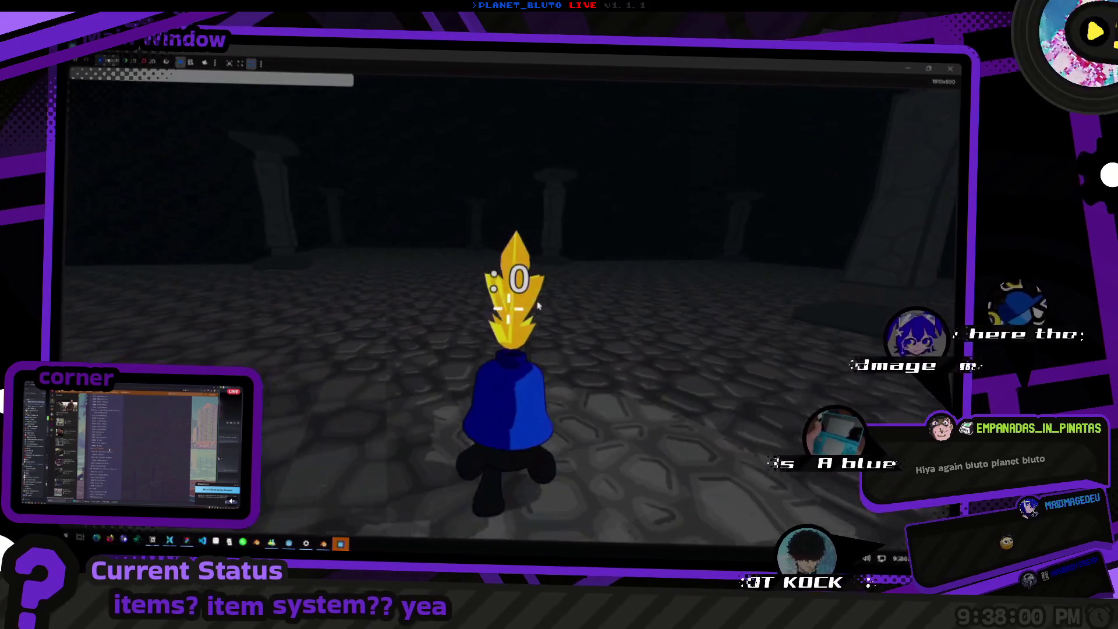
pyautogui.press('w')
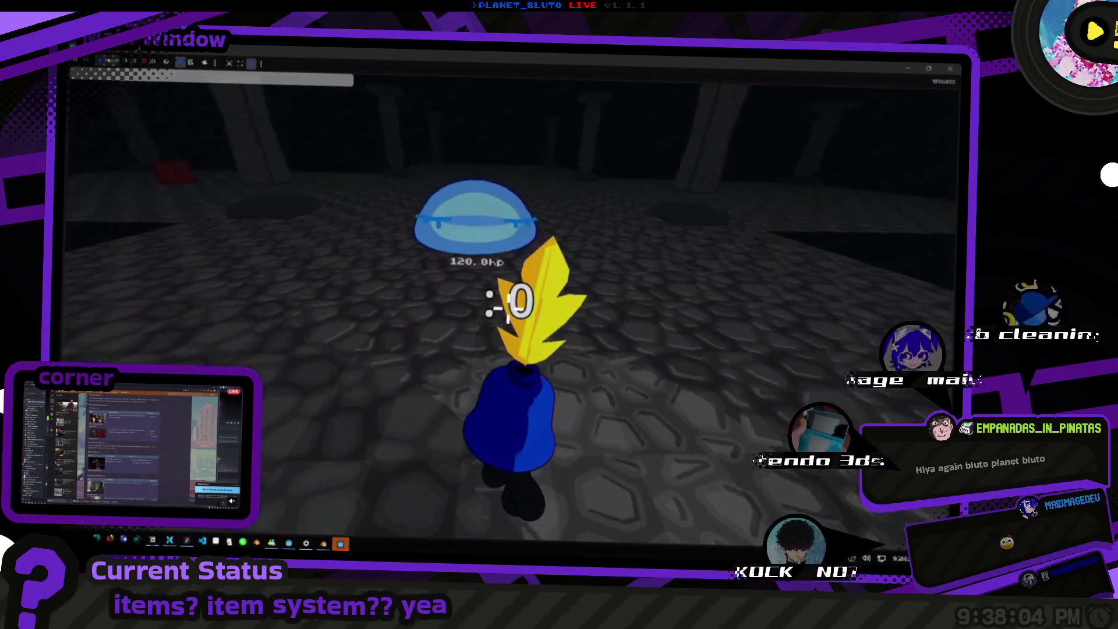
pyautogui.press('d')
pyautogui.press('a')
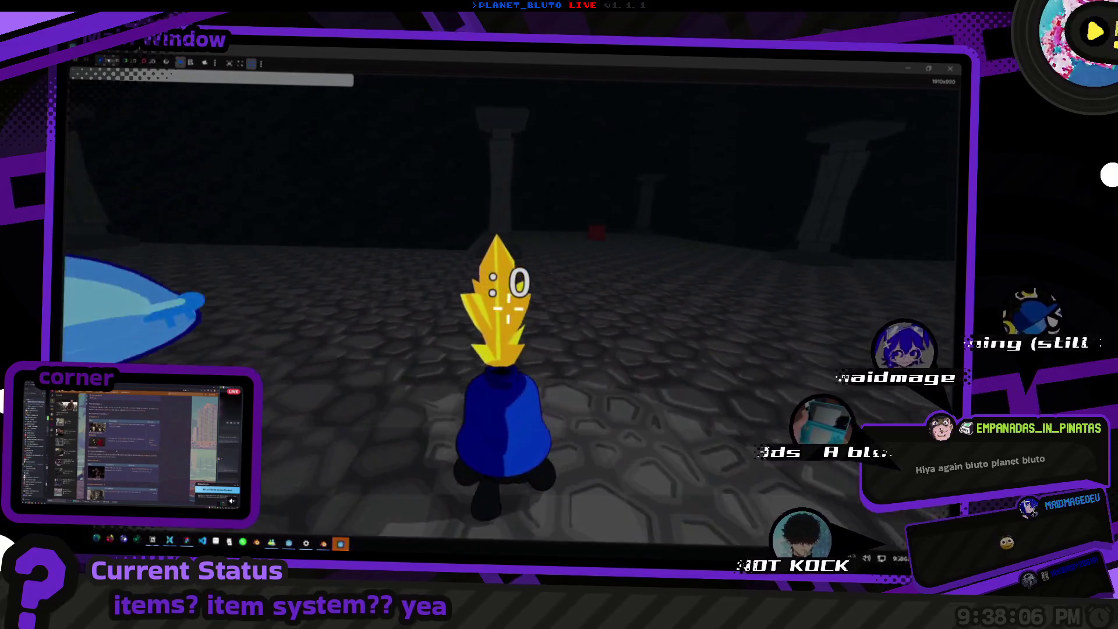
pyautogui.press('a')
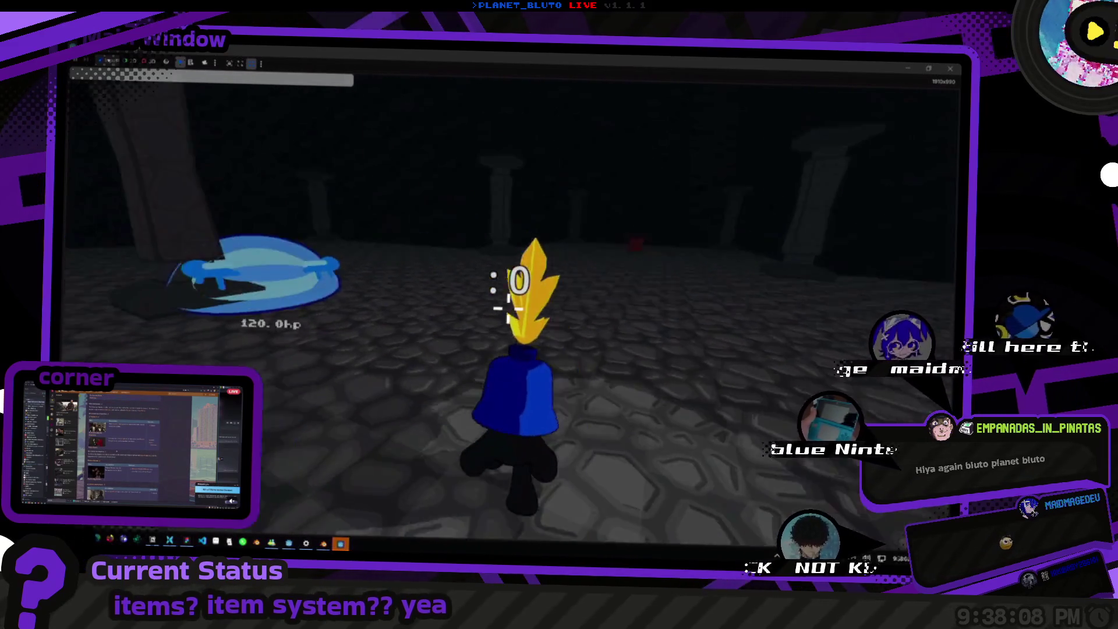
pyautogui.press('w')
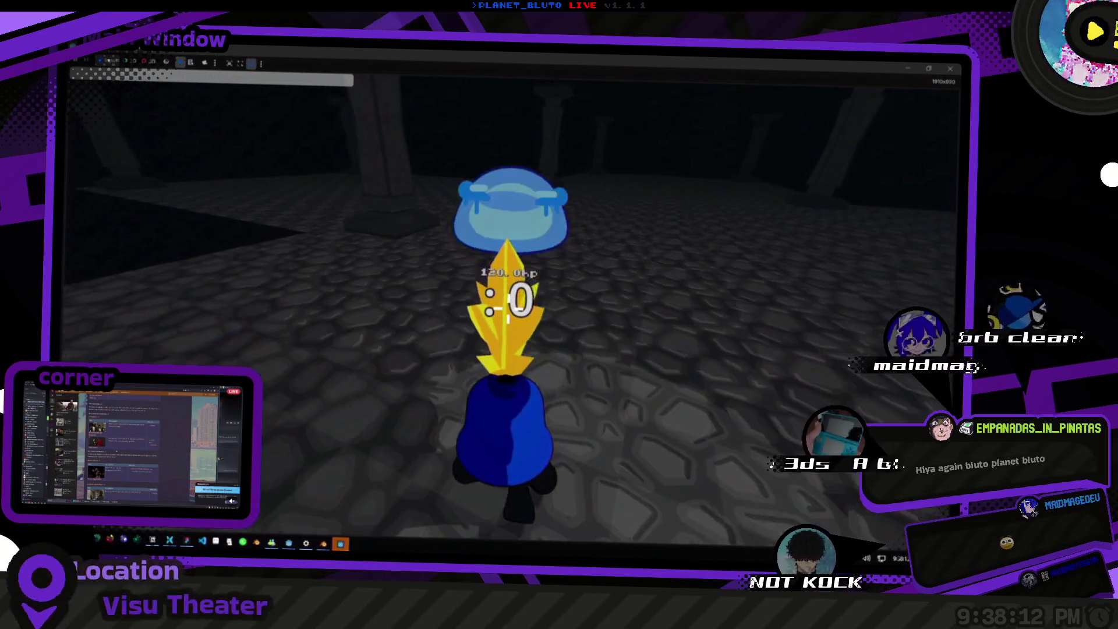
# Hit the blue slime, dropping it from 120 to 100 hp.
pyautogui.click(506, 300)
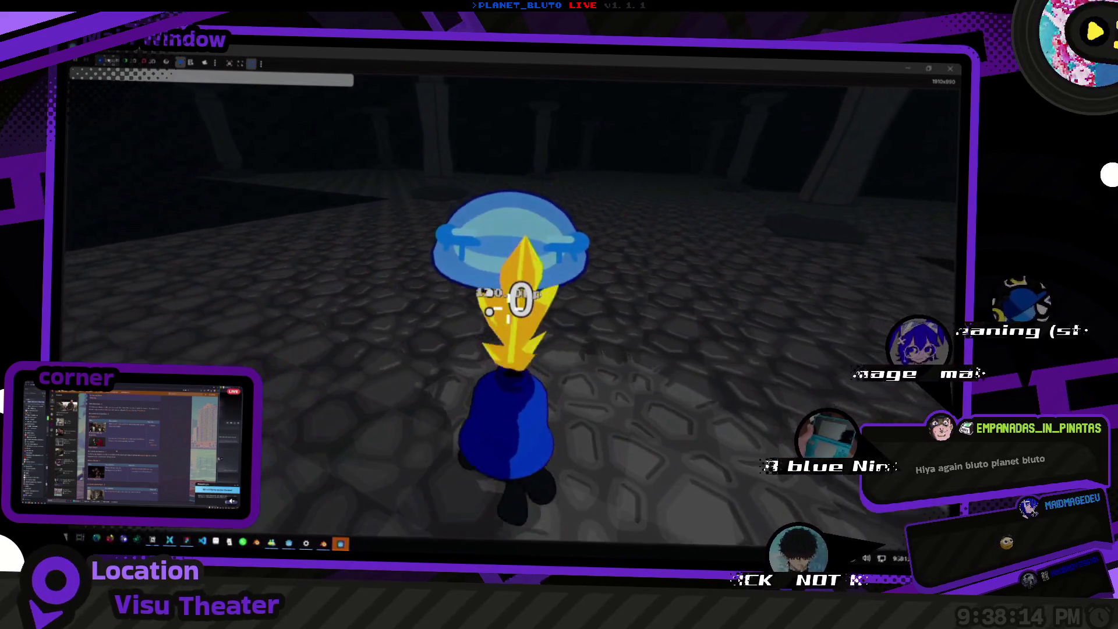
pyautogui.press('w')
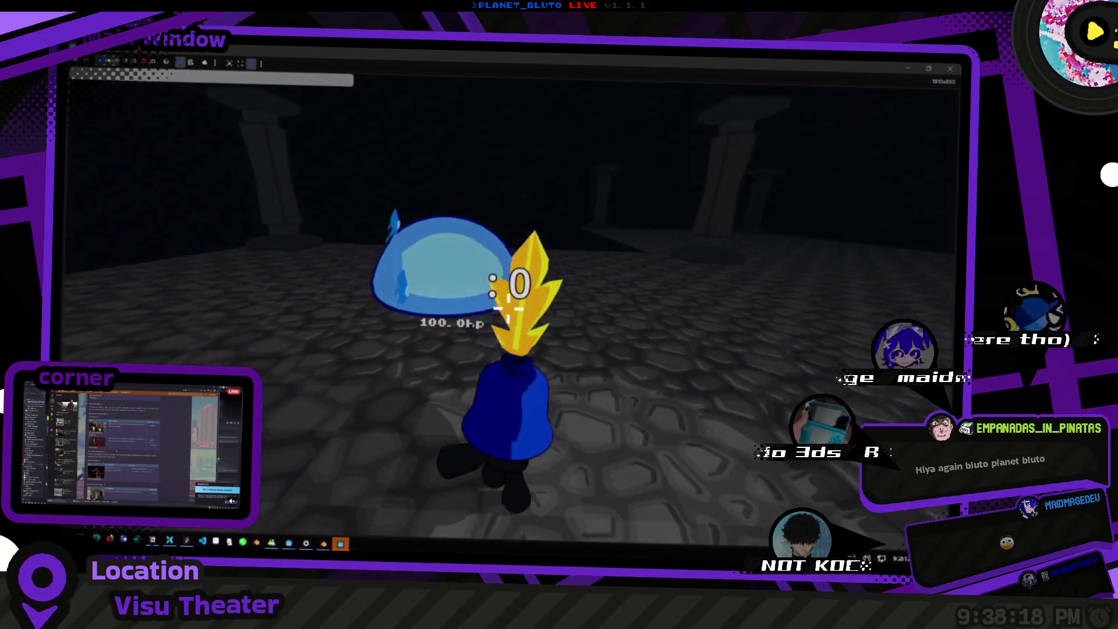
pyautogui.press('w')
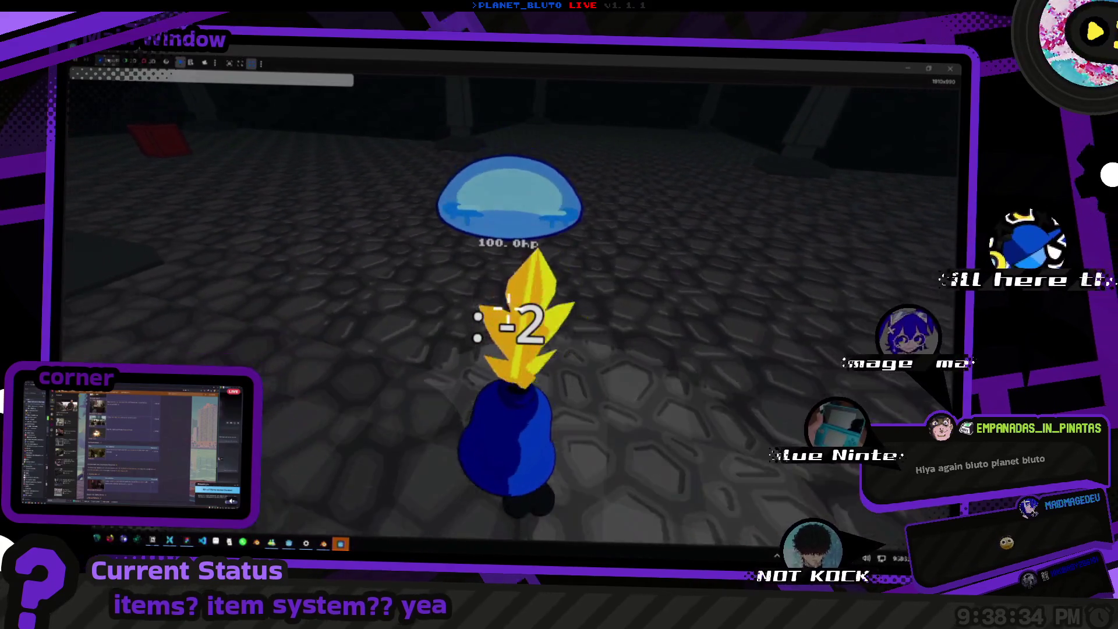
# Strike the blue slime three more times, taking 20 hp off per hit.
pyautogui.click(508, 314)
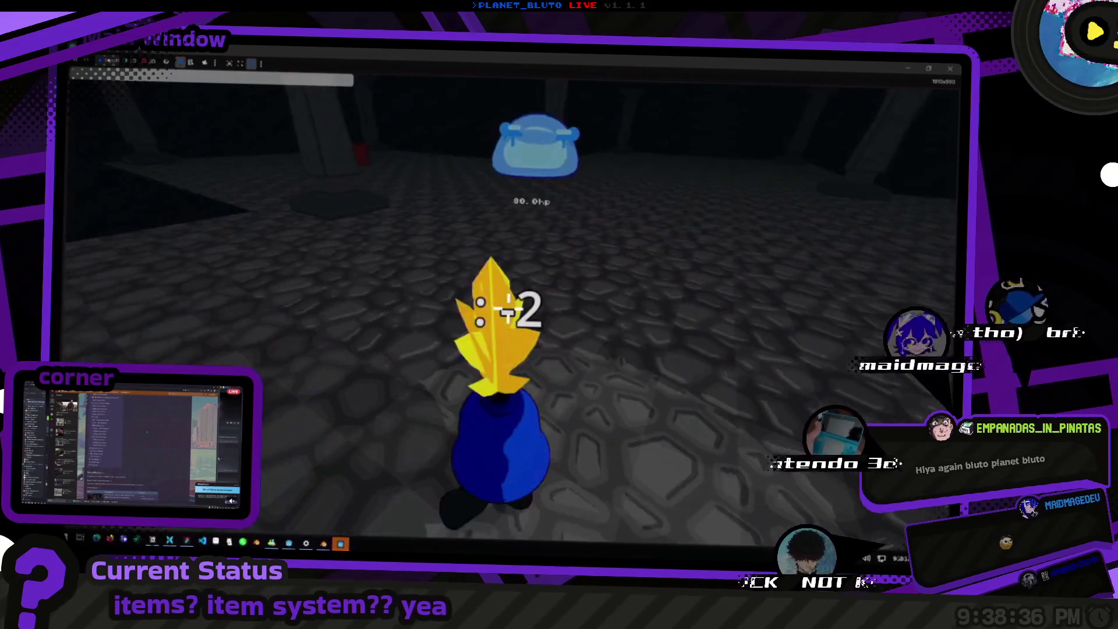
pyautogui.click(508, 309)
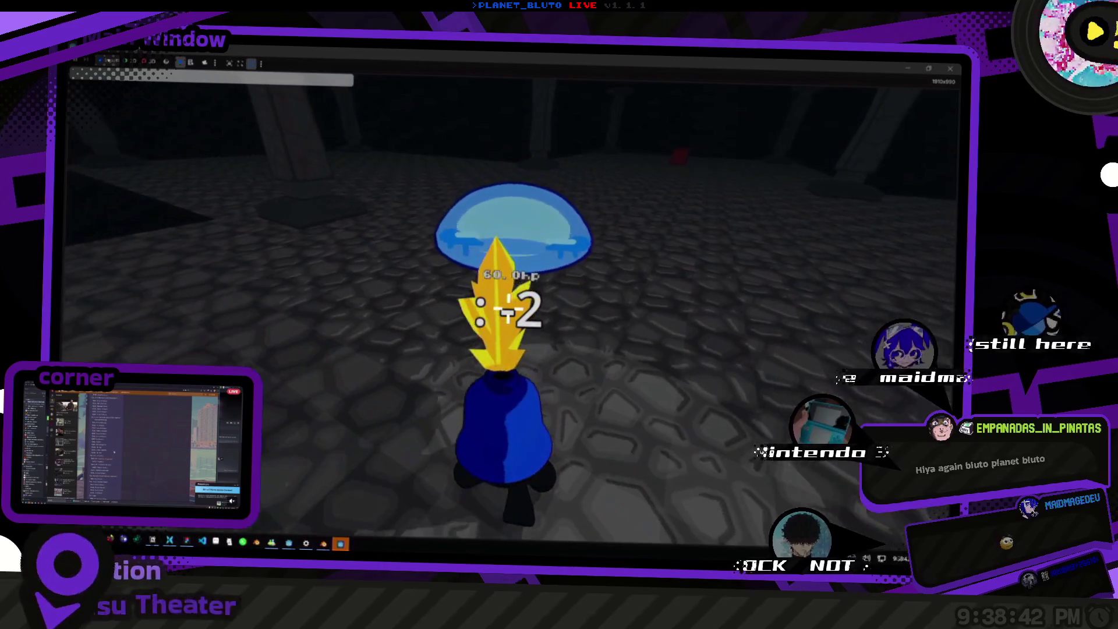
pyautogui.click(508, 313)
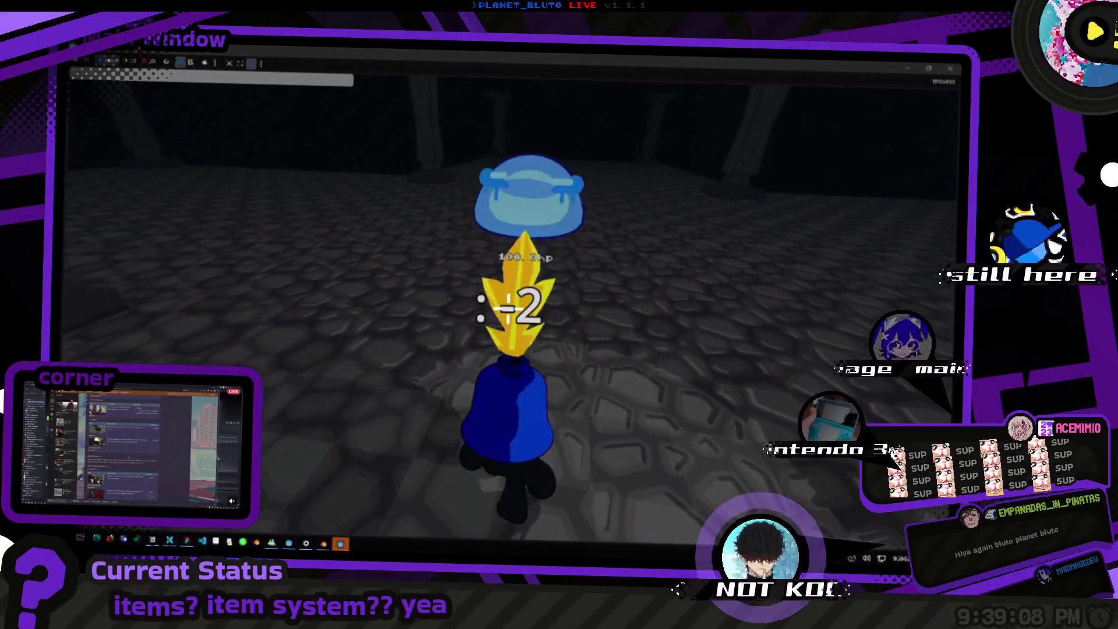
pyautogui.click(455, 333)
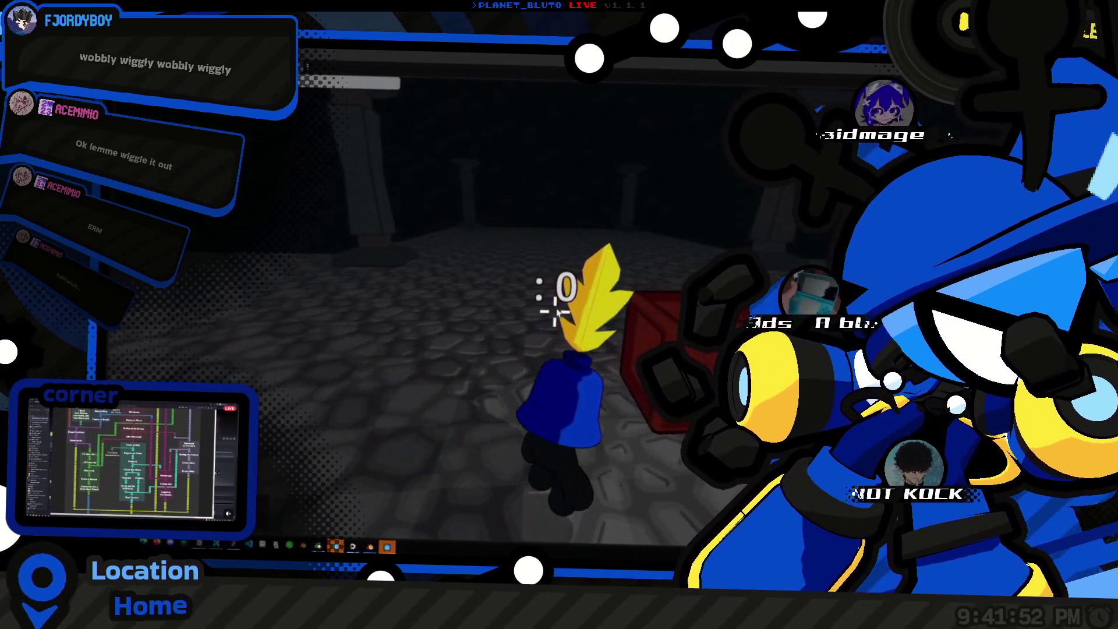
# Switch back to the running game and walk the knight around the red crate among the pillars.
pyautogui.hotkey('alt', 'Tab')
pyautogui.hotkey('alt', 'Tab')
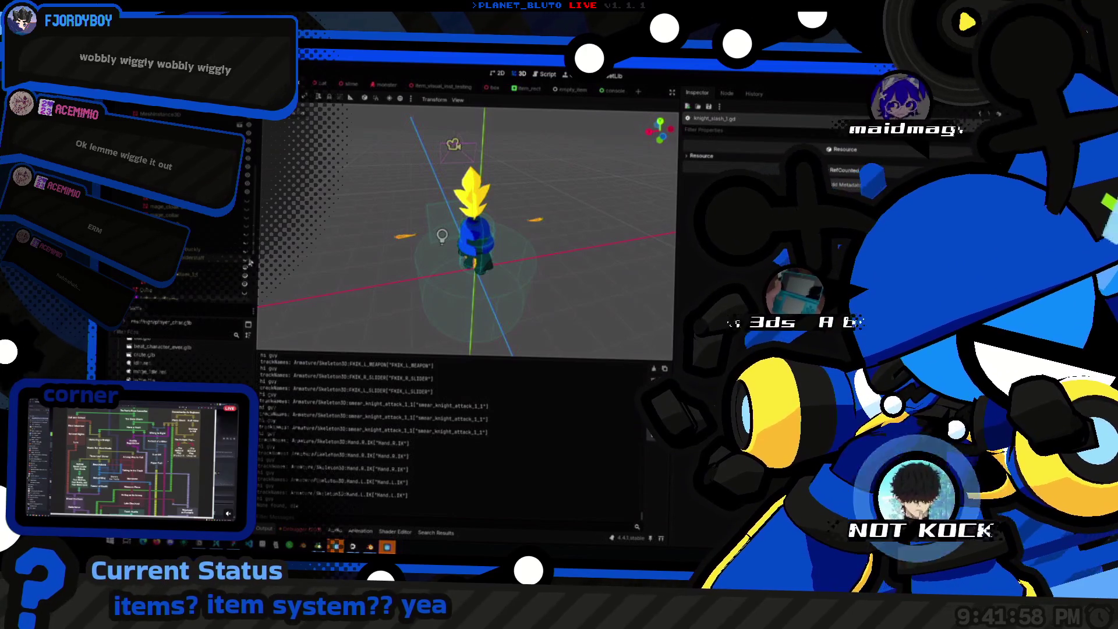
pyautogui.hotkey('alt', 'Tab')
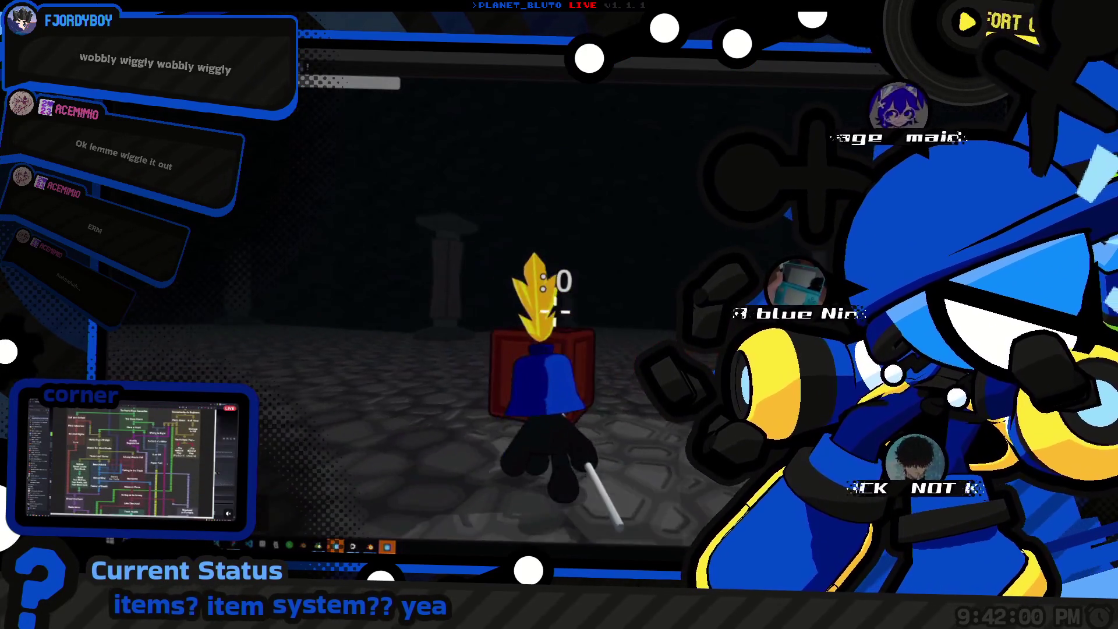
pyautogui.press('w')
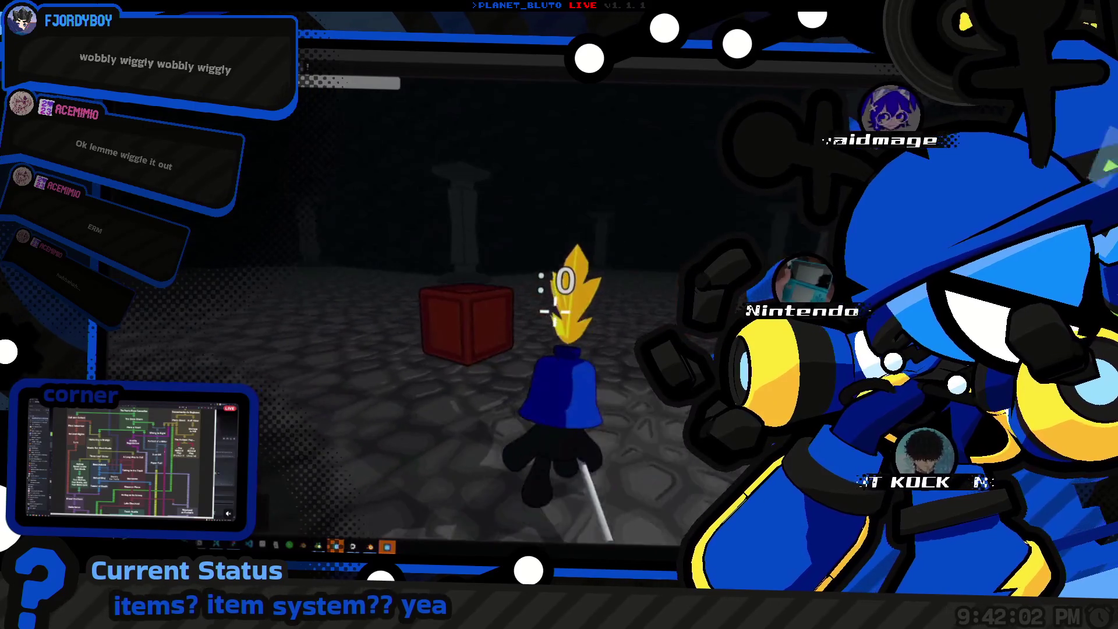
pyautogui.press('w')
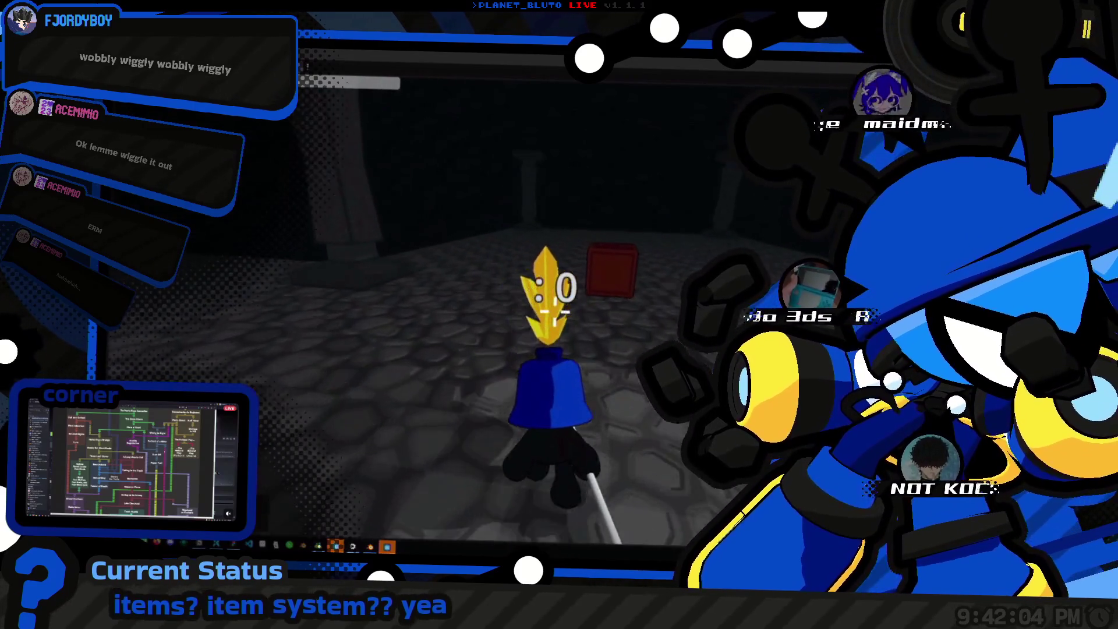
pyautogui.press('w')
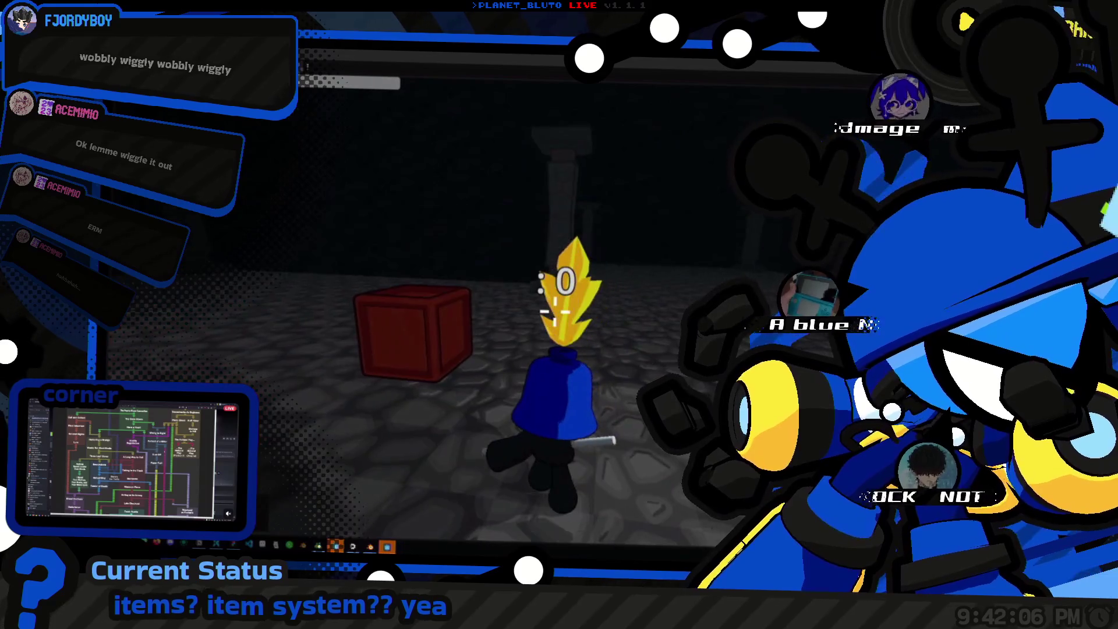
pyautogui.press('w')
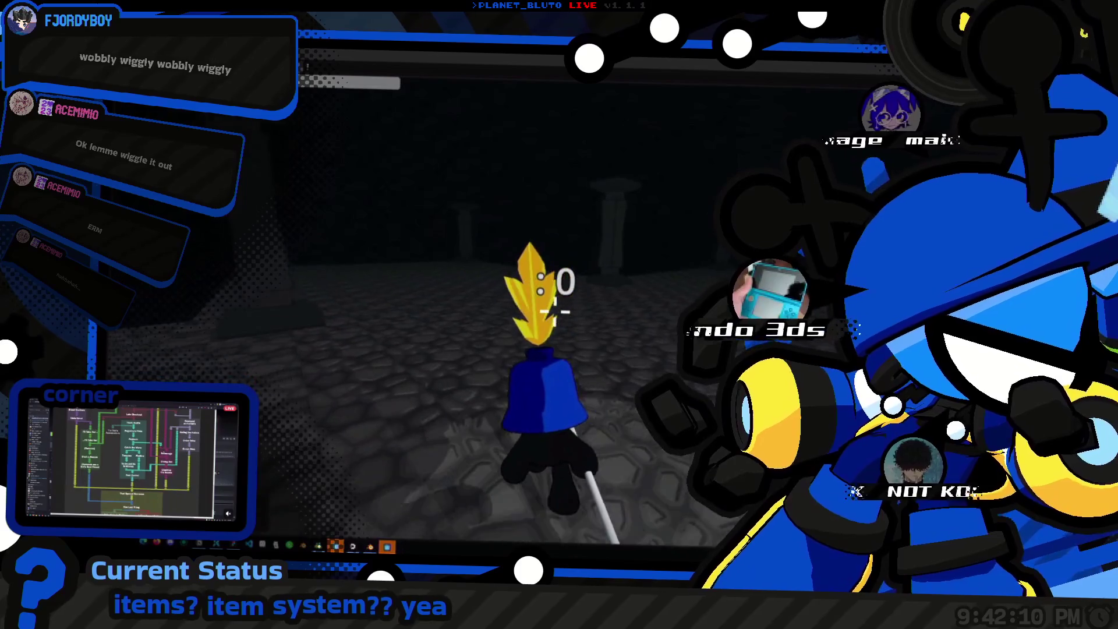
pyautogui.press('w')
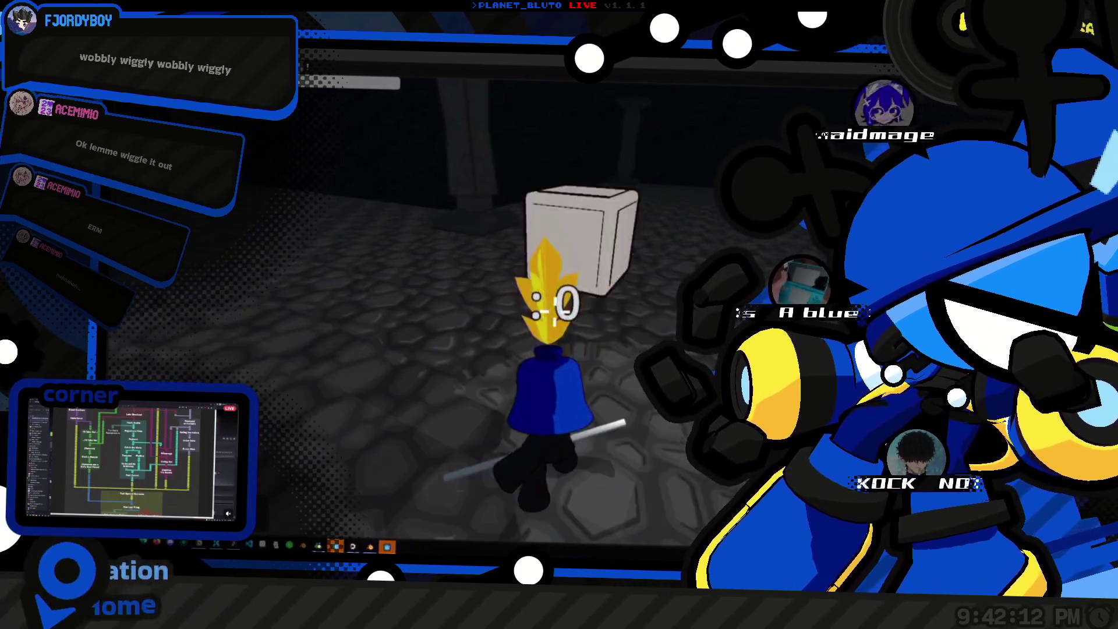
pyautogui.press('w')
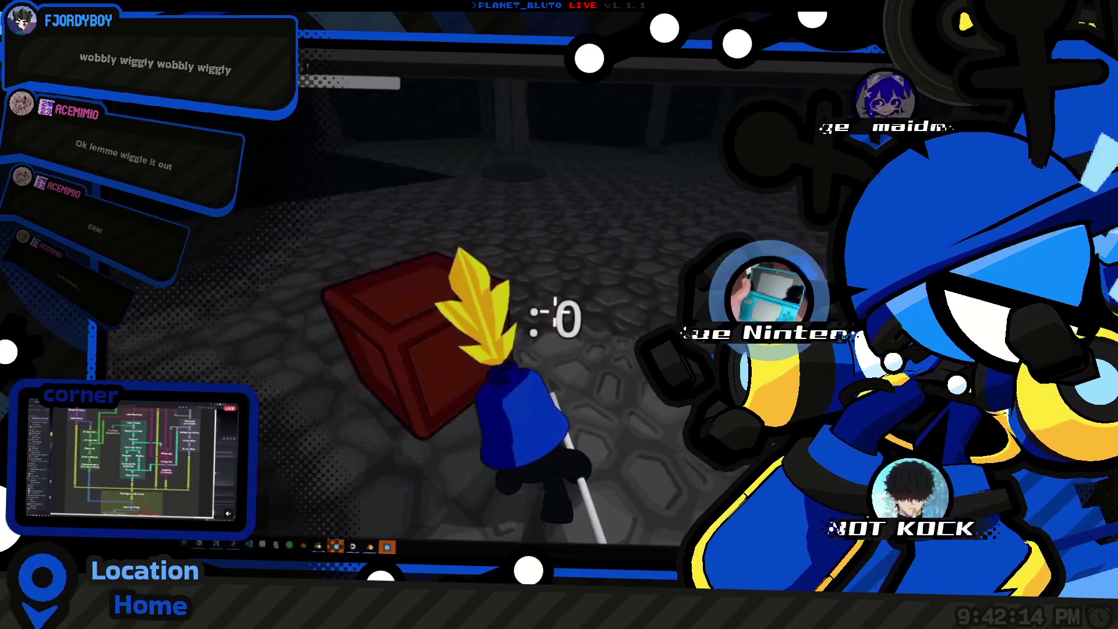
pyautogui.press('w')
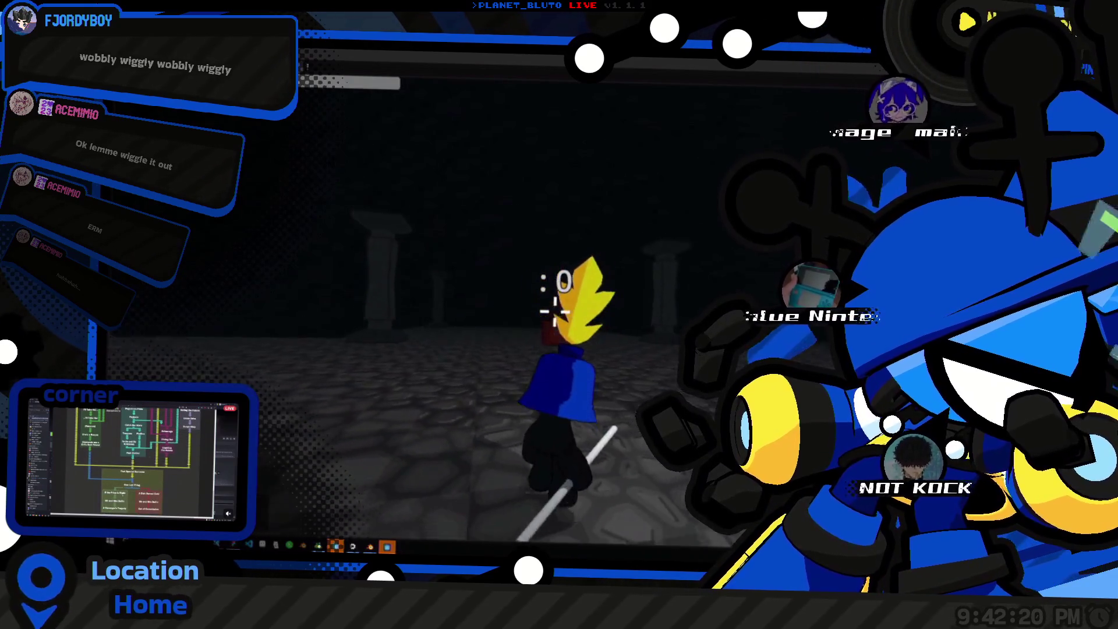
# Walk the knight across the lit dungeon floor toward the group of slimes.
pyautogui.press('w')
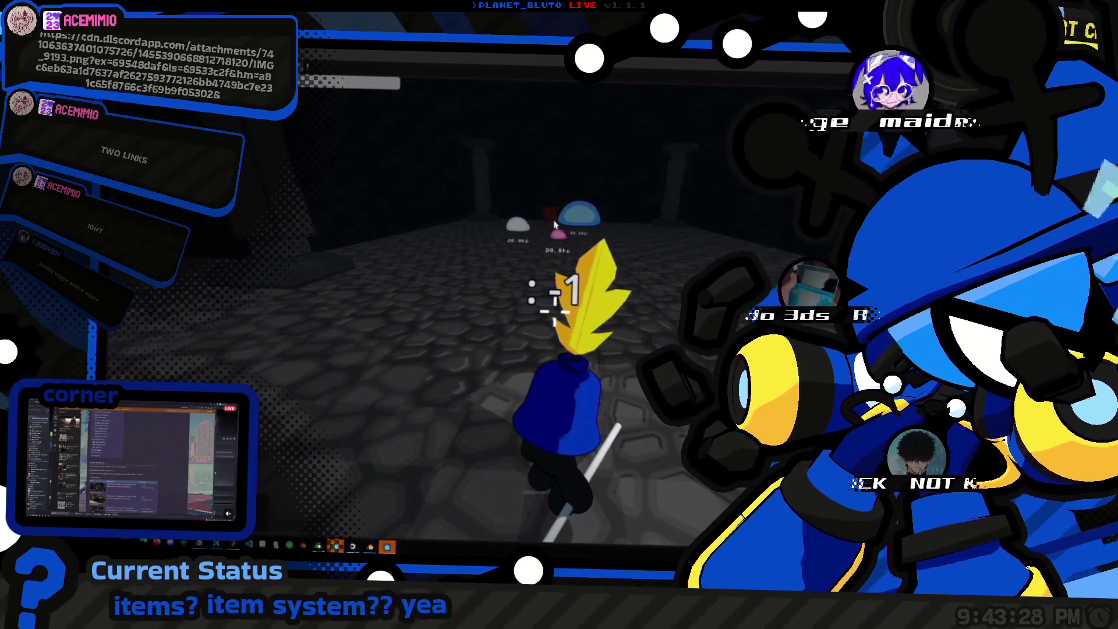
pyautogui.rightClick(517, 269)
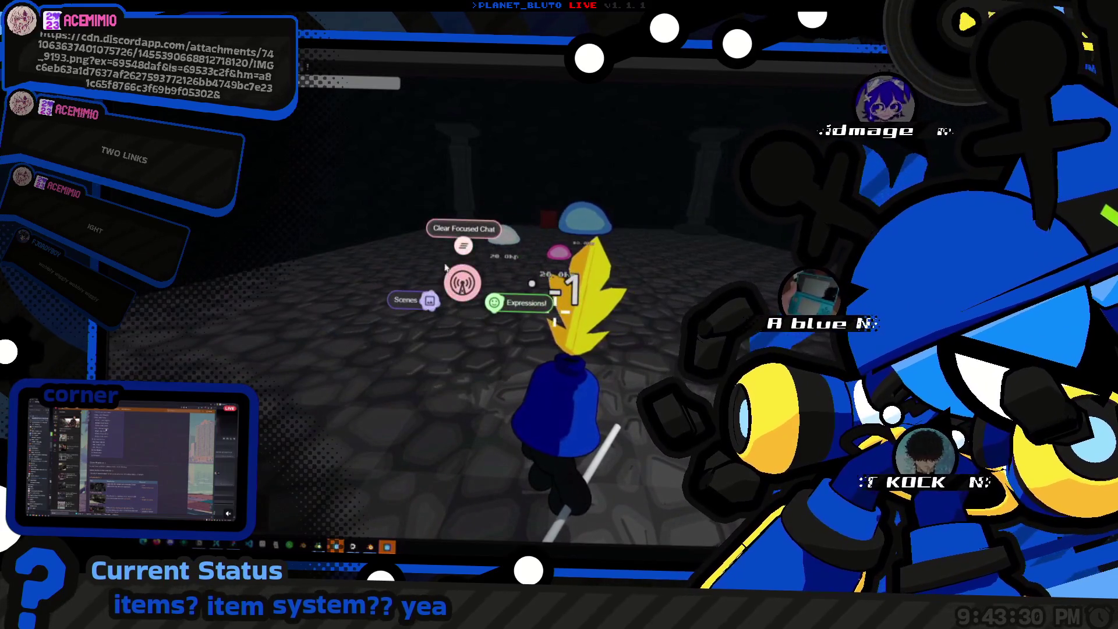
pyautogui.click(378, 228)
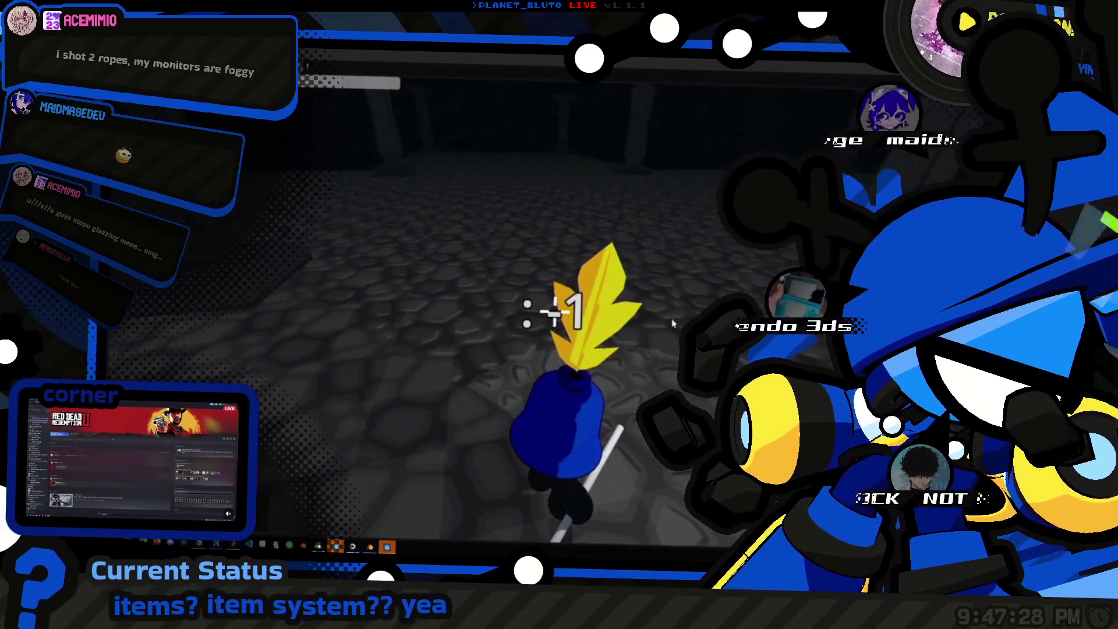
pyautogui.hotkey('alt', 'Tab')
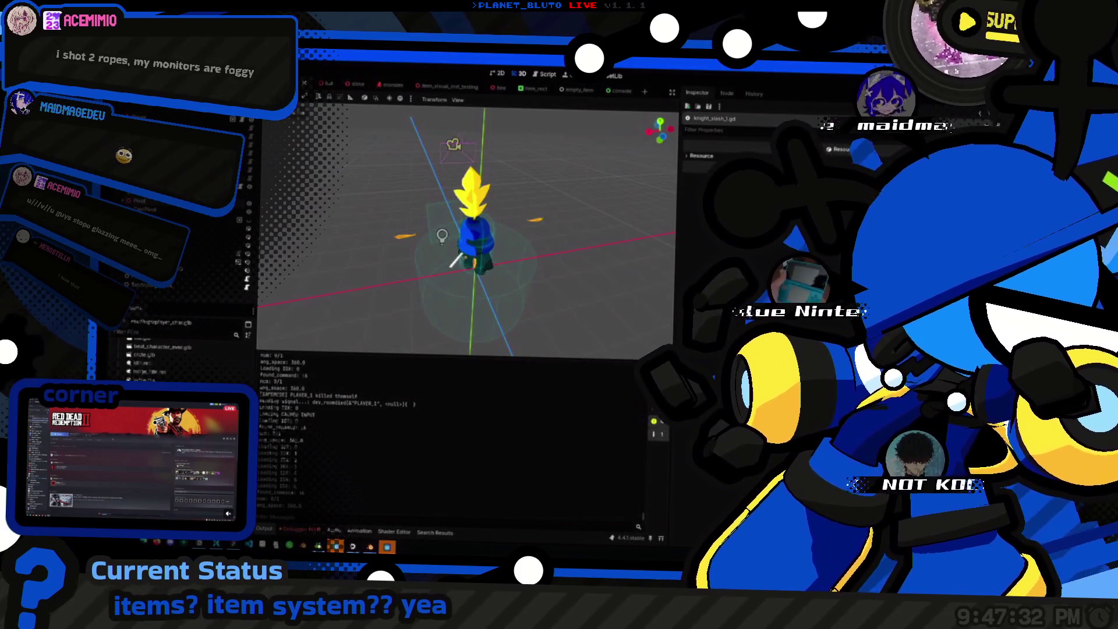
# Open the slime scene tab and run the project with F5.
pyautogui.click(357, 84)
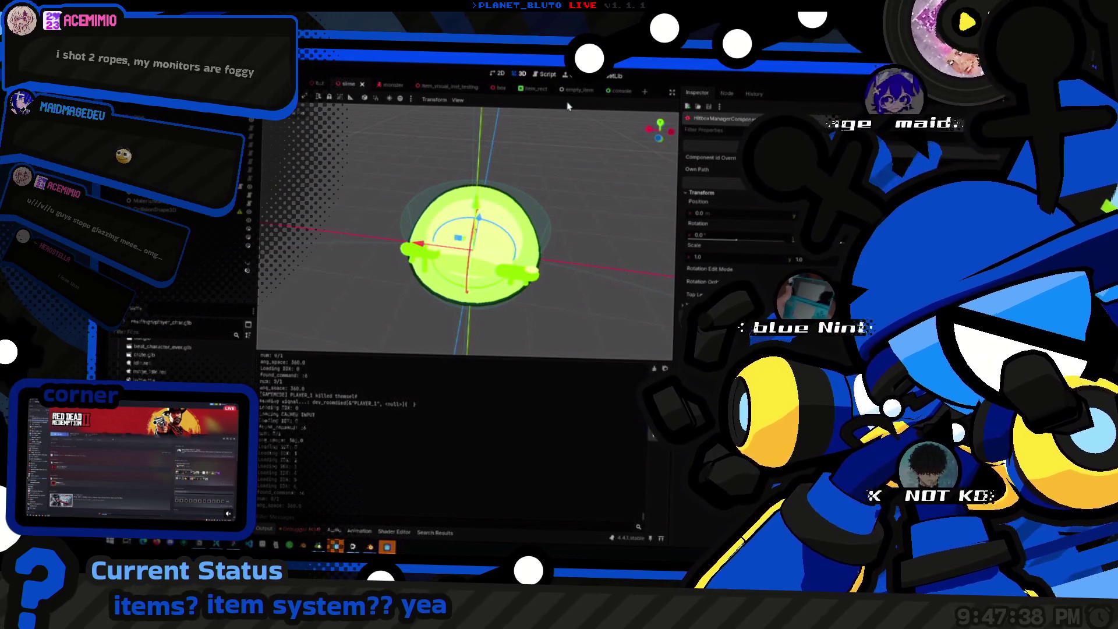
pyautogui.press('F5')
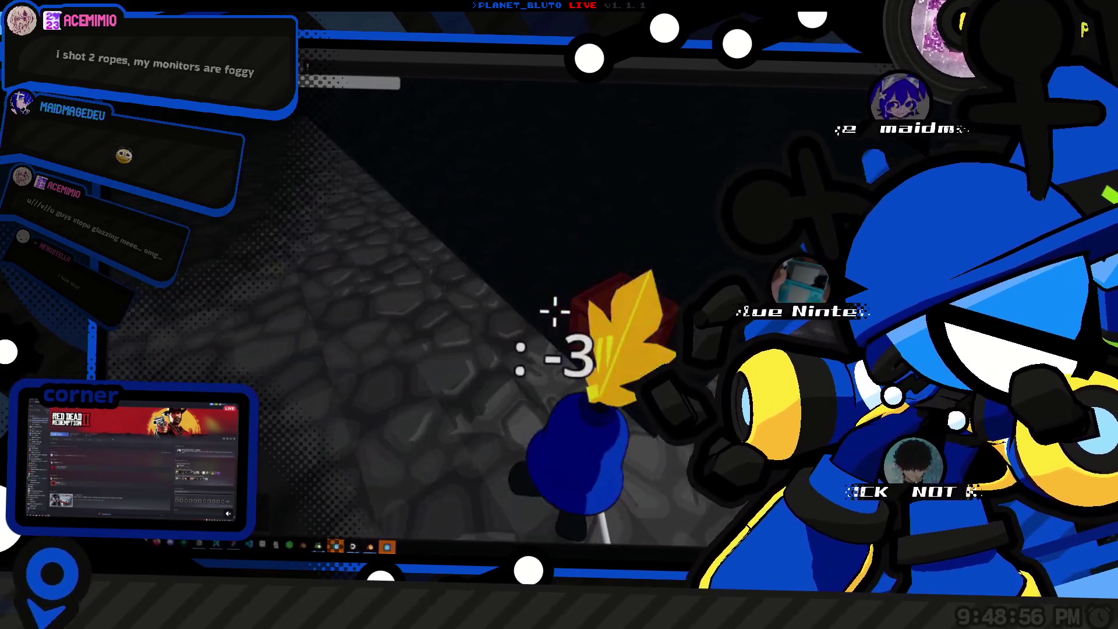
# Leave the running game via the window switcher to head back to the editor.
pyautogui.hotkey('alt', 'Tab')
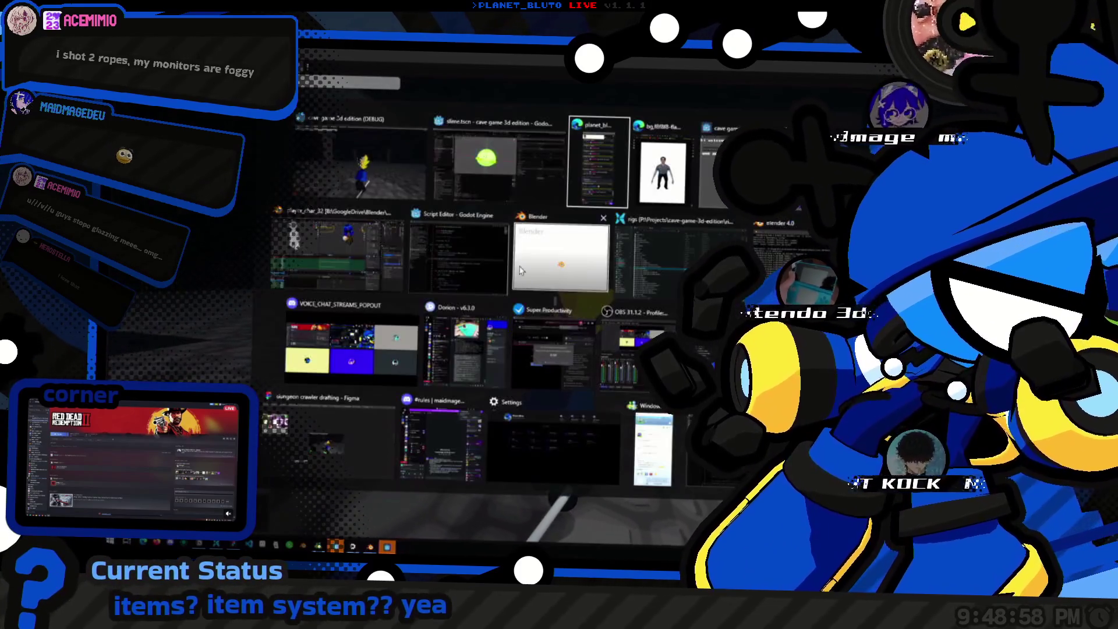
# Orbit around the slime model, then switch to the knight scene and re-angle its view.
pyautogui.moveTo(438, 258); pyautogui.dragTo(443, 193)
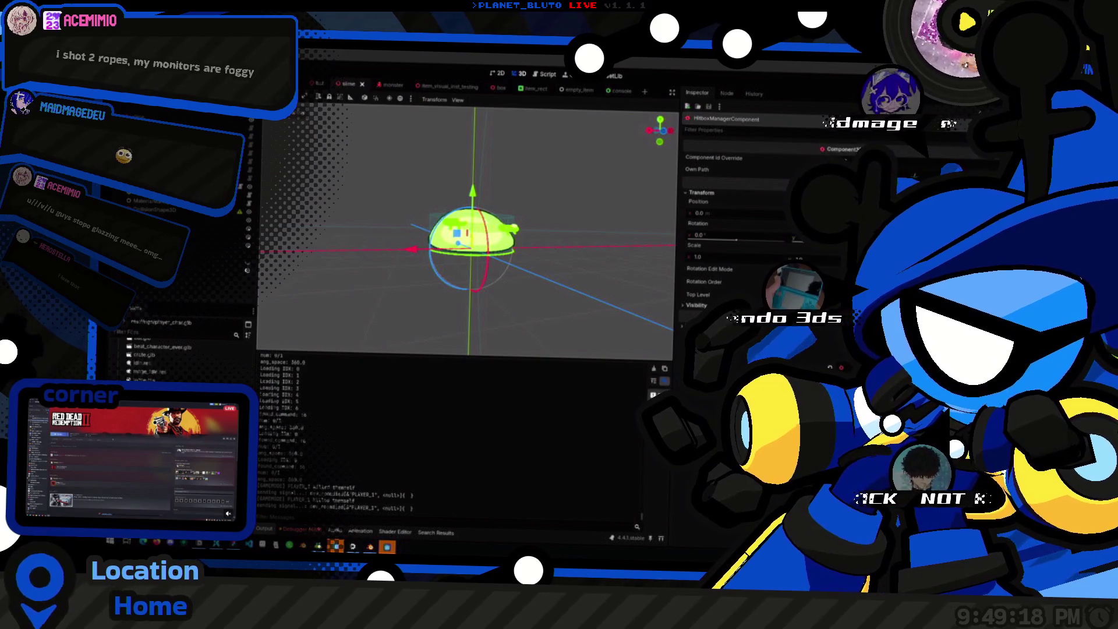
pyautogui.moveTo(384, 168); pyautogui.dragTo(396, 203)
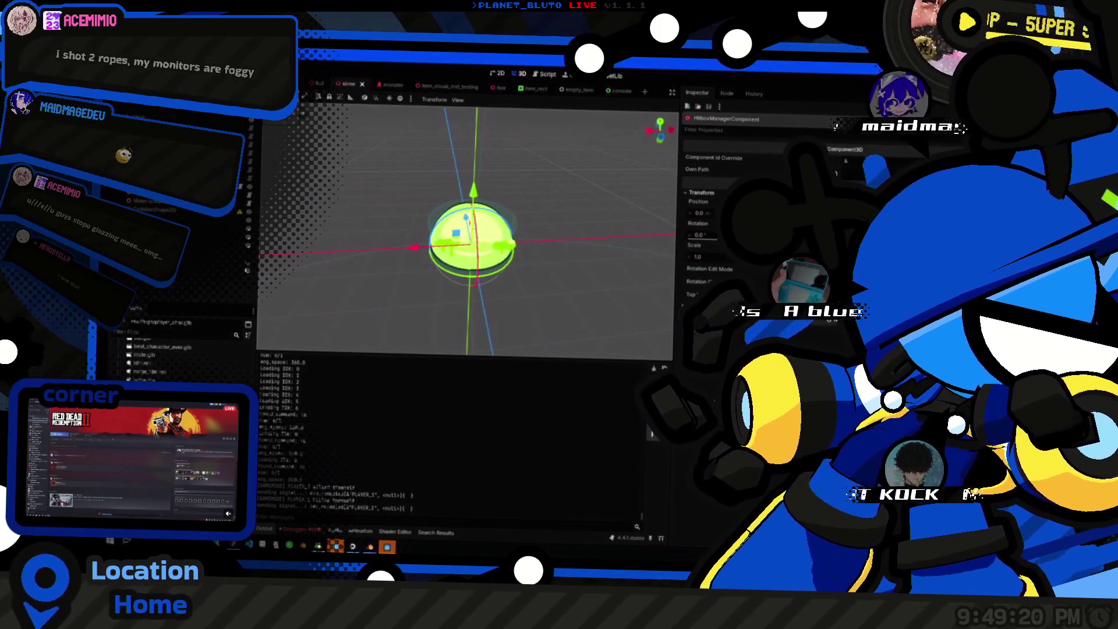
pyautogui.hotkey('ctrl', 'Tab')
pyautogui.moveTo(520, 247)
pyautogui.mouseDown()
pyautogui.moveTo(535, 251)
pyautogui.moveTo(501, 236)
pyautogui.mouseUp()
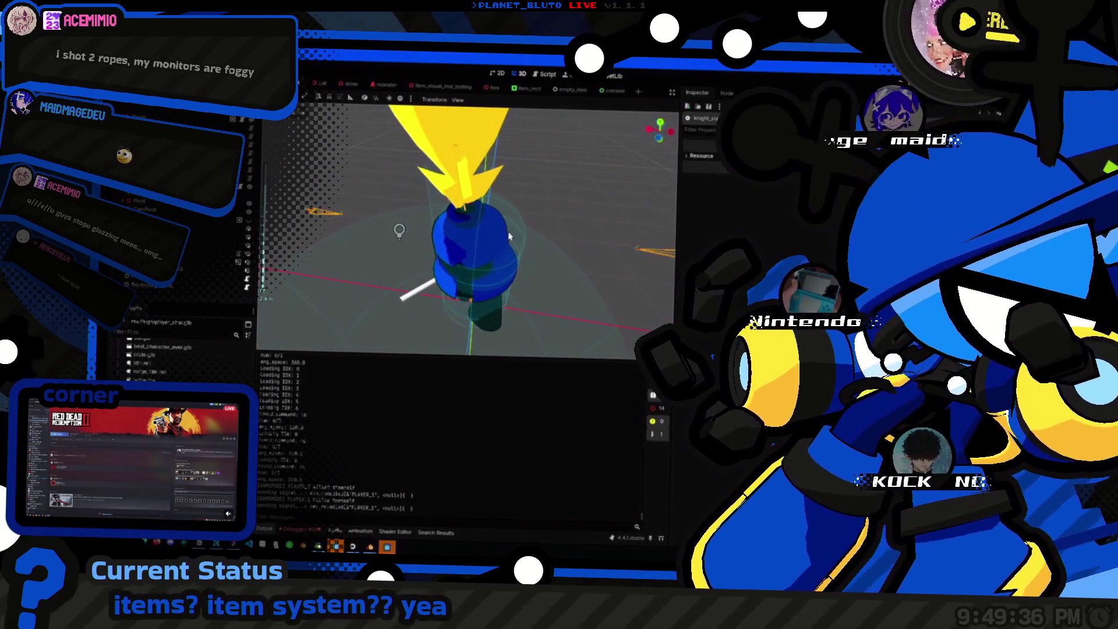
# Open player.gd in the floating Script Editor at its _enter_tree authority code.
pyautogui.click(544, 74)
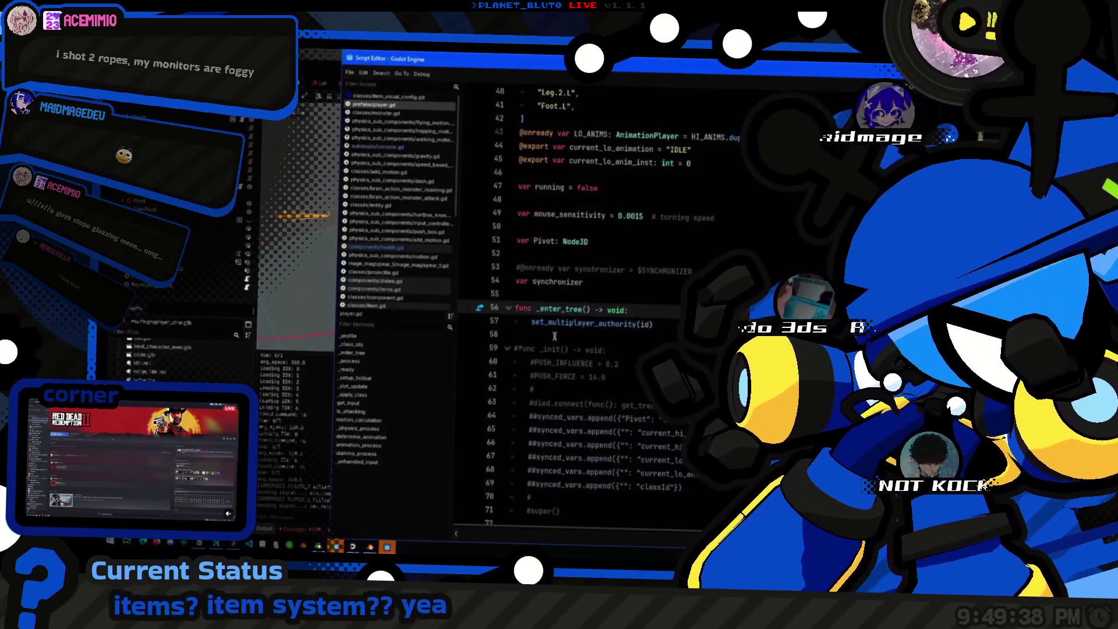
pyautogui.hotkey('alt', 'Tab')
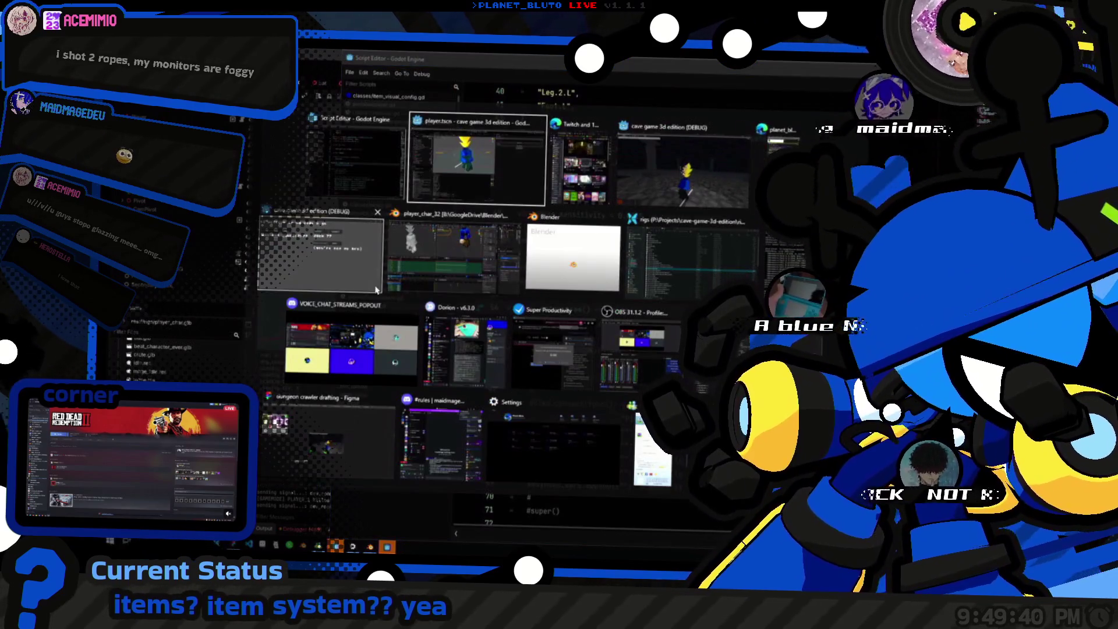
pyautogui.hotkey('alt', 'shift', 'Tab')
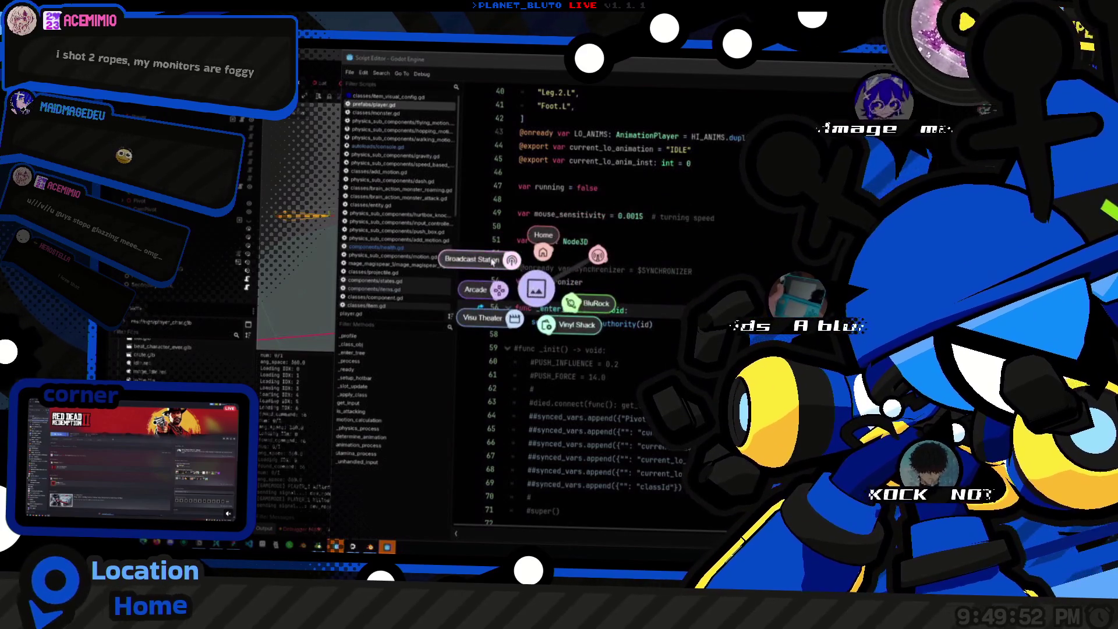
pyautogui.click(492, 261)
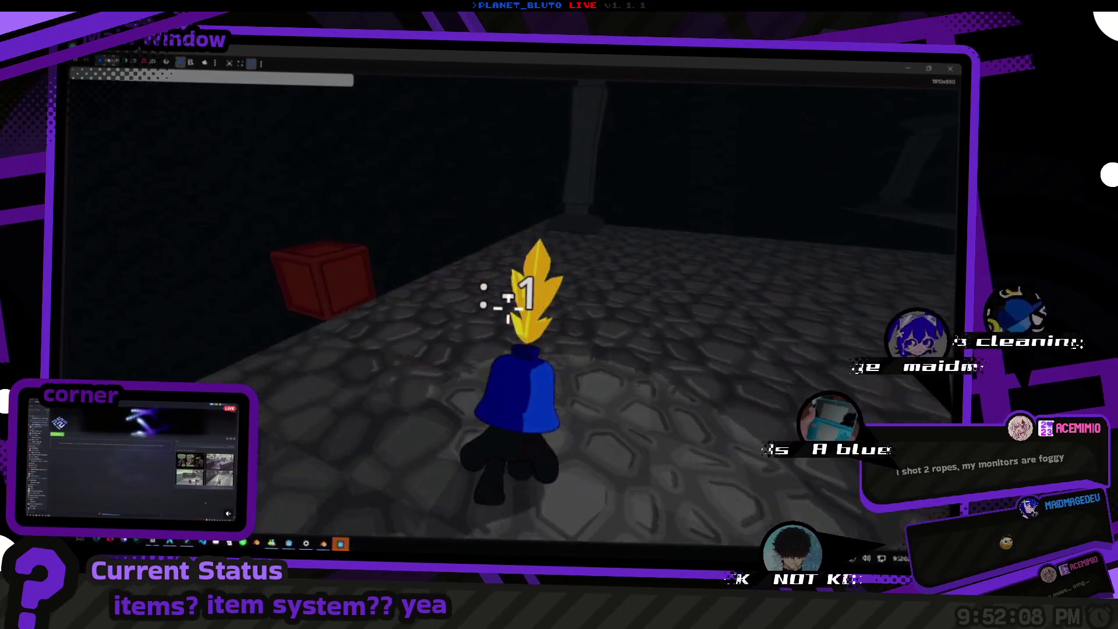
# Pick up the red crate to check the hold pose, then exit fullscreen with F11.
pyautogui.click(488, 337)
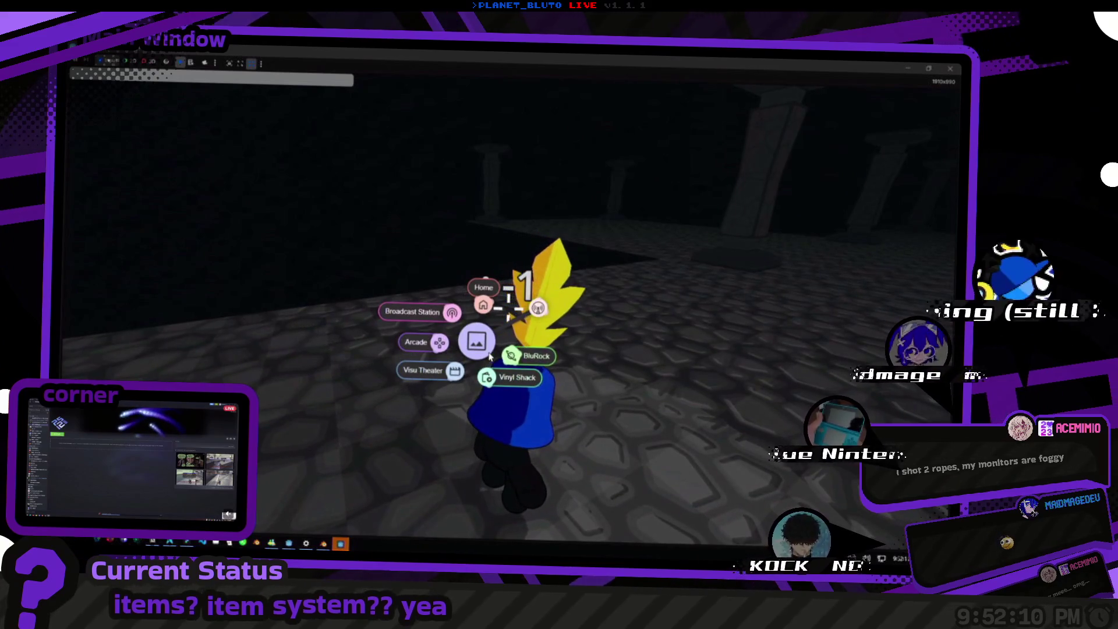
pyautogui.click(419, 312)
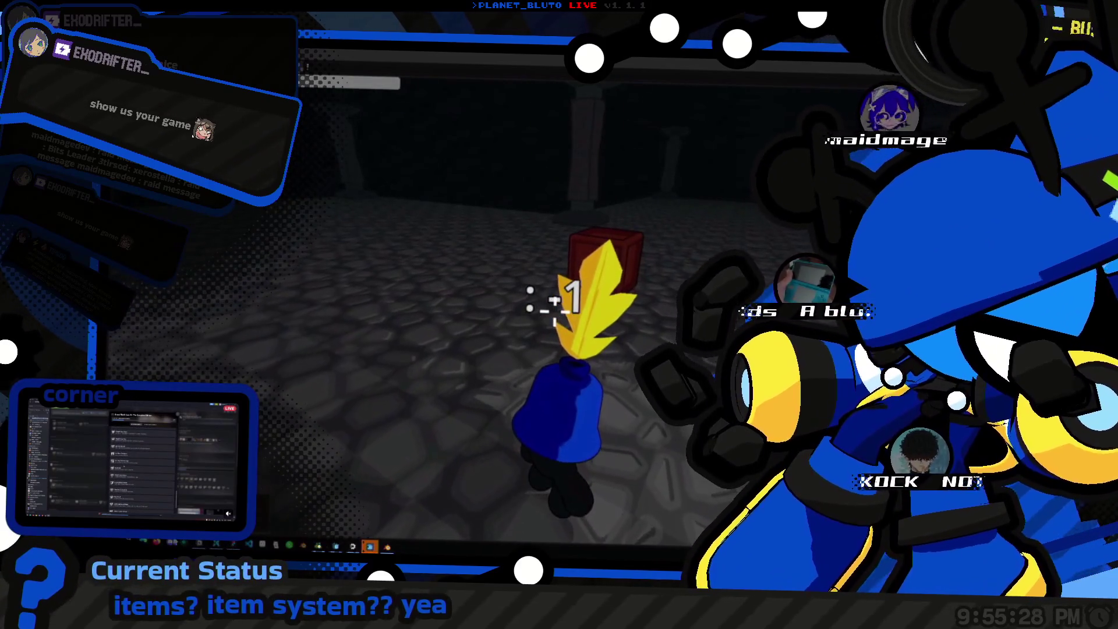
pyautogui.press('F11')
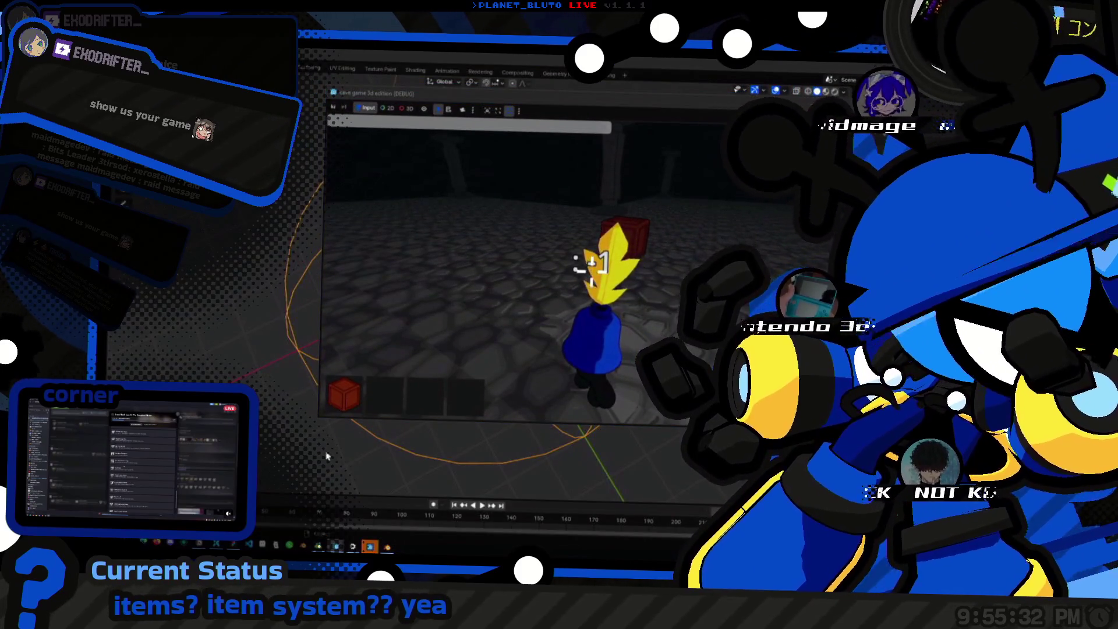
# Toggle the in-game debug console open and closed twice, then bring up the window switcher.
pyautogui.press('`')
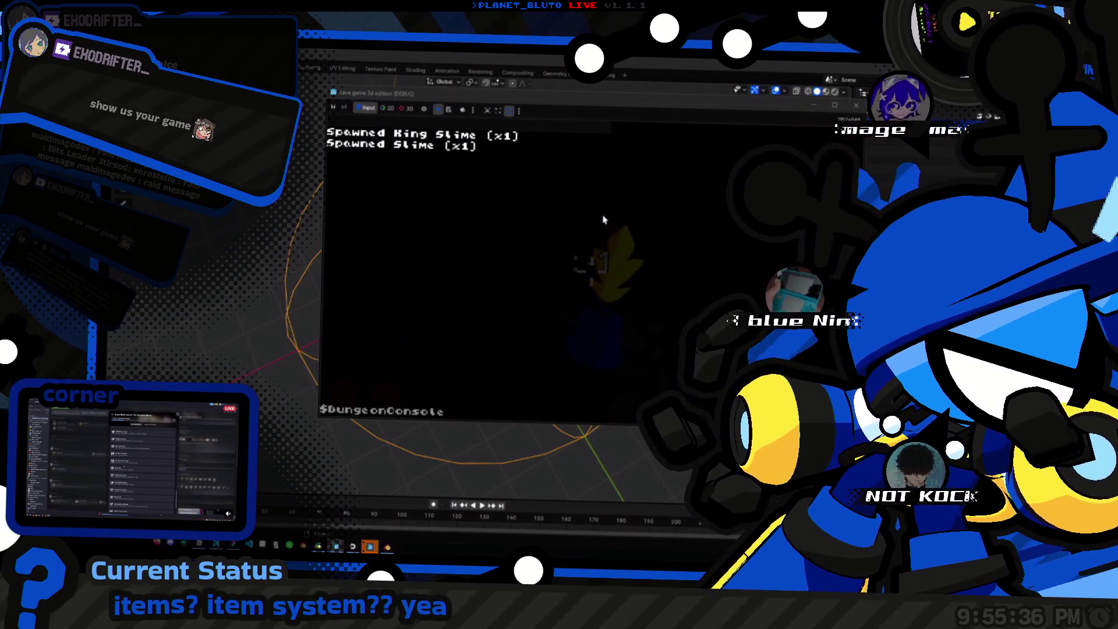
pyautogui.press('`')
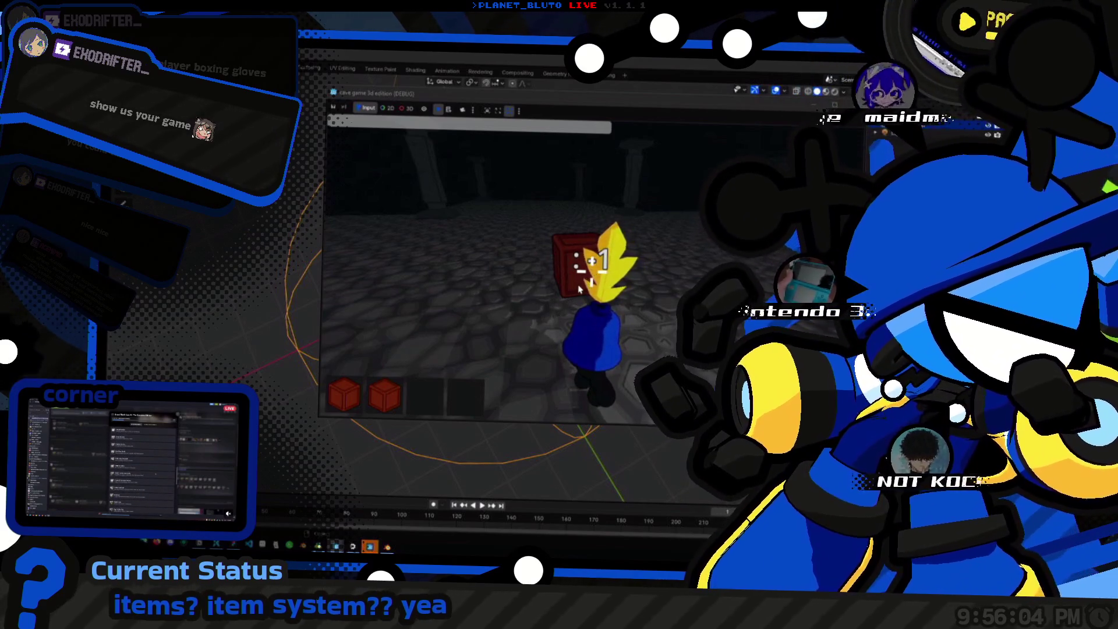
pyautogui.press('`')
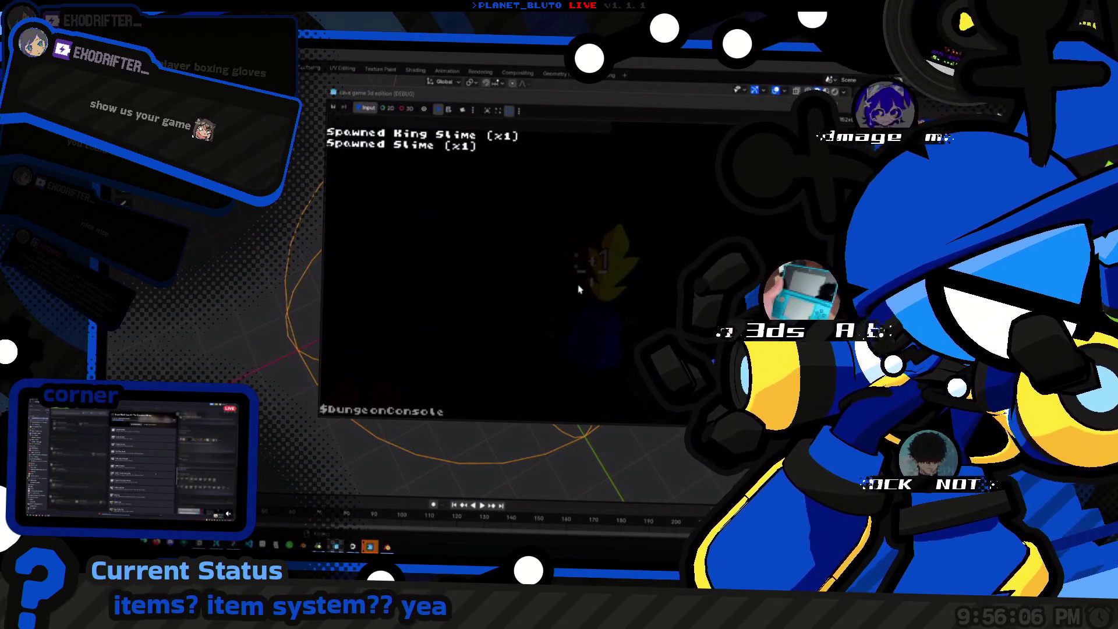
pyautogui.press('`')
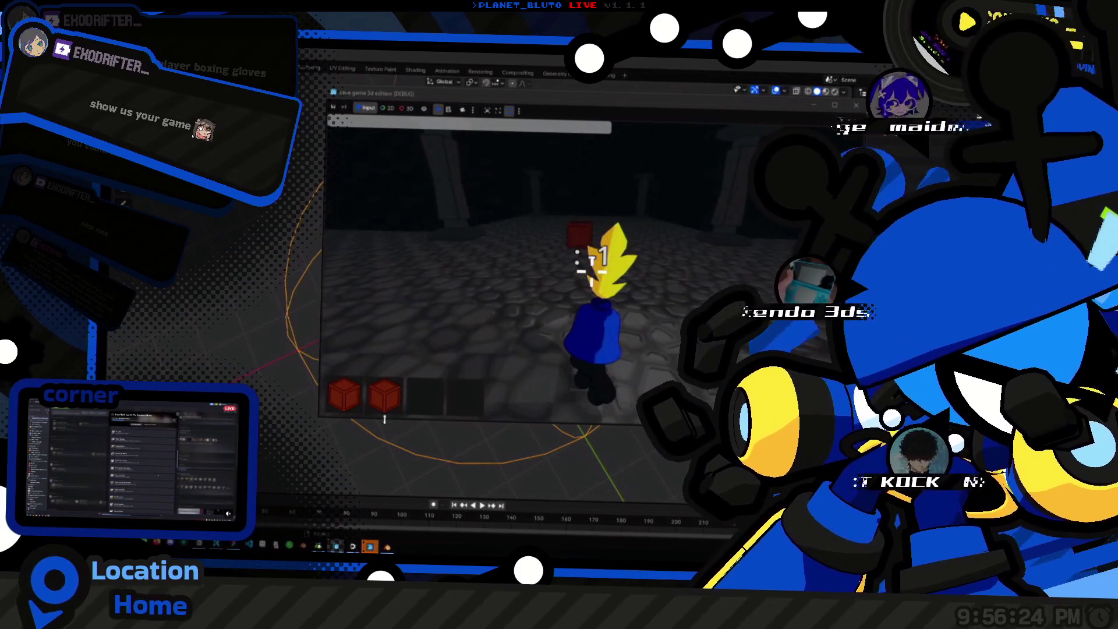
pyautogui.hotkey('alt', 'Tab')
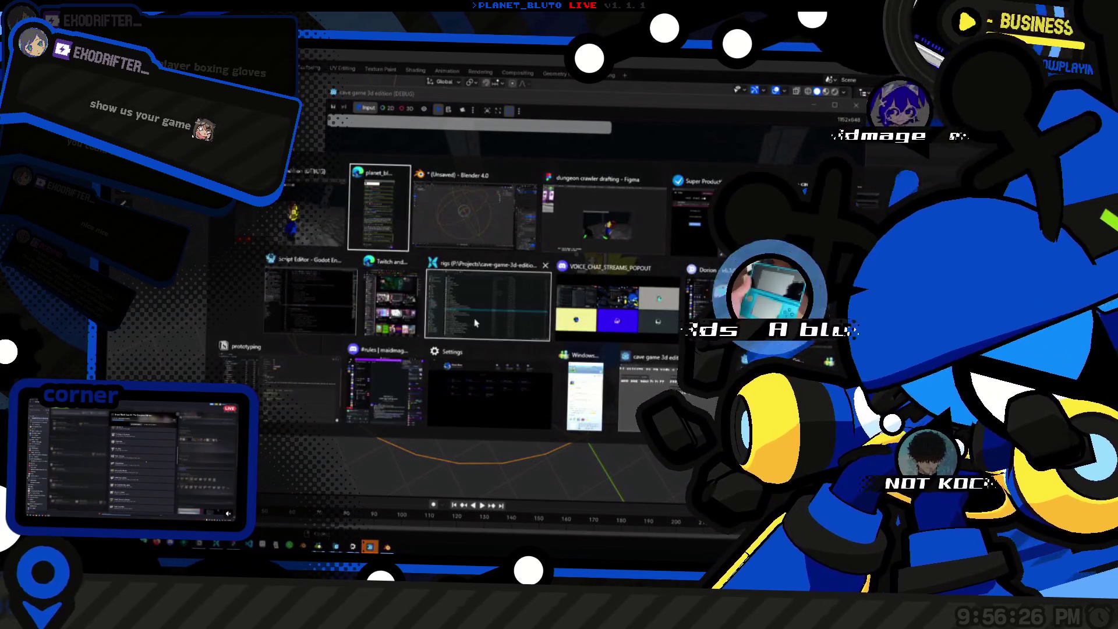
# Back in the editor, orbit and zoom around the knight, then select the Camera3D.
pyautogui.click(310, 297)
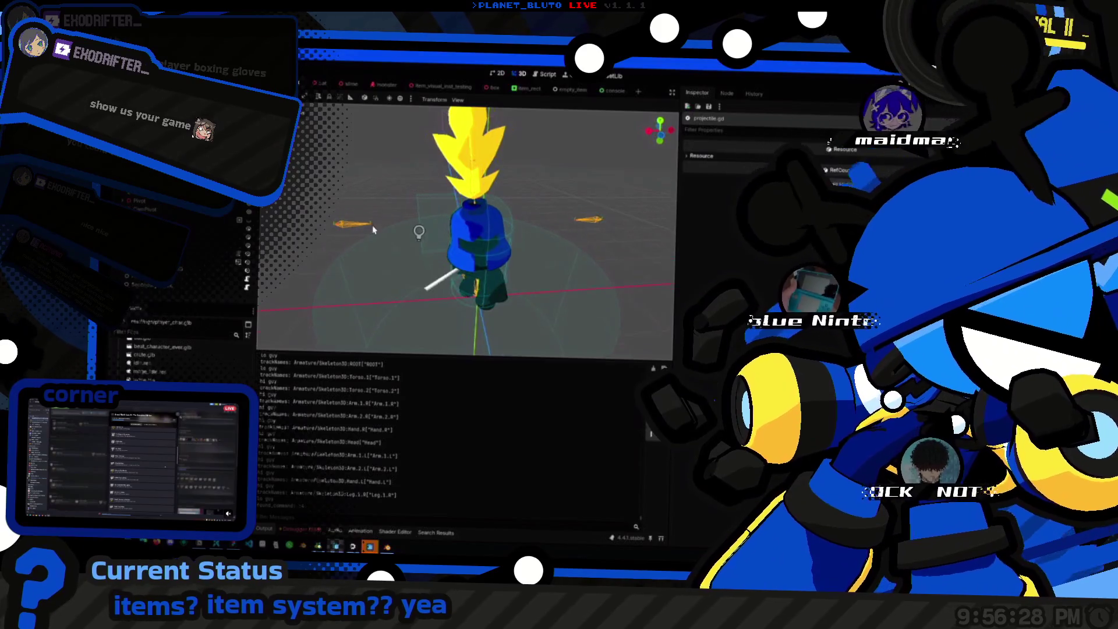
pyautogui.moveTo(539, 246)
pyautogui.mouseDown()
pyautogui.moveTo(410, 216)
pyautogui.moveTo(579, 244)
pyautogui.moveTo(491, 295)
pyautogui.moveTo(524, 233)
pyautogui.moveTo(646, 242)
pyautogui.moveTo(409, 271)
pyautogui.moveTo(456, 287)
pyautogui.moveTo(477, 277)
pyautogui.mouseUp()
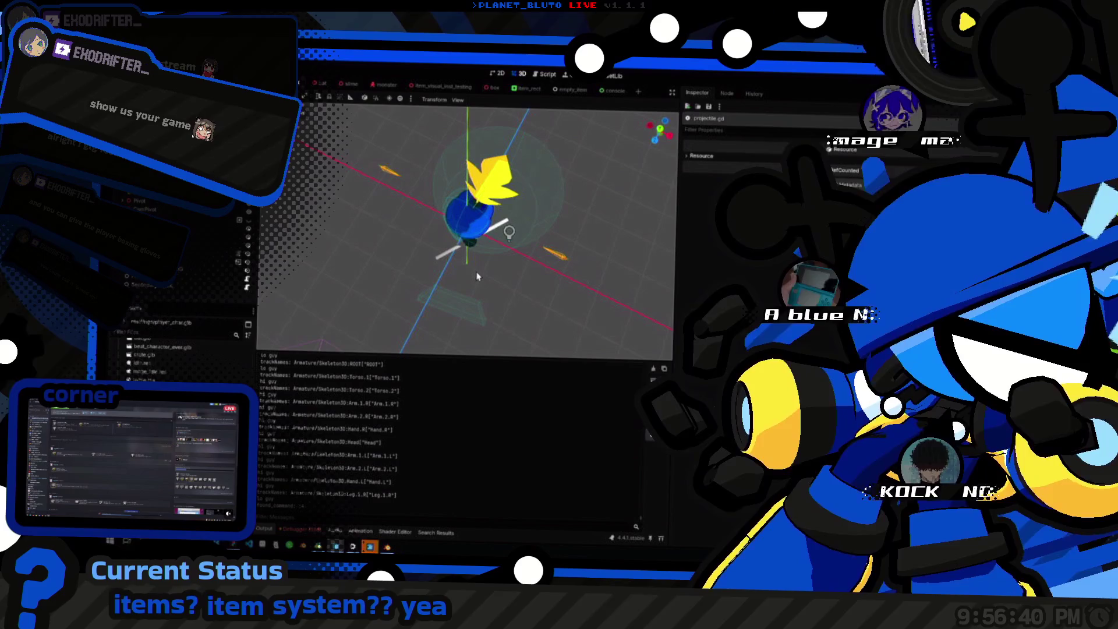
pyautogui.moveTo(476, 274)
pyautogui.mouseDown()
pyautogui.moveTo(523, 239)
pyautogui.moveTo(349, 225)
pyautogui.moveTo(361, 227)
pyautogui.moveTo(343, 195)
pyautogui.moveTo(441, 241)
pyautogui.mouseUp()
pyautogui.scroll(5, 523, 239)
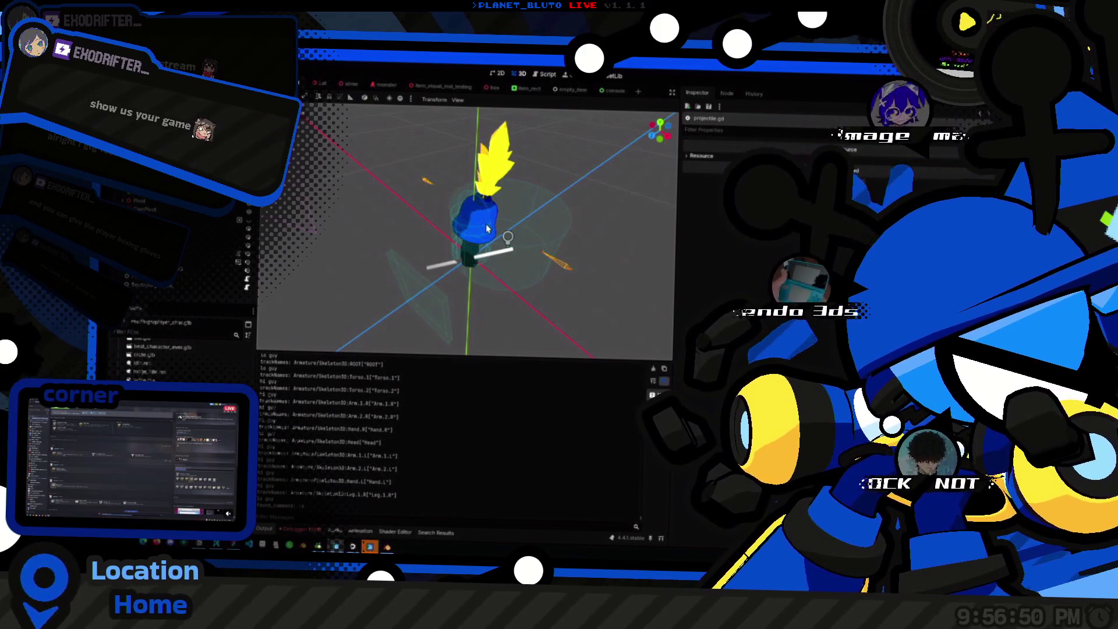
pyautogui.moveTo(536, 199)
pyautogui.mouseDown()
pyautogui.moveTo(478, 297)
pyautogui.moveTo(426, 205)
pyautogui.moveTo(401, 233)
pyautogui.mouseUp()
pyautogui.click(402, 233)
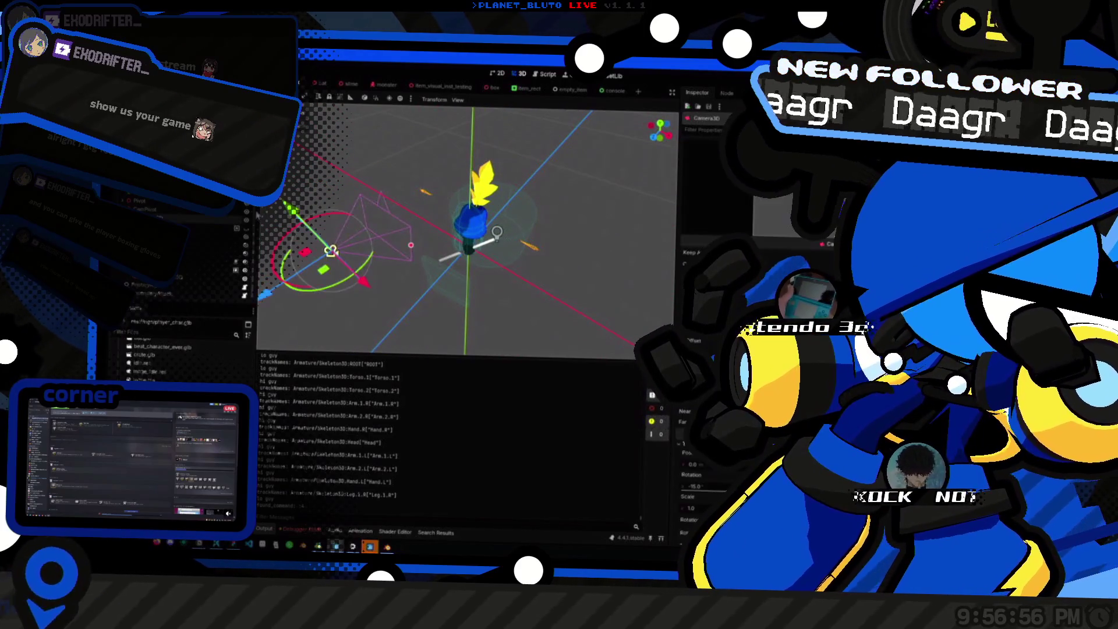
# Run the game, stop it, then bring the running game back and open the item wheel.
pyautogui.press('F5')
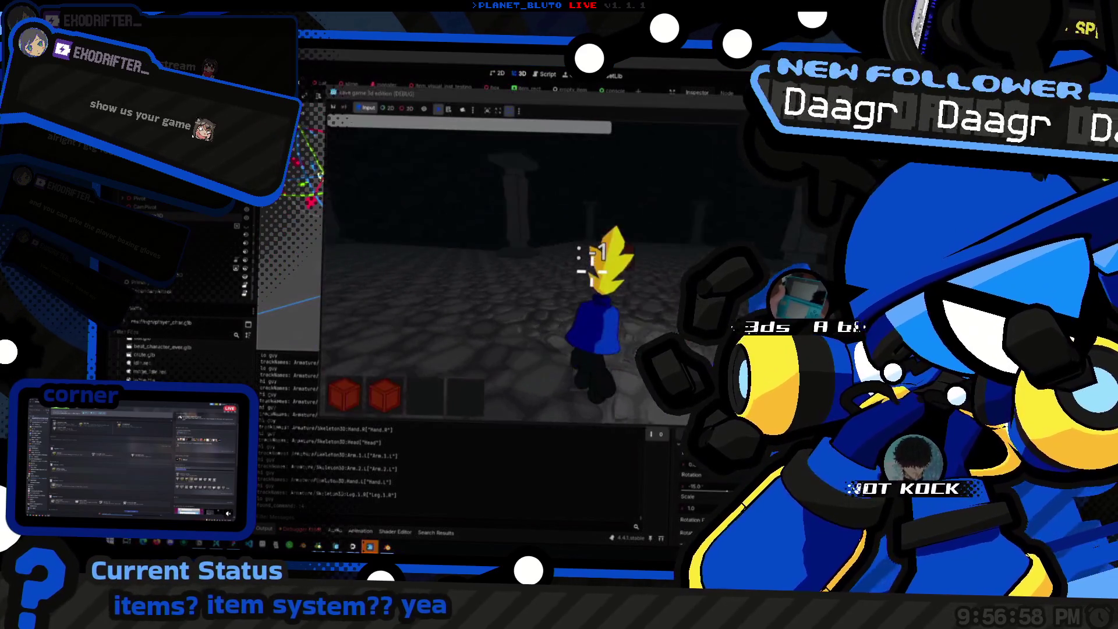
pyautogui.press('F8')
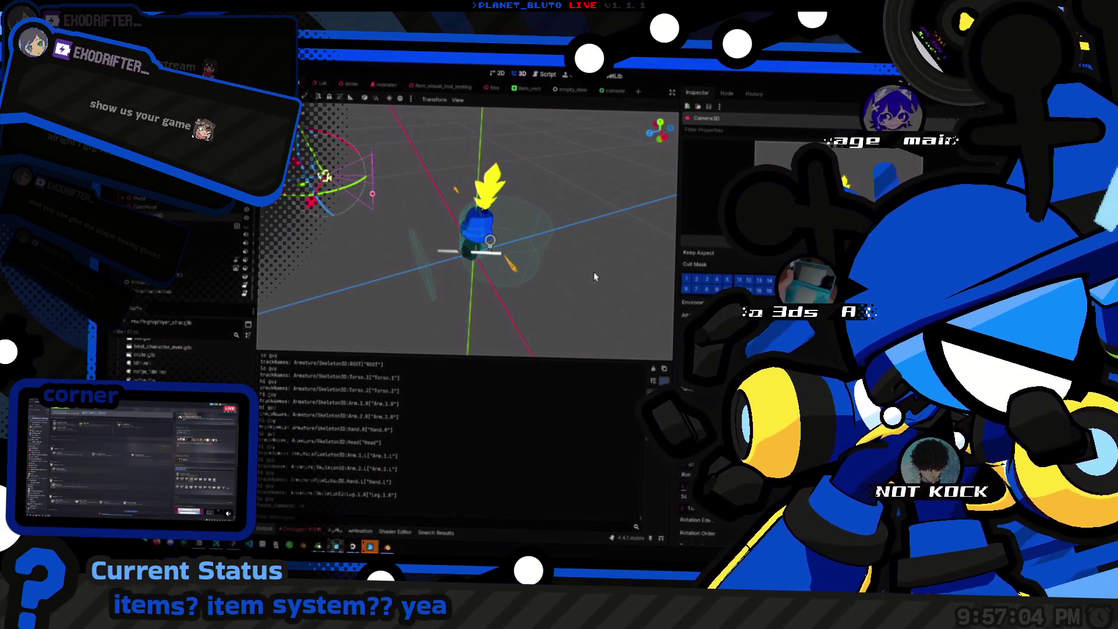
pyautogui.hotkey('alt', 'Tab')
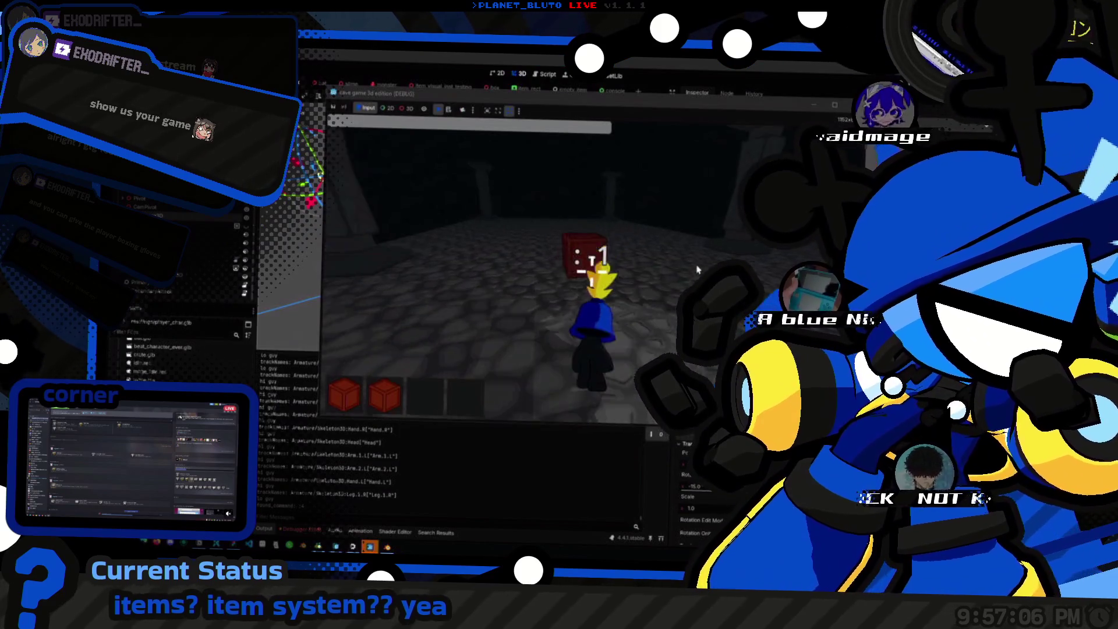
pyautogui.press('Tab')
# Equip the red box from the item wheel, swing at the crate, then stop the game.
pyautogui.click(481, 141)
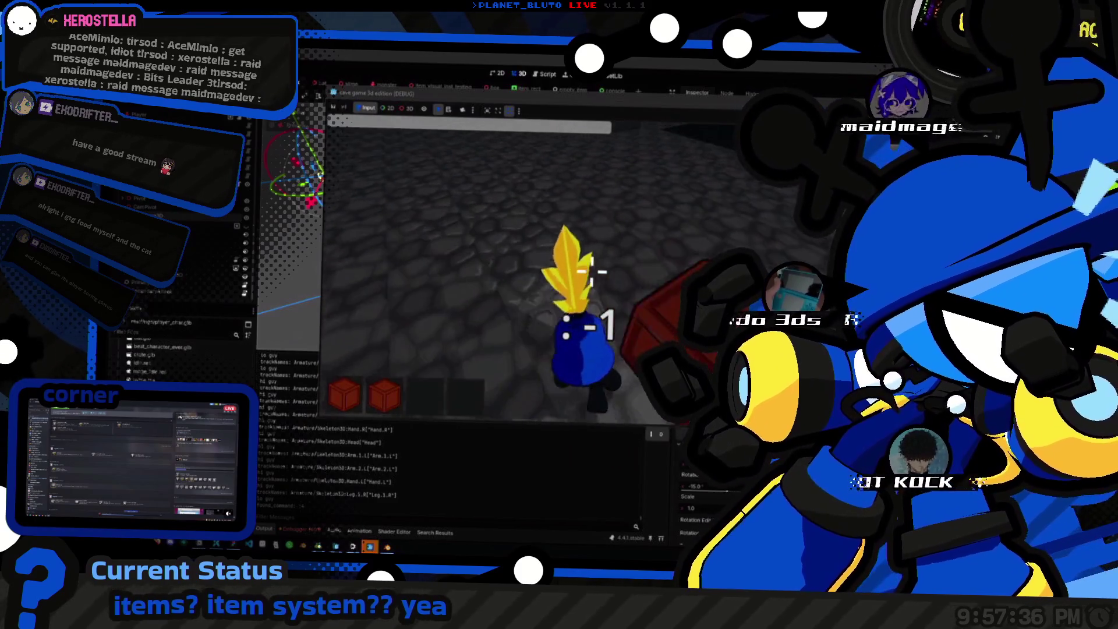
pyautogui.click(591, 270)
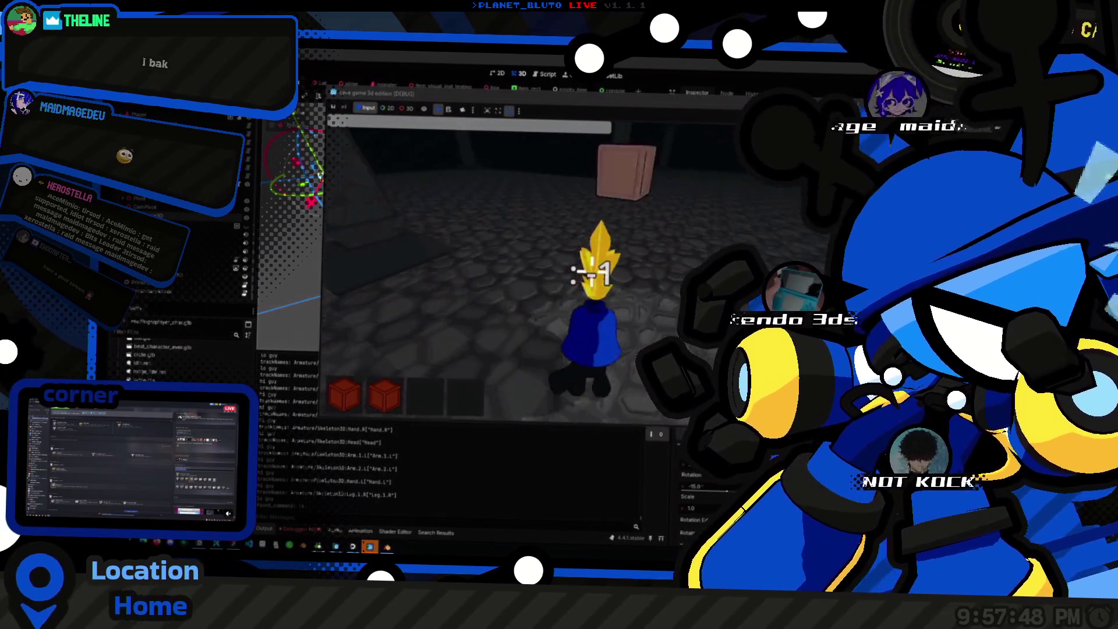
pyautogui.press('F8')
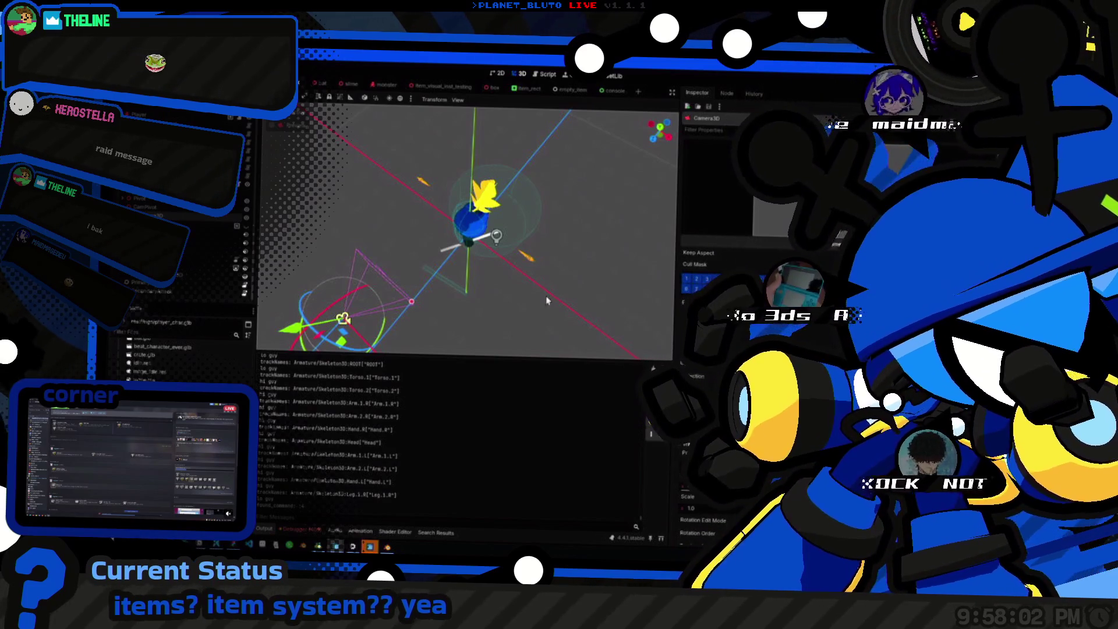
# Bring the floating Script Editor showing projectile.gd to the front.
pyautogui.scroll(3, 486, 214)
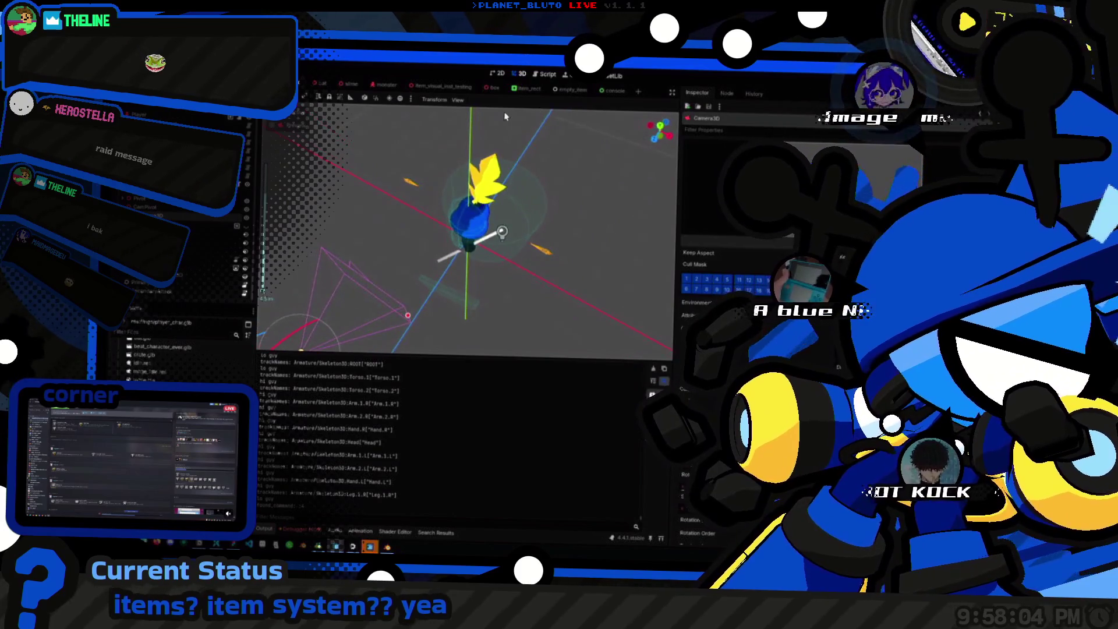
pyautogui.hotkey('alt', 'Tab')
pyautogui.press('Up')
pyautogui.press('Up')
pyautogui.press('Up')
pyautogui.scroll(-3, 615, 306)
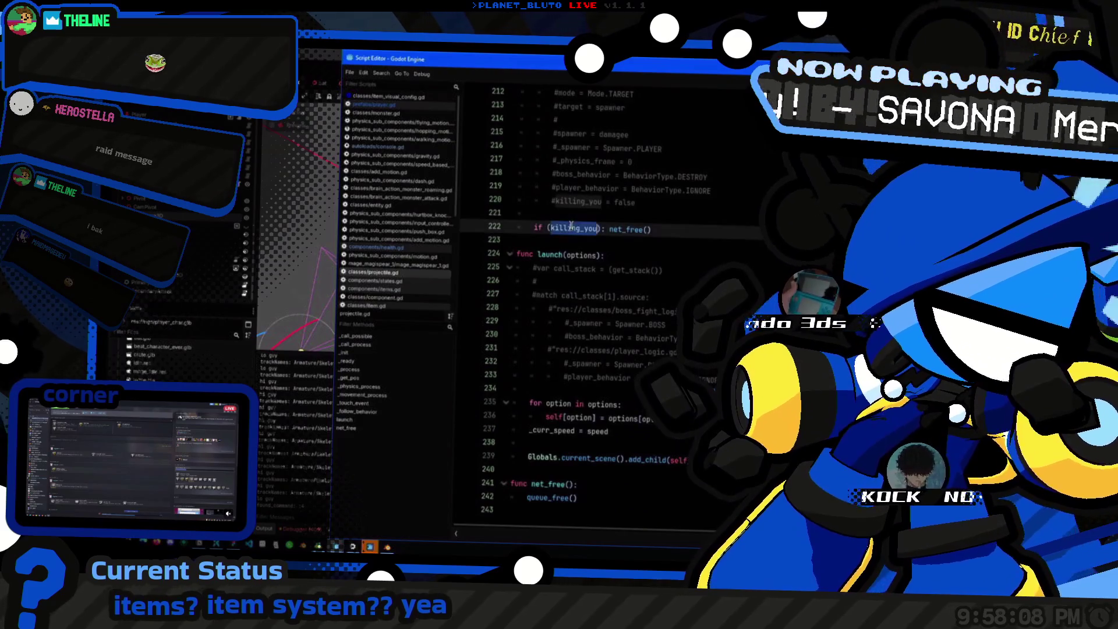
# Jump to the killing_you declaration and review the Mode.FREE, pierce speed and killing_you = true lines.
pyautogui.keyDown('ctrl'); pyautogui.click(573, 229); pyautogui.keyUp('ctrl')
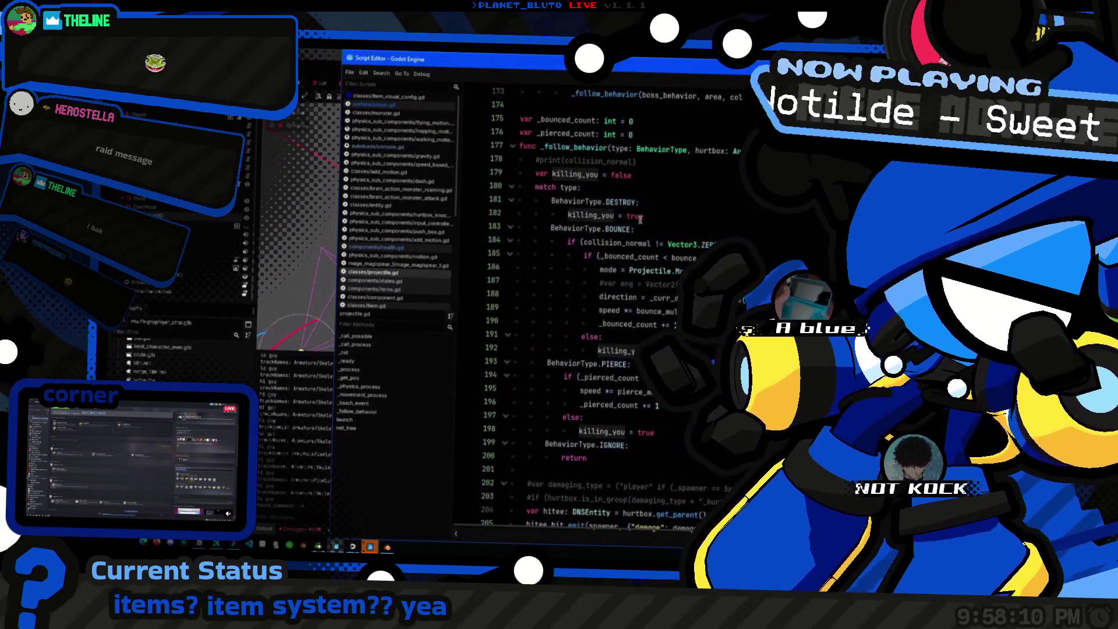
pyautogui.scroll(-2, 680, 202)
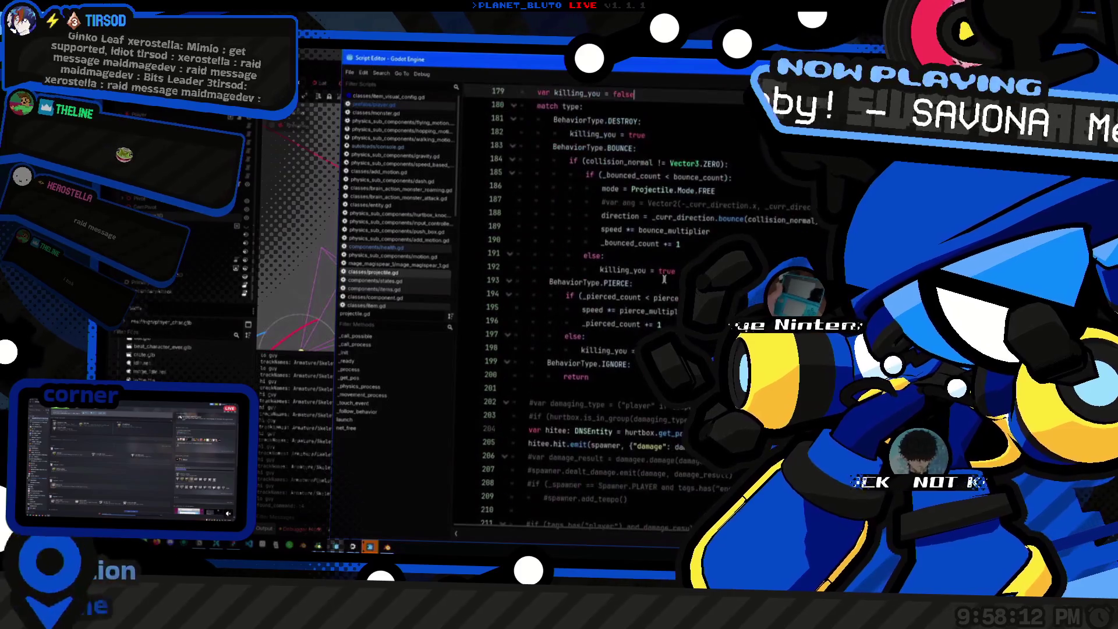
pyautogui.click(719, 191)
pyautogui.click(641, 311)
pyautogui.click(677, 271)
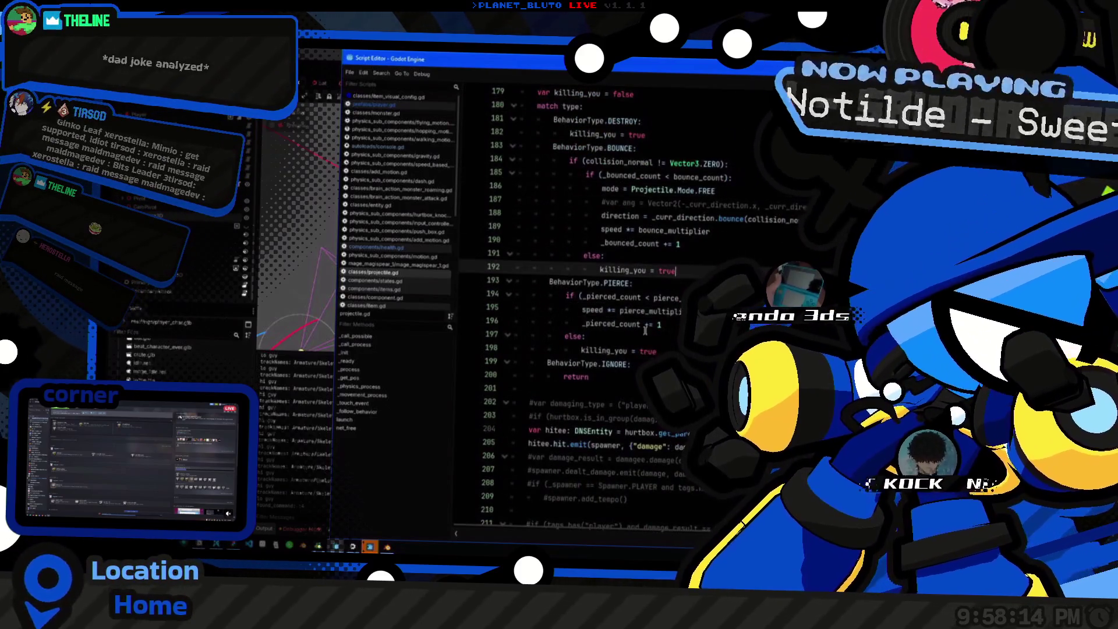
pyautogui.scroll(-5, 411, 291)
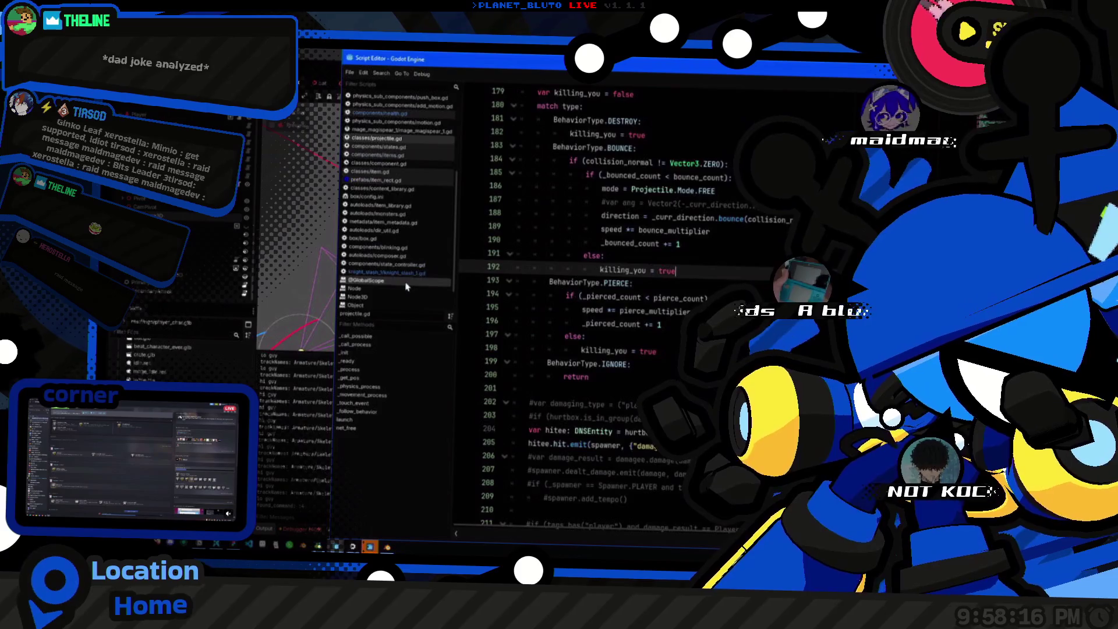
# Open composer.gd from the script list, then close the Script Editor window.
pyautogui.click(408, 247)
pyautogui.click(407, 264)
pyautogui.click(408, 255)
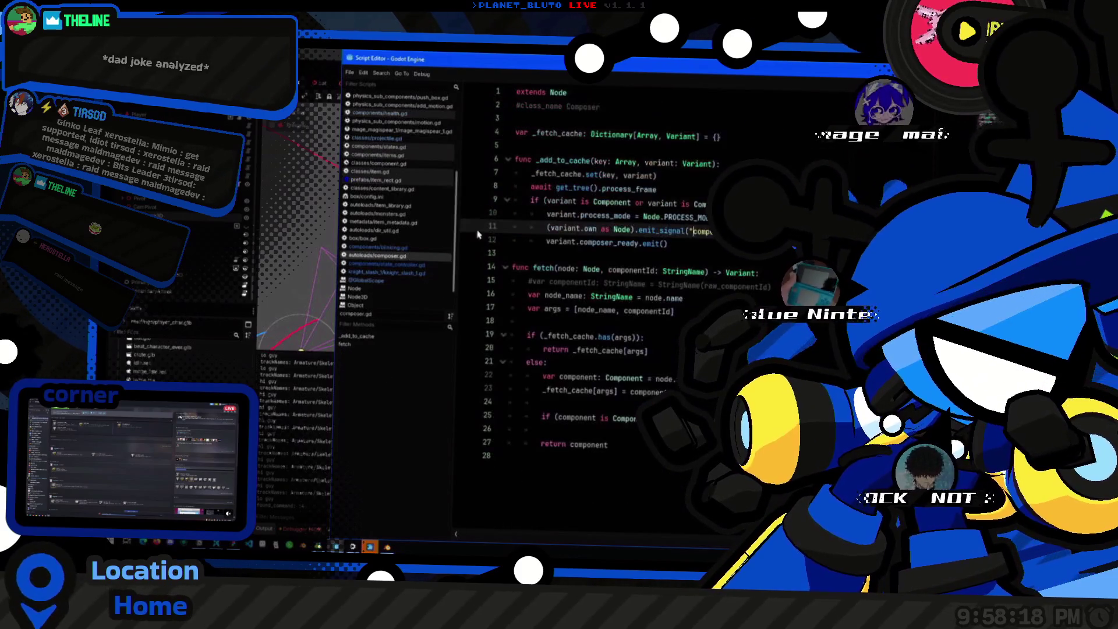
pyautogui.click(277, 198)
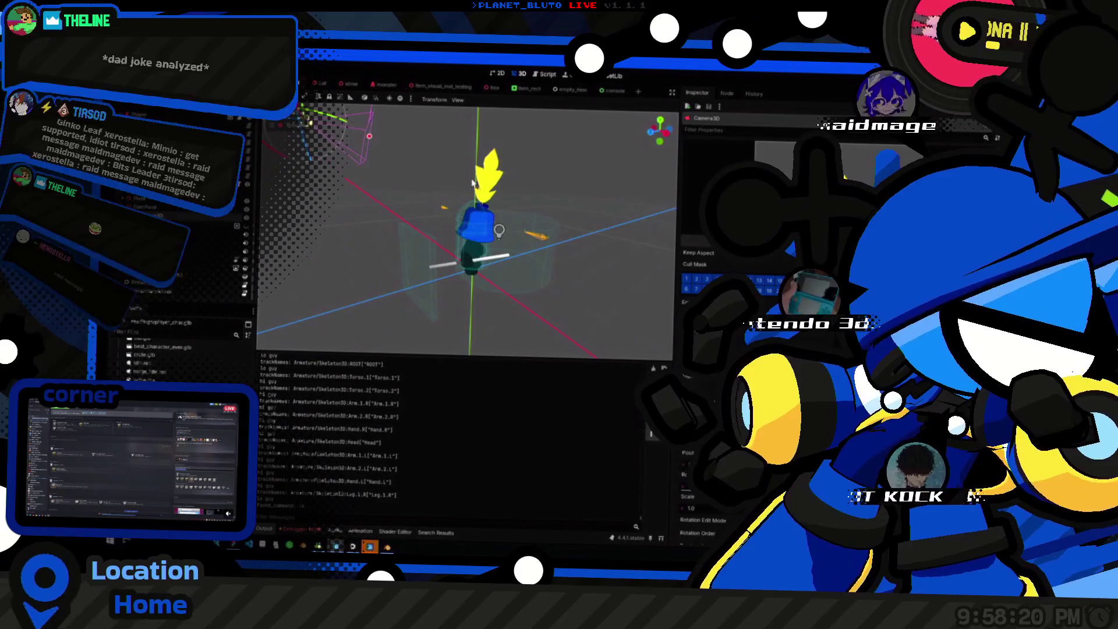
# In the game, walk the knight to the red crate and run 'give box' in the console.
pyautogui.hotkey('alt', 'Tab')
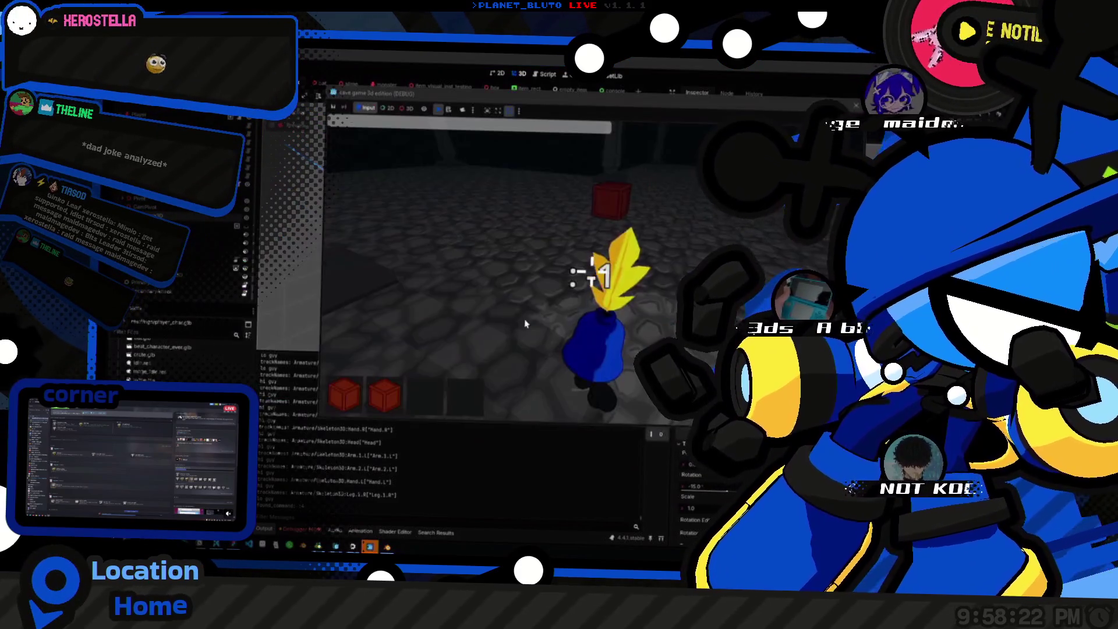
pyautogui.press('w')
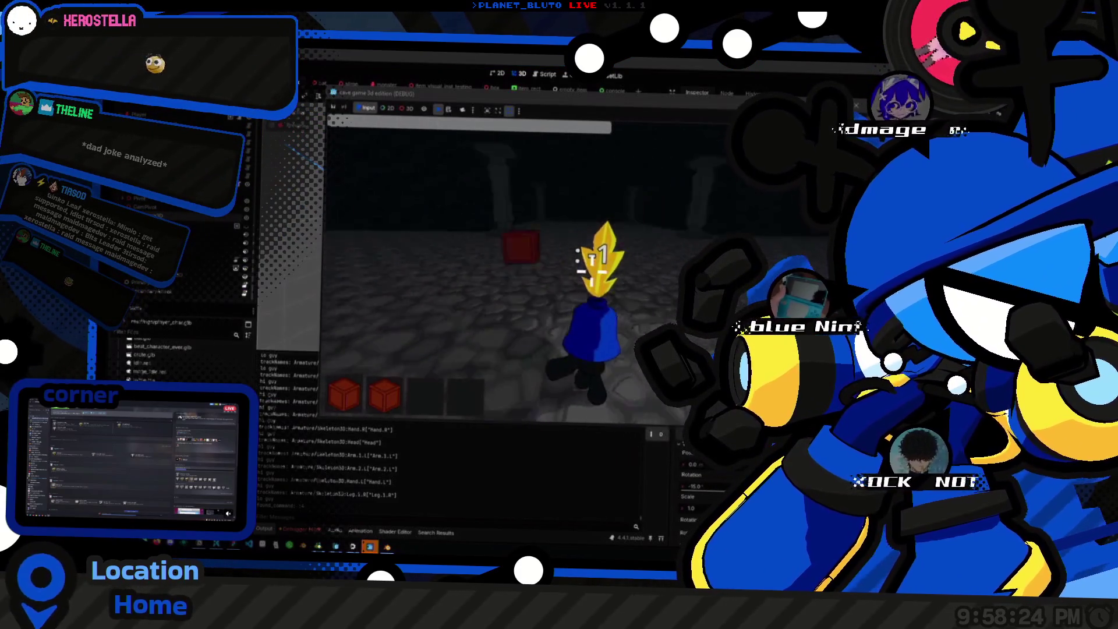
pyautogui.press('w')
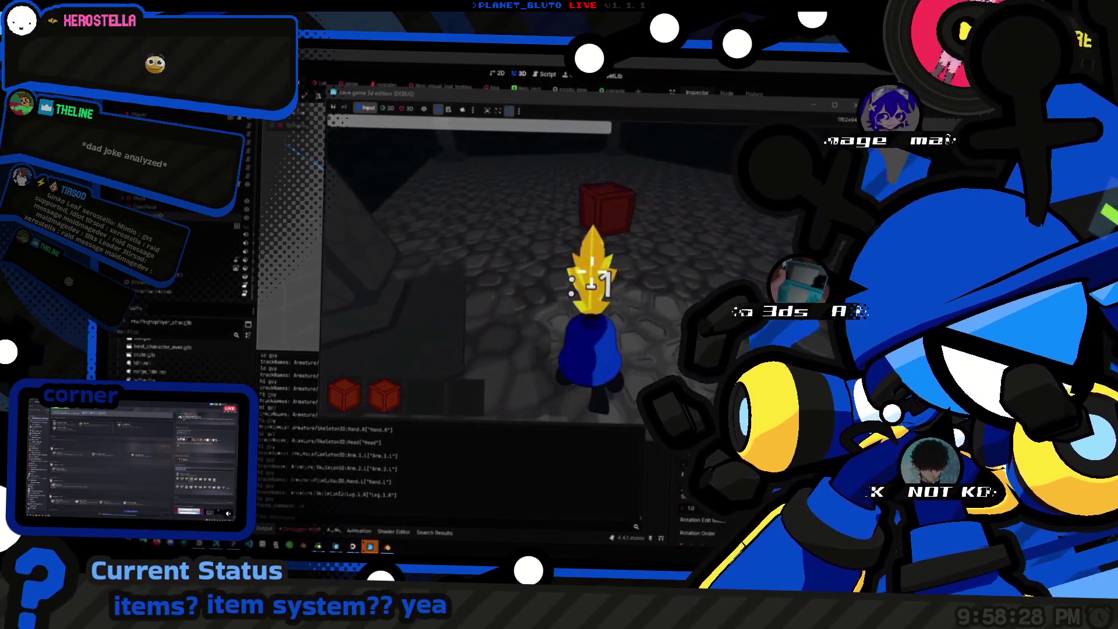
pyautogui.press('`')
pyautogui.write('give box')
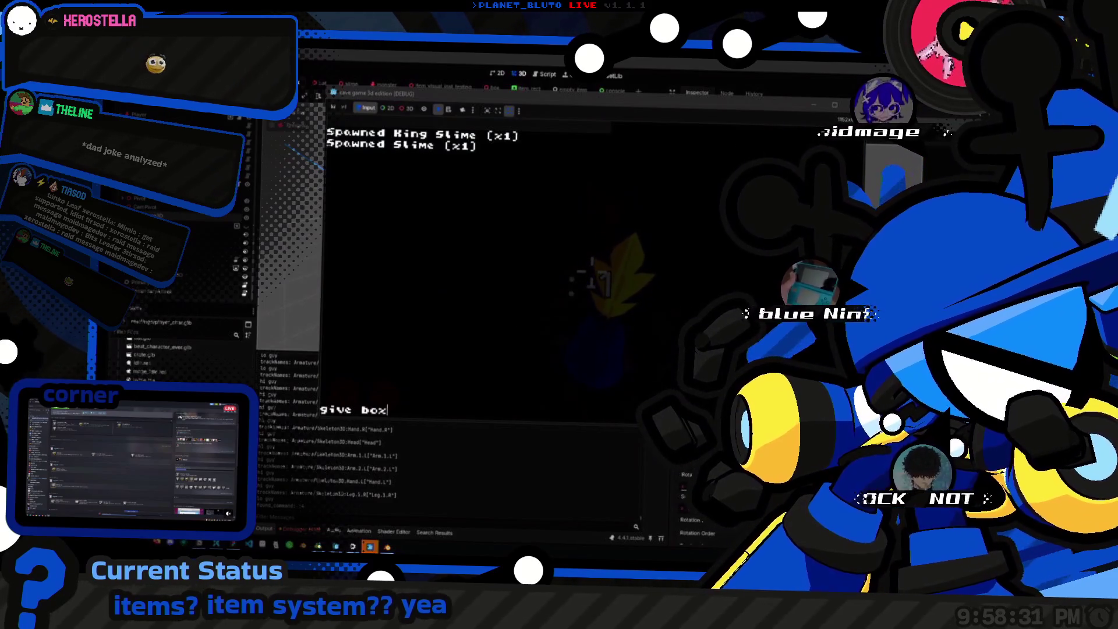
pyautogui.press('Return')
pyautogui.press('`')
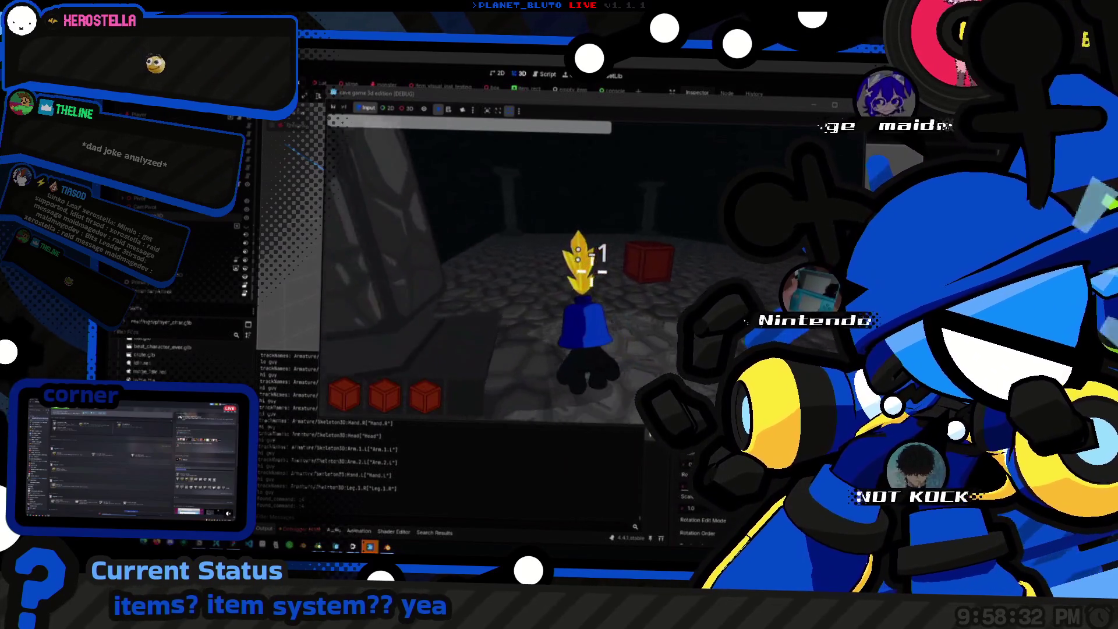
# Move the knight around beside the crate, then return to the Godot editor.
pyautogui.press('s')
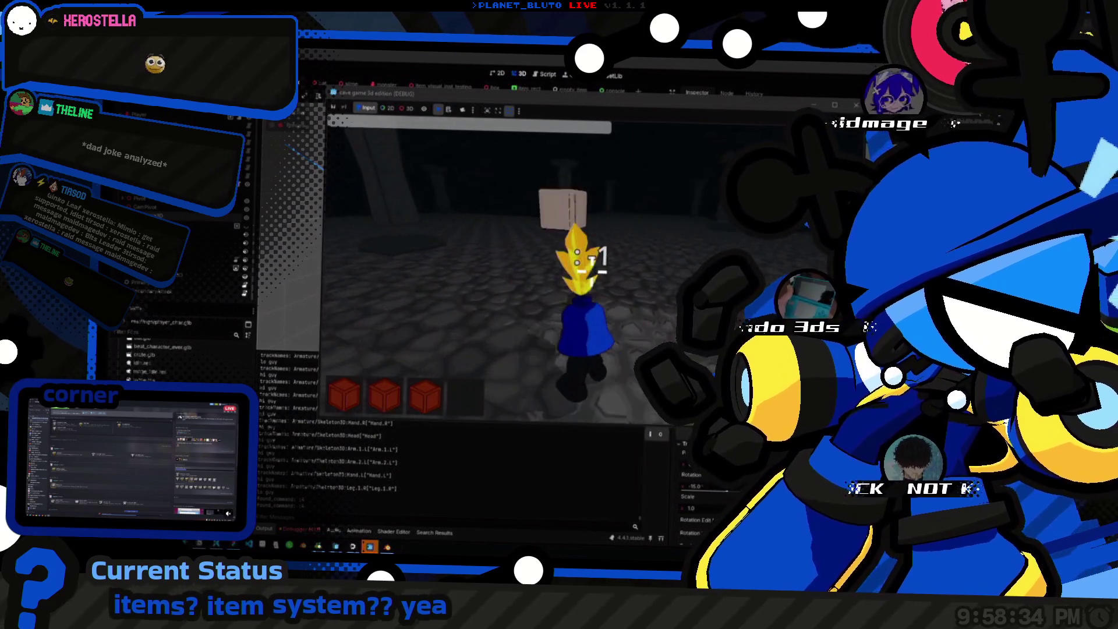
pyautogui.press('w')
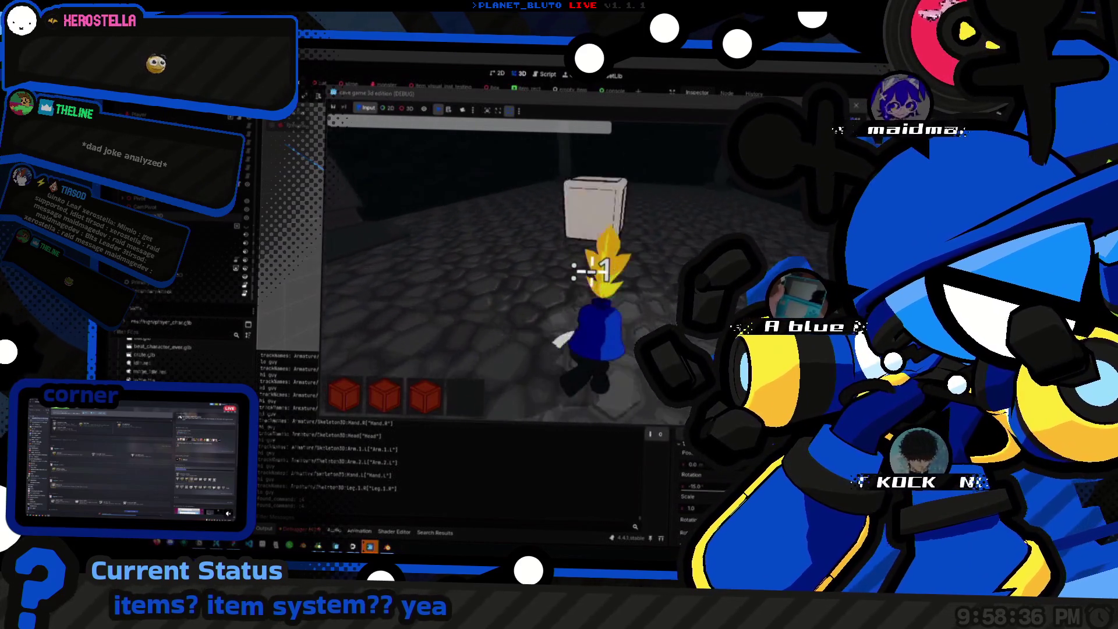
pyautogui.press('s')
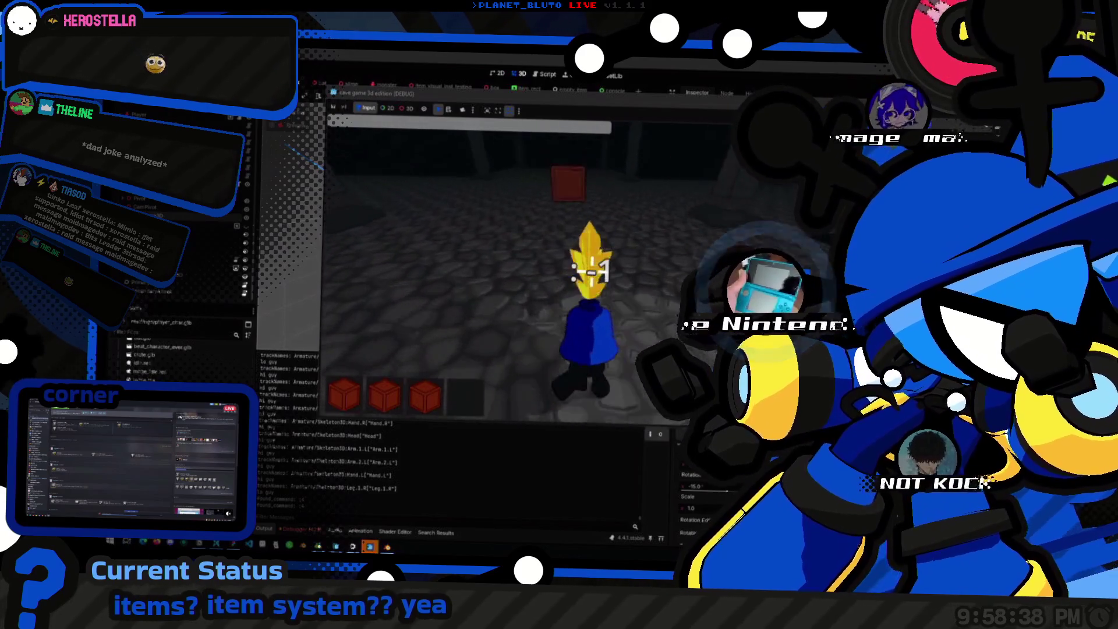
pyautogui.click(562, 91)
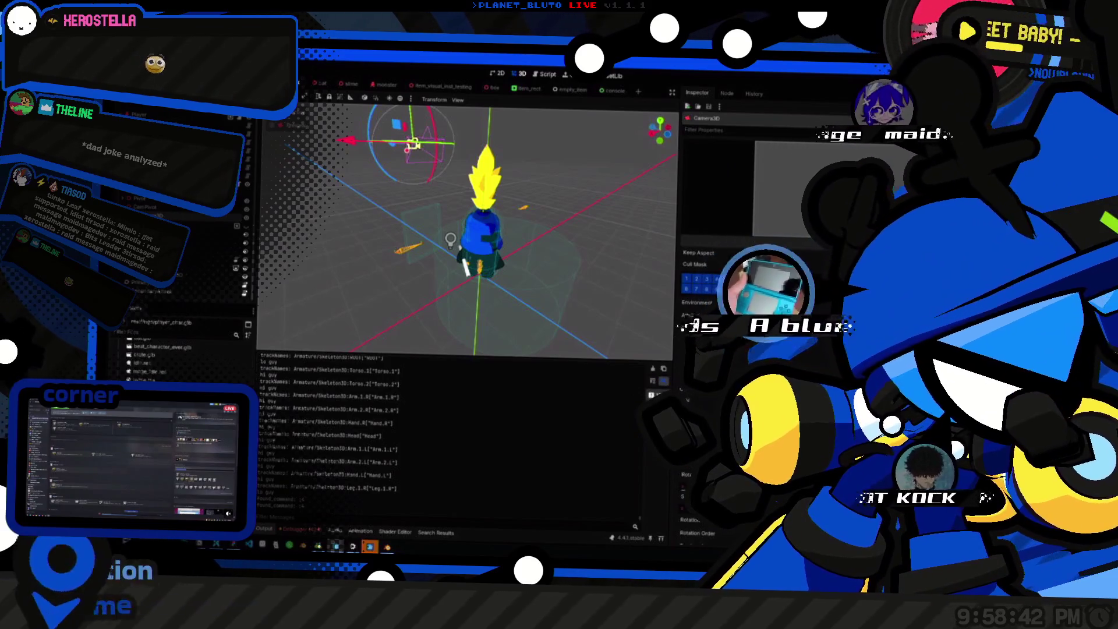
pyautogui.scroll(5, 506, 246)
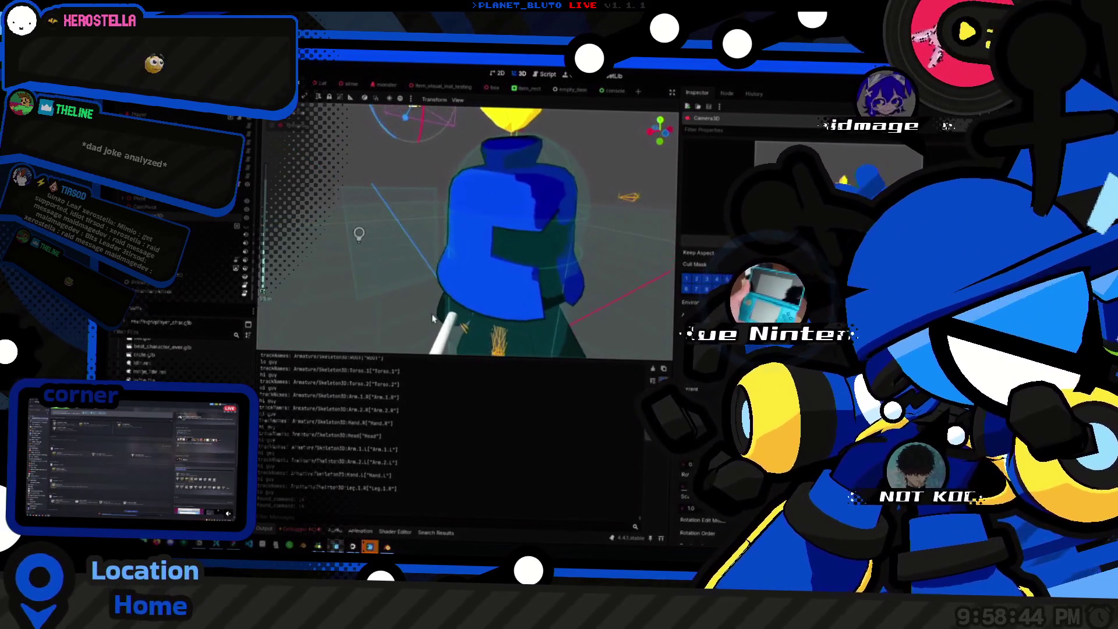
pyautogui.hotkey('alt', 'Tab')
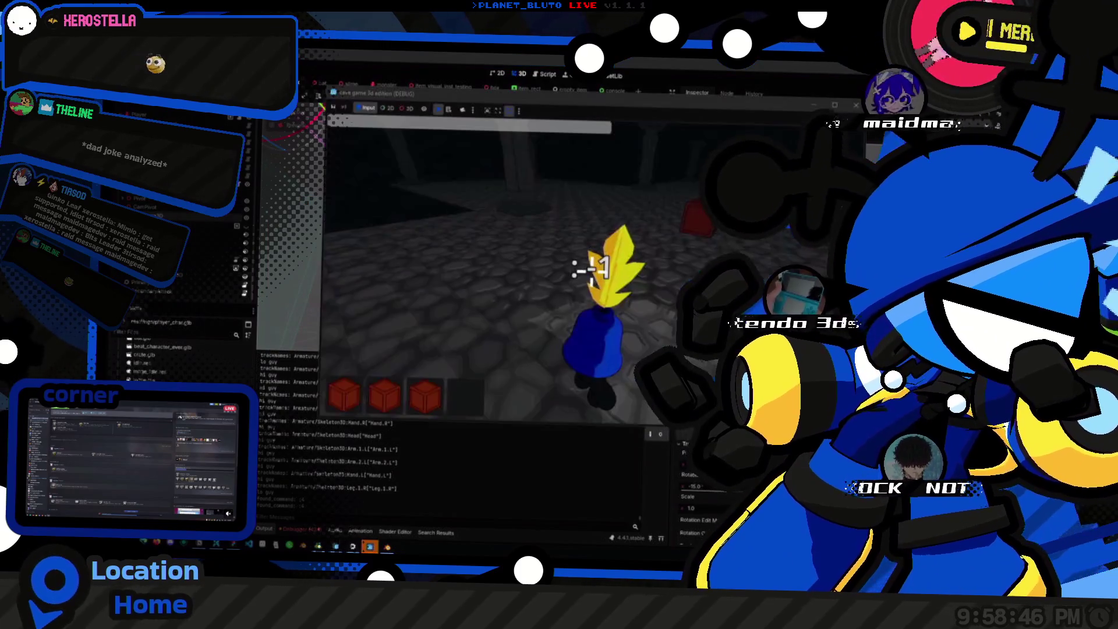
pyautogui.hotkey('alt', 'Tab')
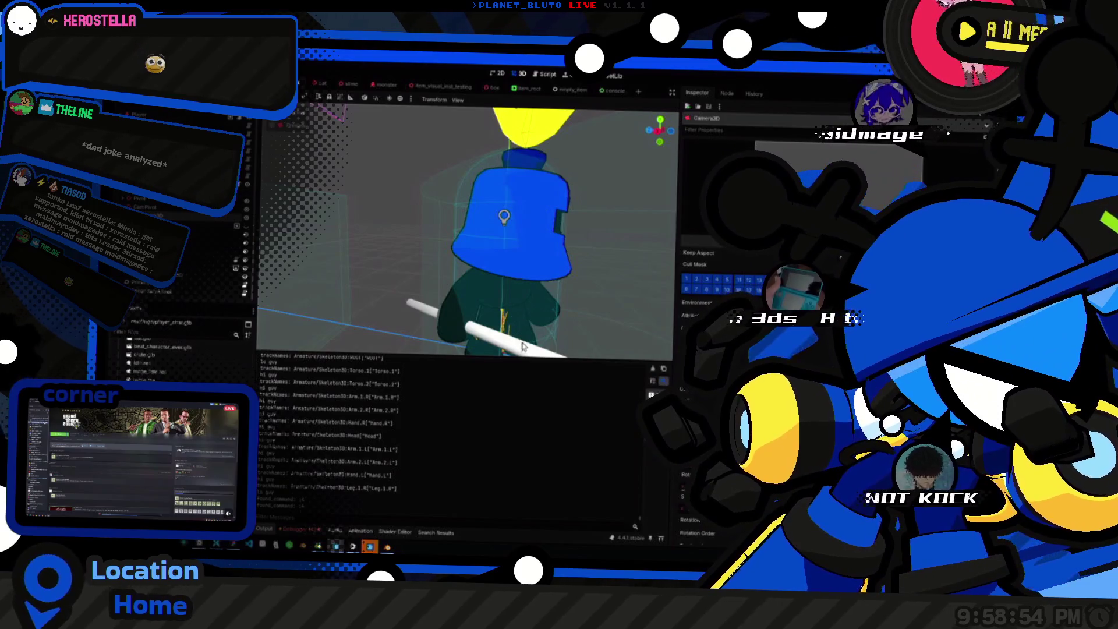
pyautogui.moveTo(366, 170); pyautogui.dragTo(479, 294)
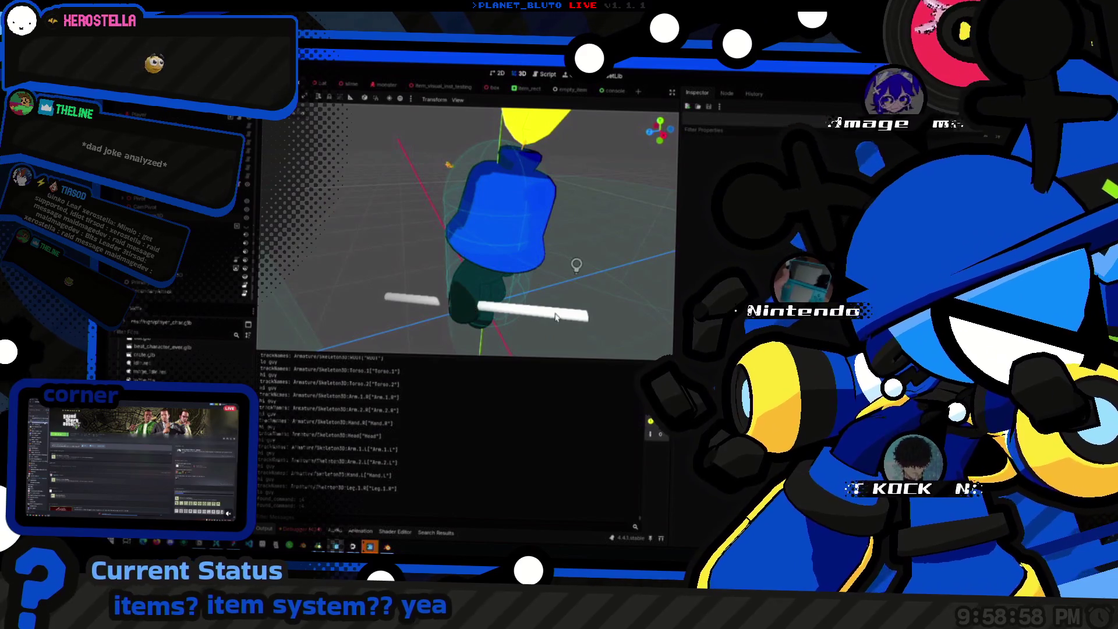
pyautogui.moveTo(518, 306); pyautogui.dragTo(526, 308)
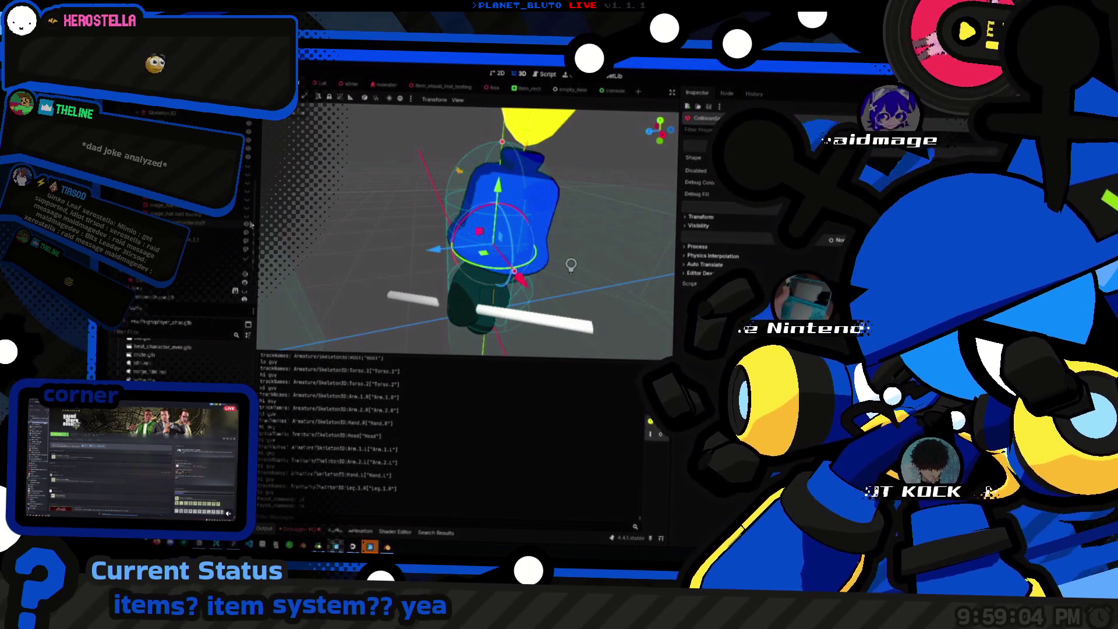
pyautogui.moveTo(443, 273)
pyautogui.mouseDown()
pyautogui.moveTo(432, 283)
pyautogui.moveTo(443, 280)
pyautogui.mouseUp()
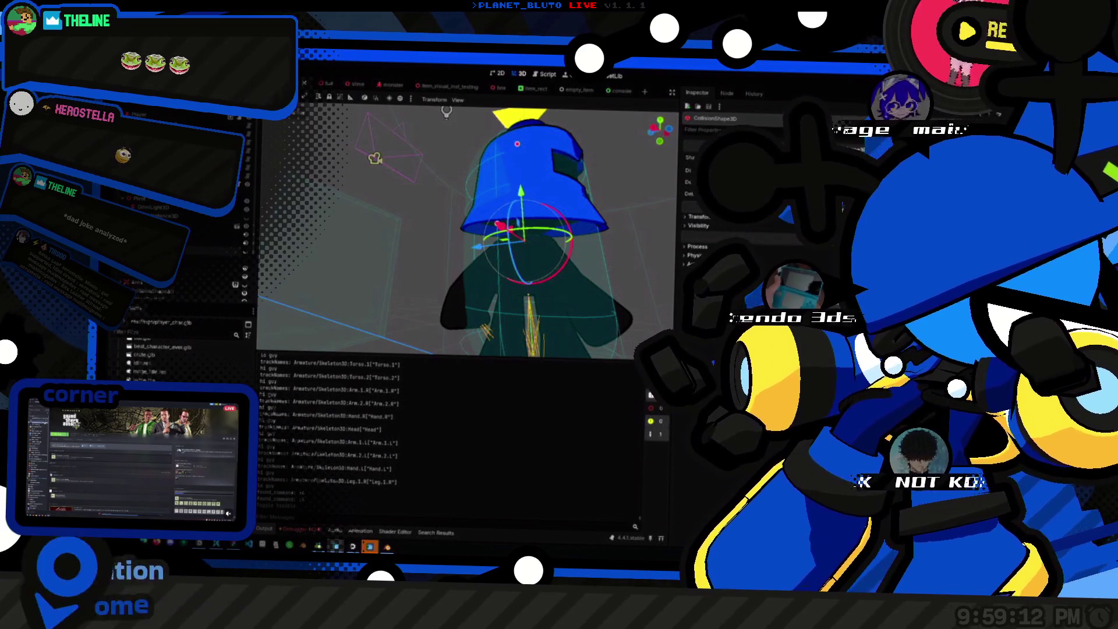
# Add a BoneAttachment3D node under the knight's Skeleton3D.
pyautogui.click(577, 271)
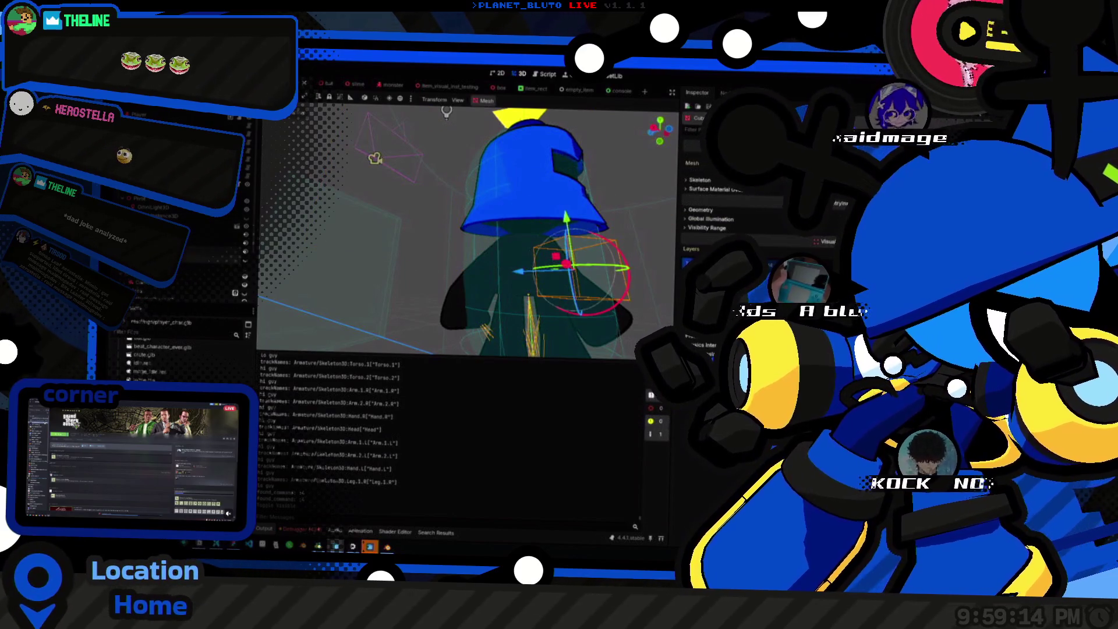
pyautogui.click(191, 215)
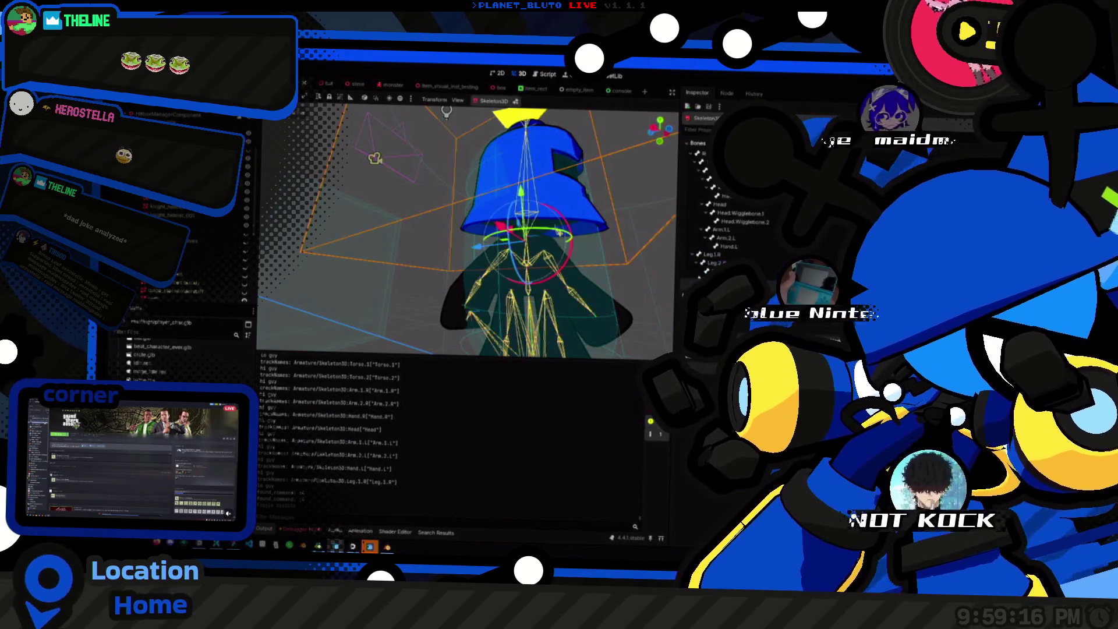
pyautogui.hotkey('ctrl', 'a')
pyautogui.write('BoneAtta')
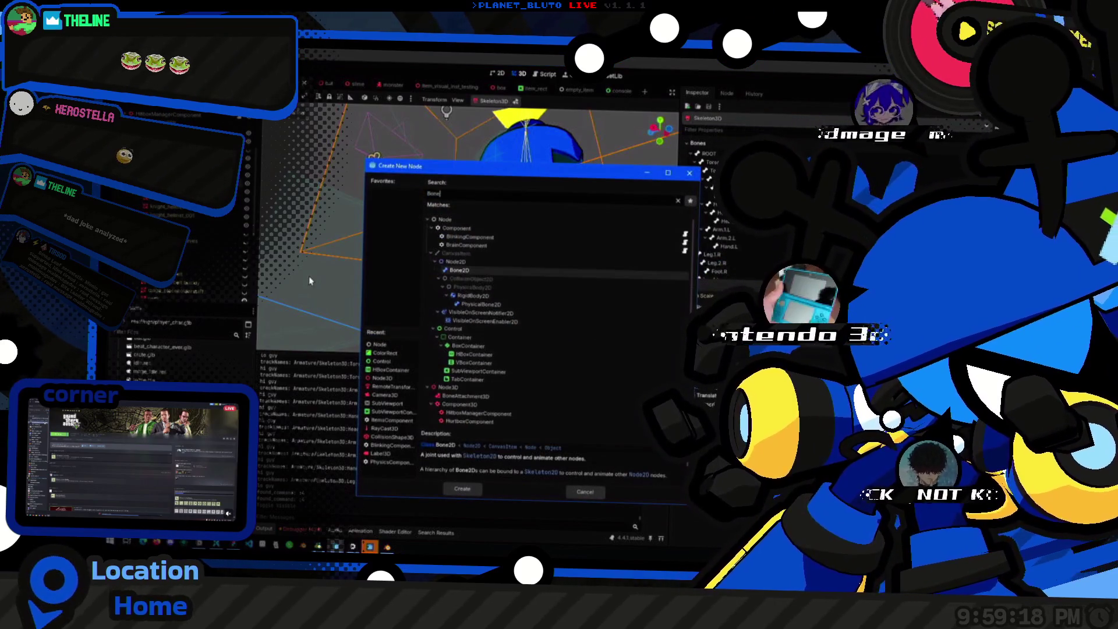
pyautogui.press('Return')
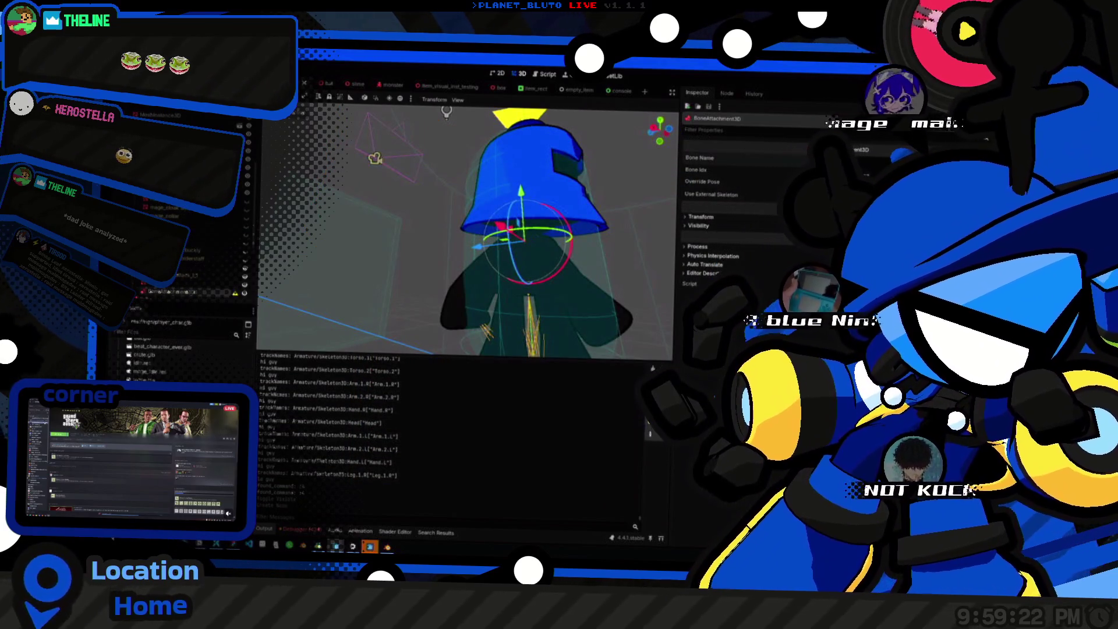
# Add a MeshInstance3D node to the scene.
pyautogui.moveTo(523, 208); pyautogui.dragTo(533, 229)
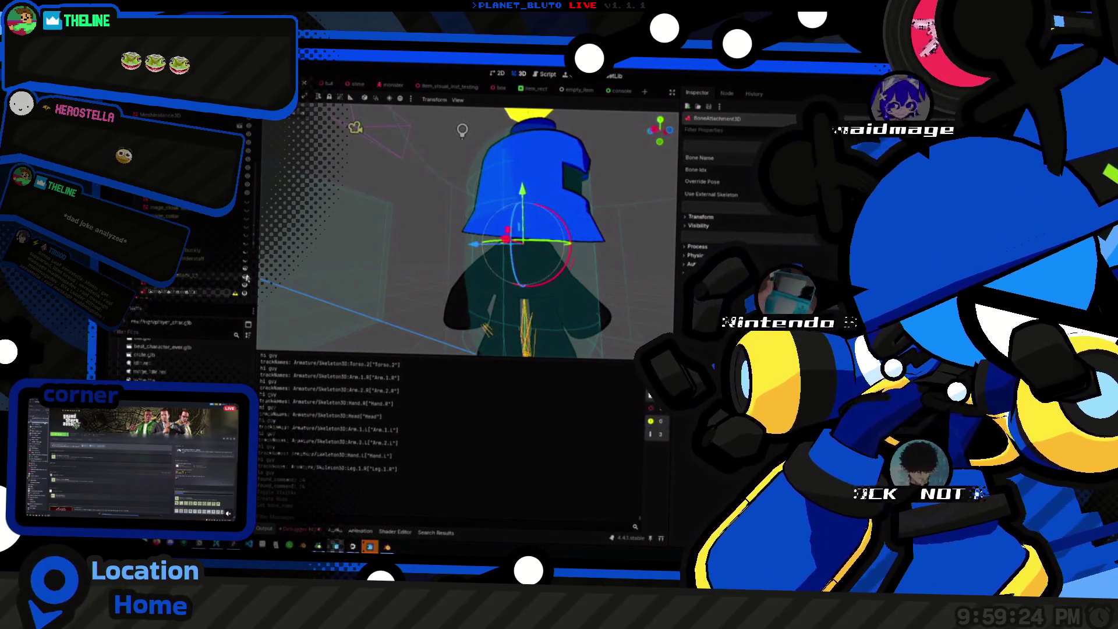
pyautogui.hotkey('ctrl', 'a')
pyautogui.write('Mesh')
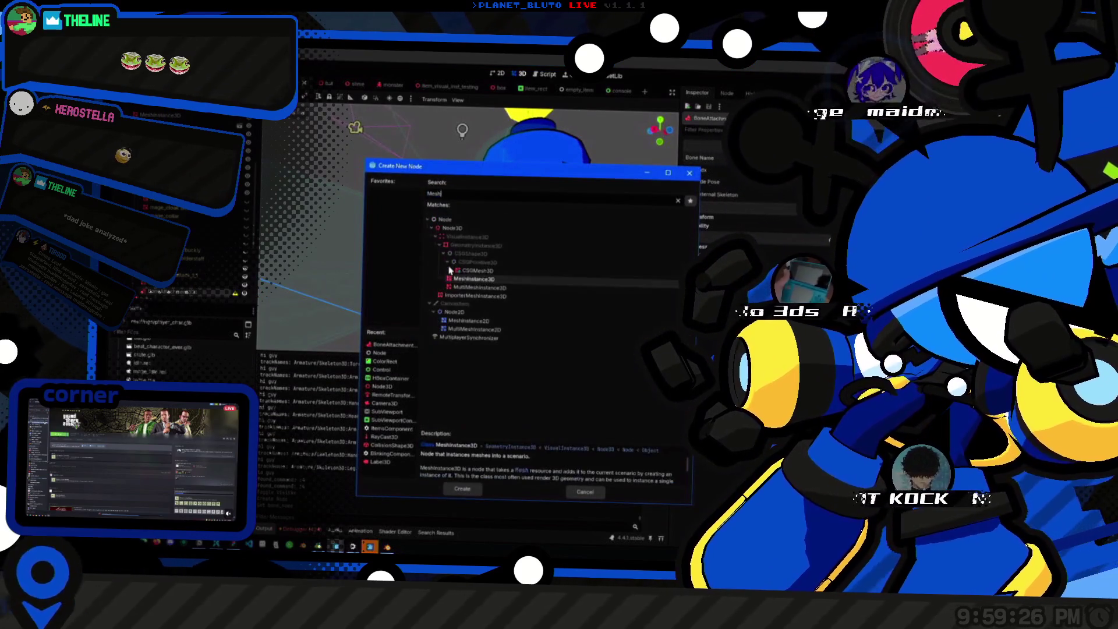
pyautogui.press('Return')
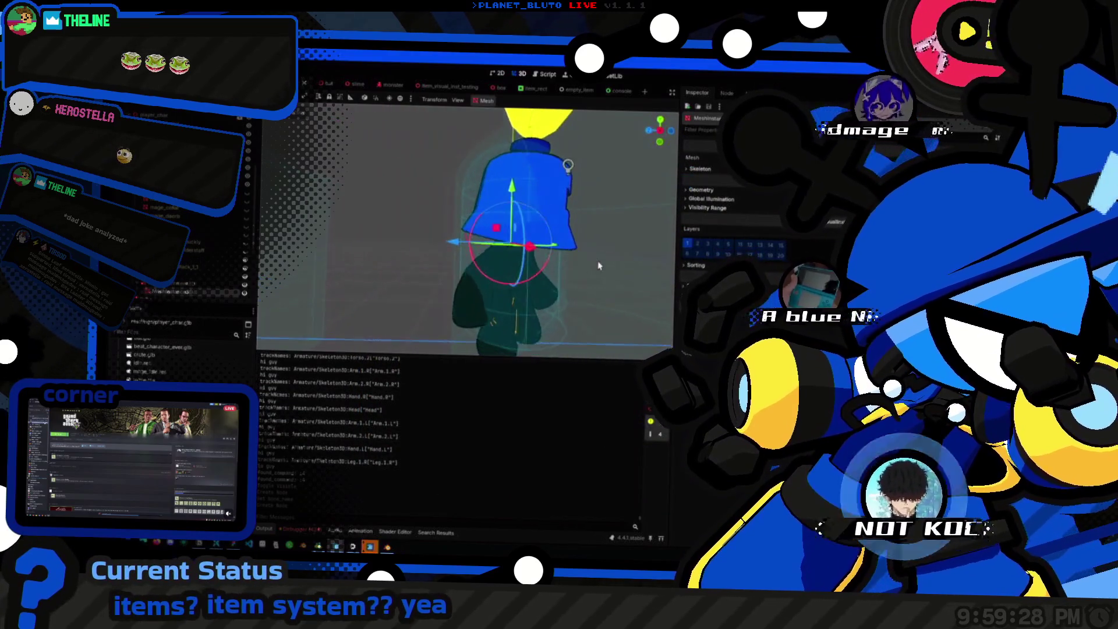
# Assign a new BoxMesh to the MeshInstance3D and briefly expand its Geometry section.
pyautogui.moveTo(491, 191); pyautogui.dragTo(460, 149)
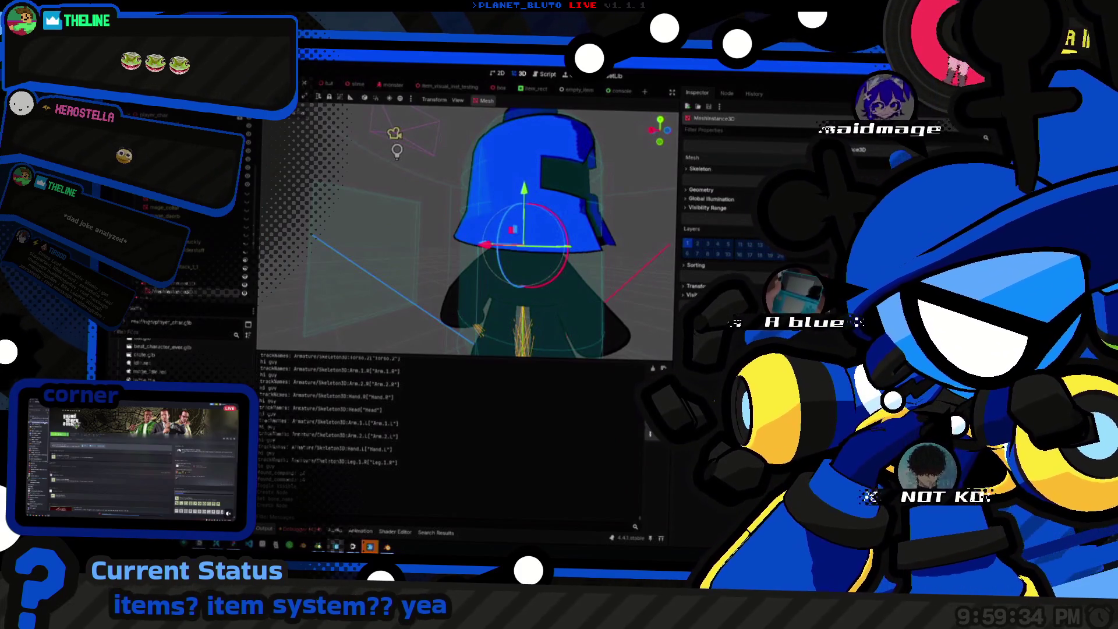
pyautogui.click(862, 163)
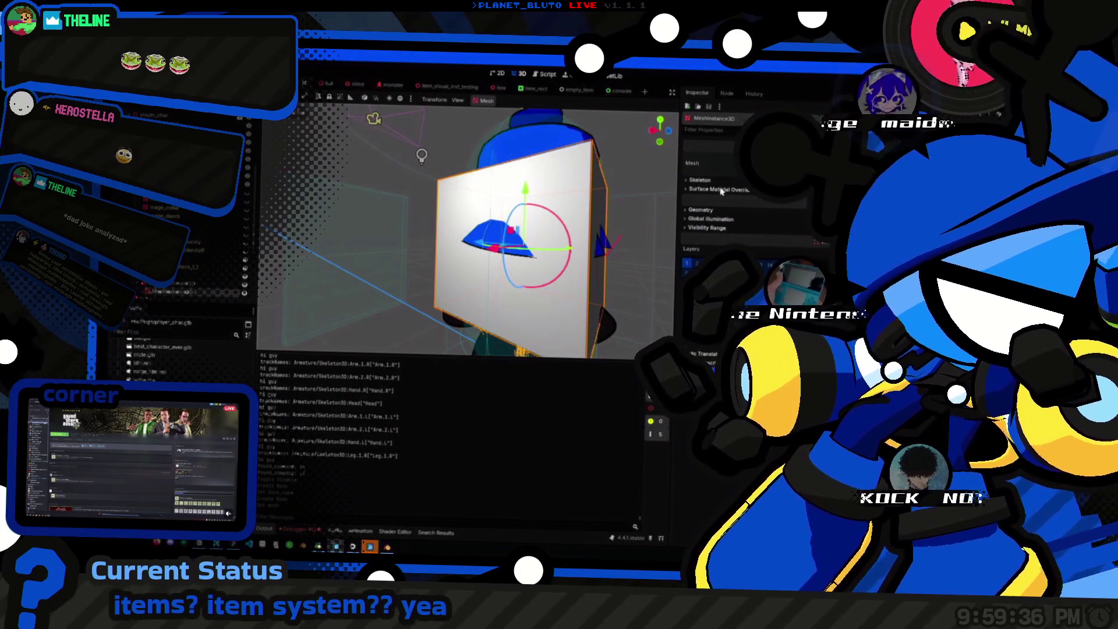
pyautogui.click(701, 210)
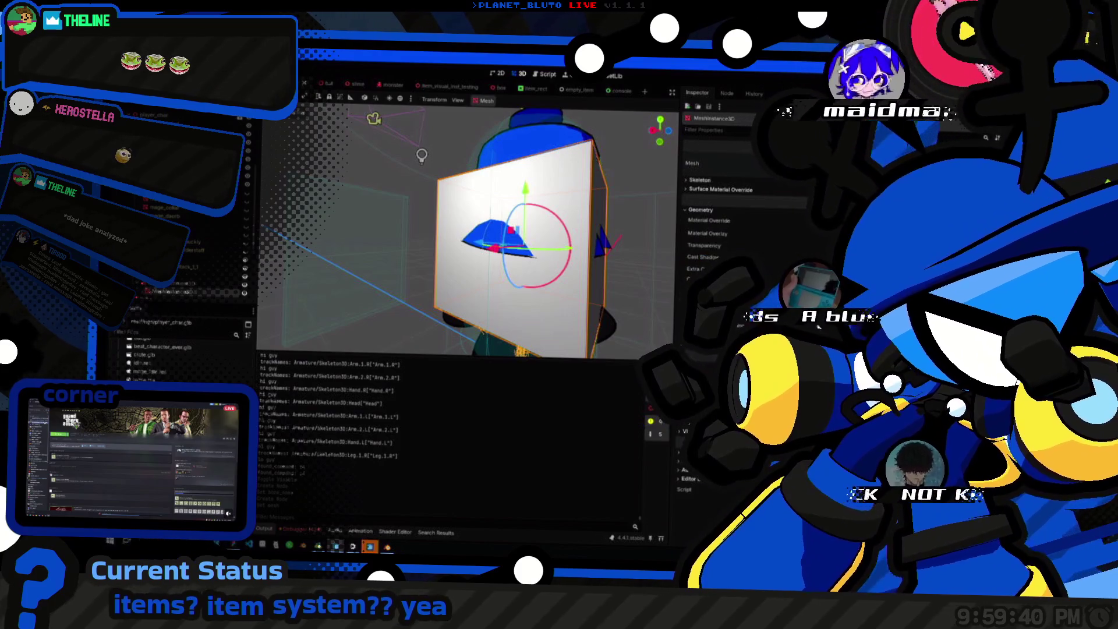
pyautogui.click(704, 211)
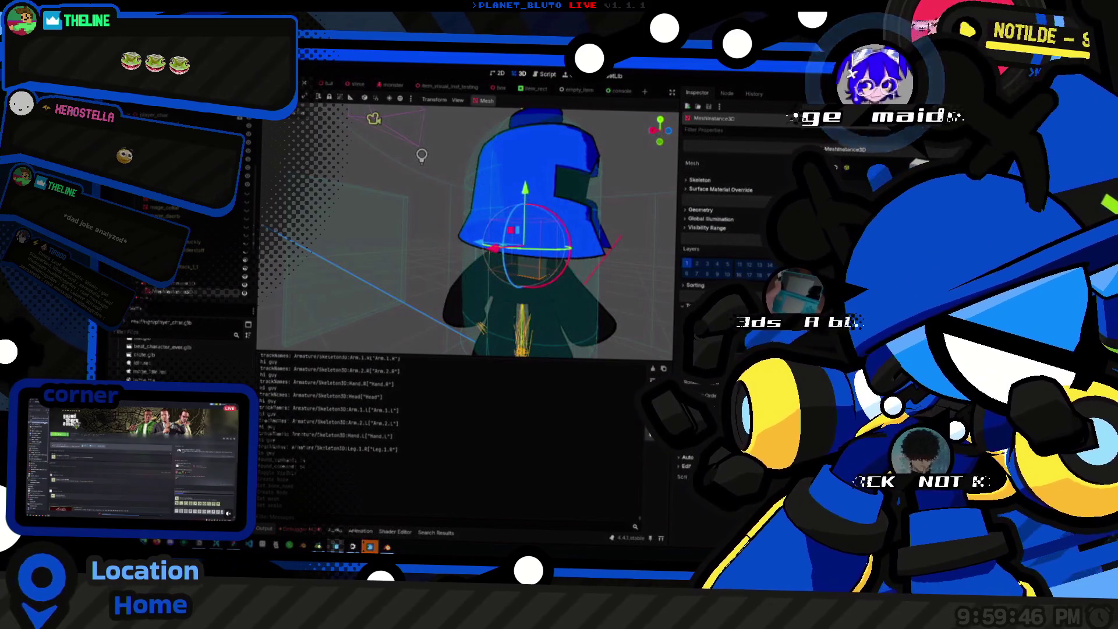
# Select the BoneAttachment3D, orbit around the character, then select the AnimationPlayer.
pyautogui.click(168, 294)
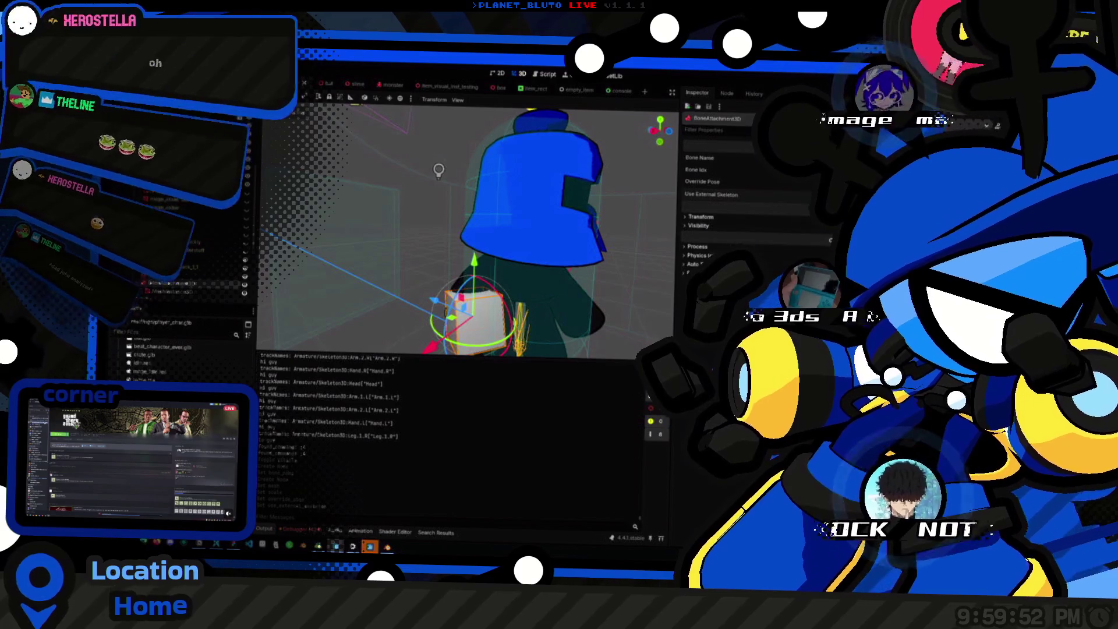
pyautogui.moveTo(469, 311); pyautogui.dragTo(313, 340)
pyautogui.moveTo(338, 279)
pyautogui.mouseDown()
pyautogui.moveTo(376, 237)
pyautogui.moveTo(490, 232)
pyautogui.mouseUp()
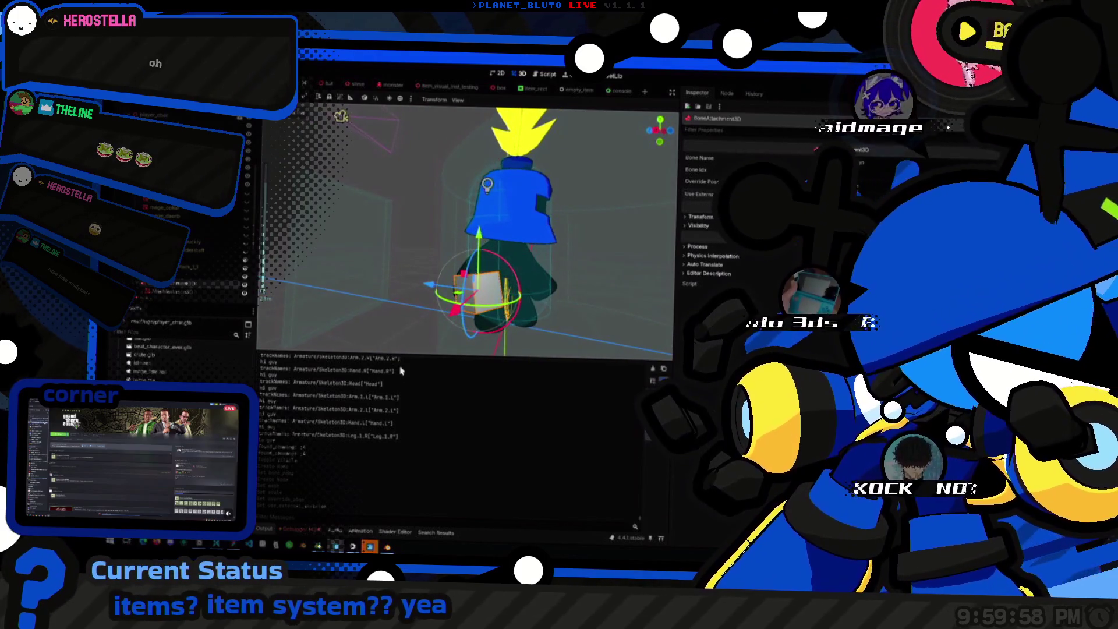
pyautogui.scroll(-3, 163, 214)
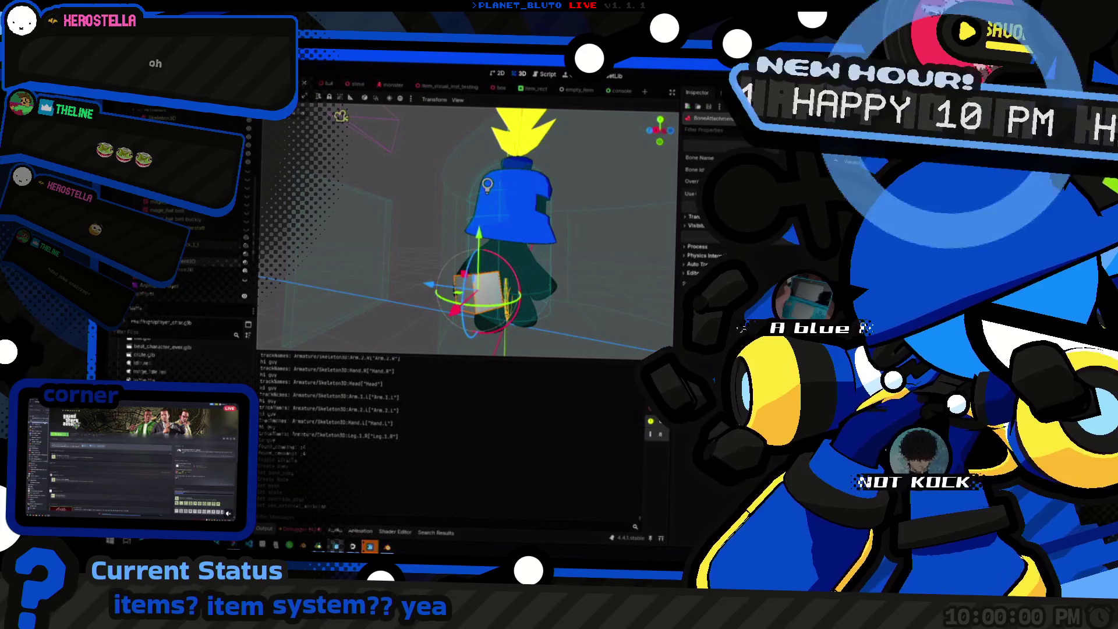
pyautogui.click(153, 286)
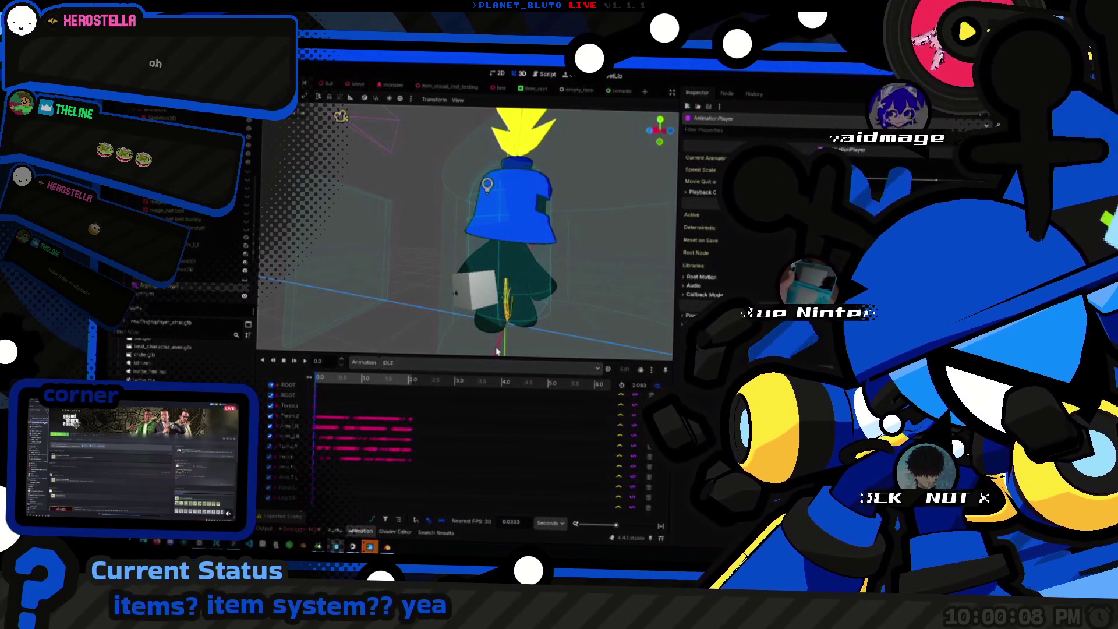
# Play the IDLE animation, then switch the AnimationPlayer to ITEM_HOLD.
pyautogui.click(392, 366)
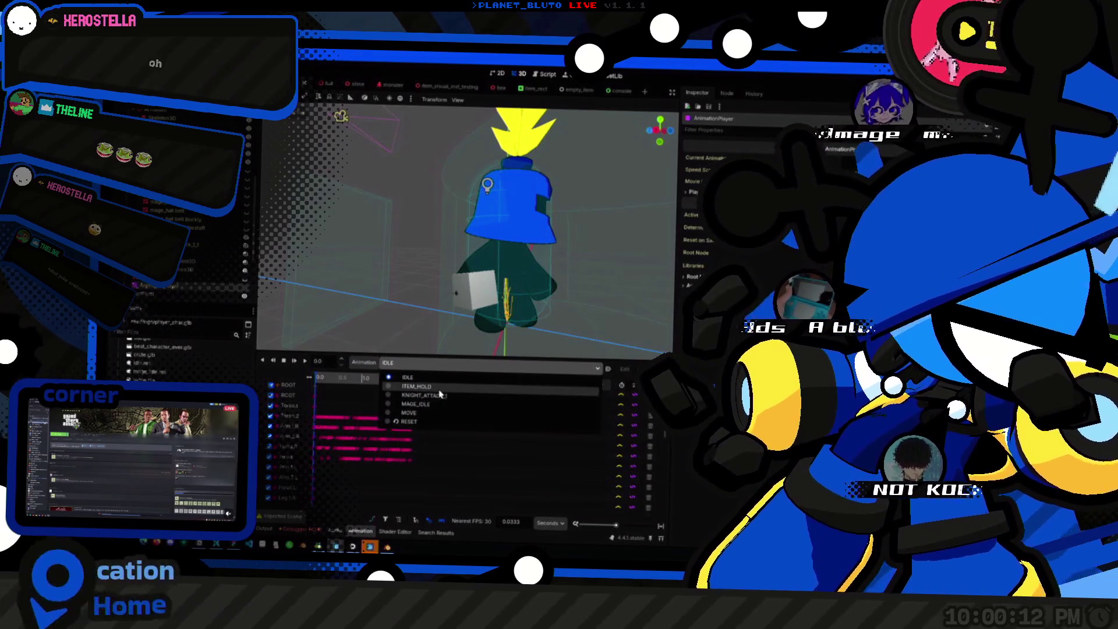
pyautogui.click(389, 378)
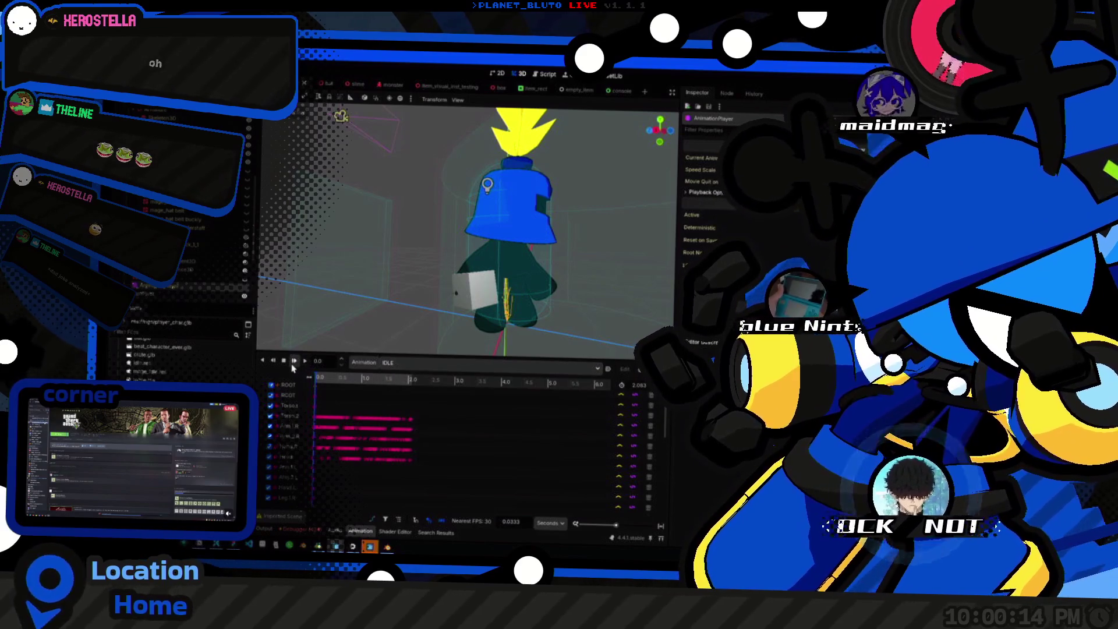
pyautogui.click(294, 361)
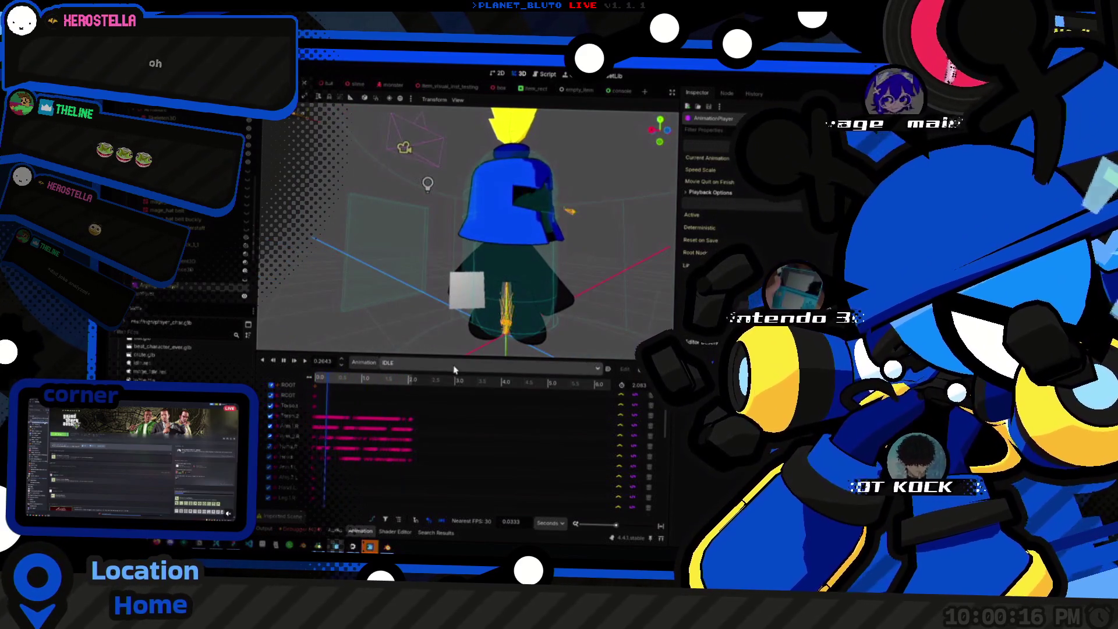
pyautogui.click(454, 367)
pyautogui.click(421, 389)
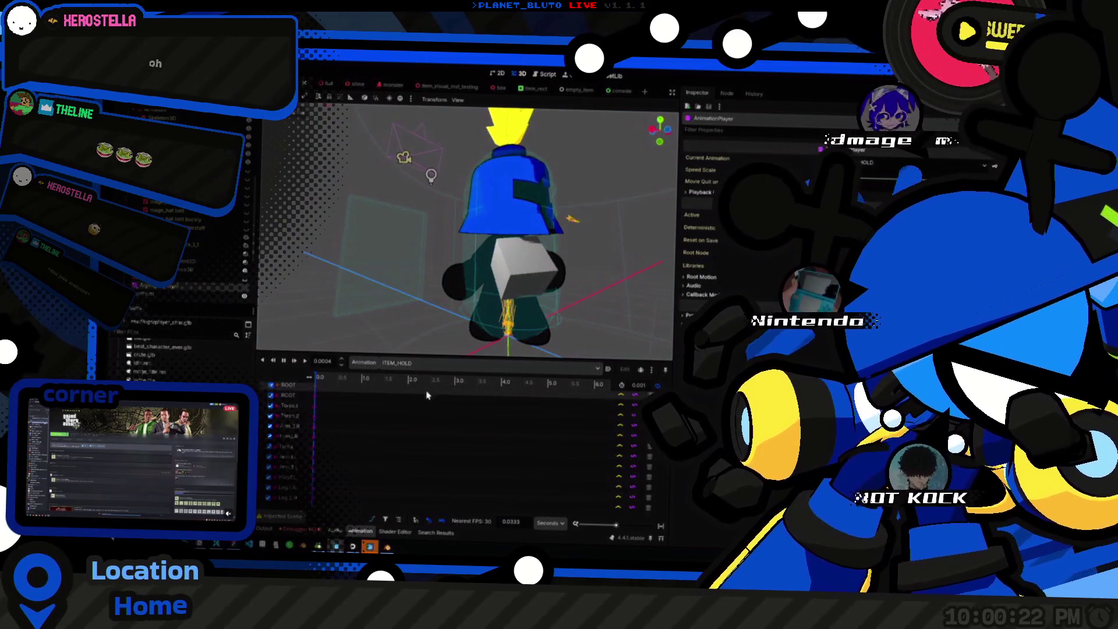
# Play KNIGHT_ATTACK_1 several times while orbiting around the knight.
pyautogui.click(414, 365)
pyautogui.click(411, 396)
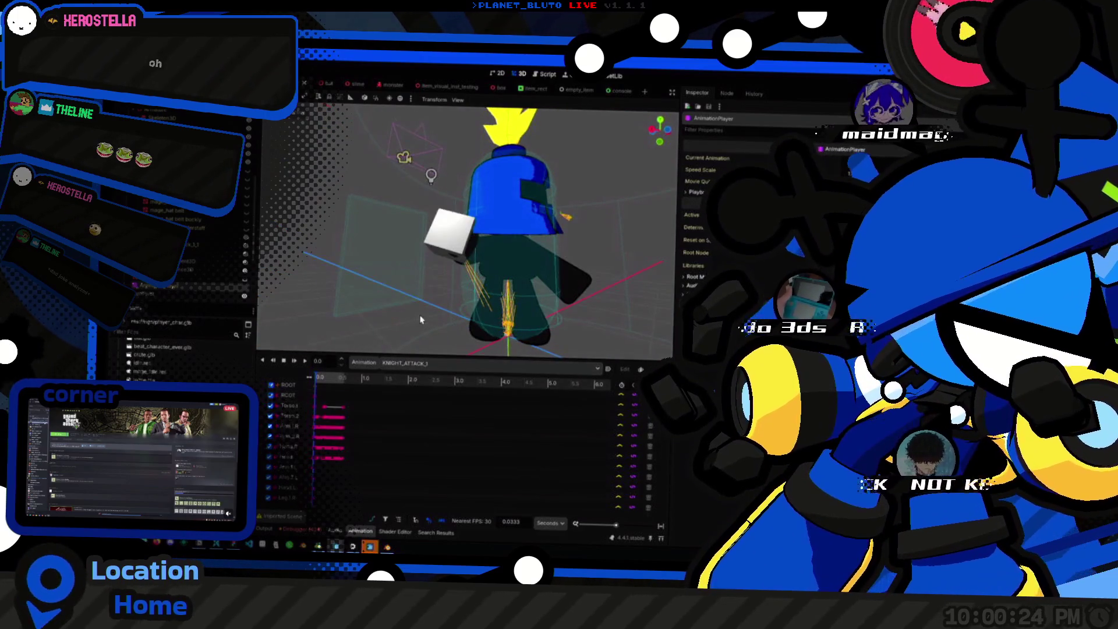
pyautogui.click(300, 362)
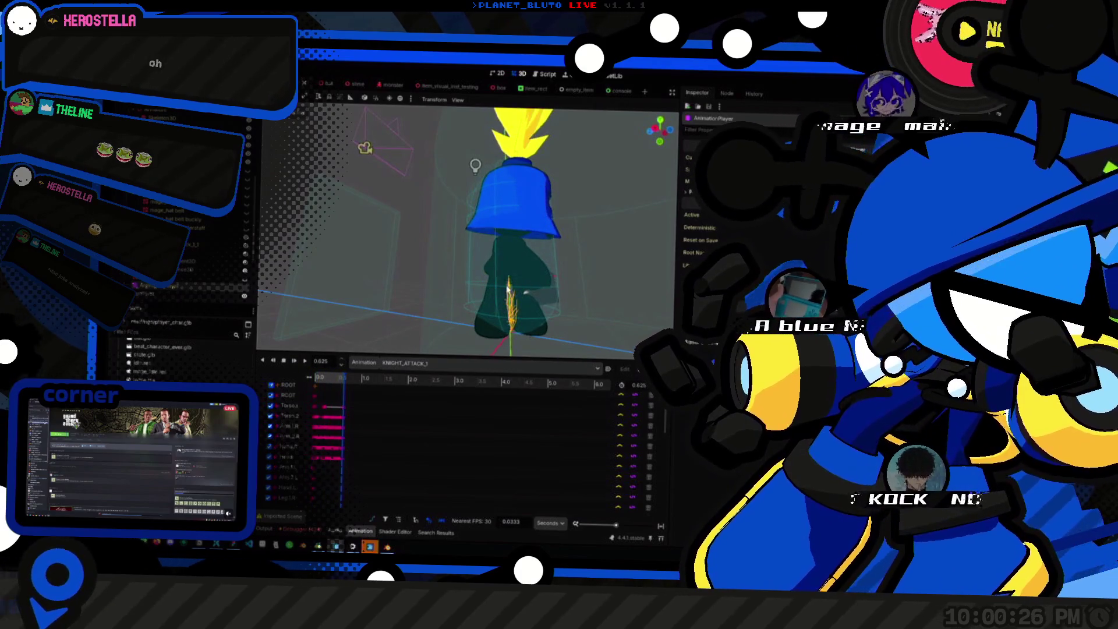
pyautogui.moveTo(507, 287); pyautogui.dragTo(348, 349)
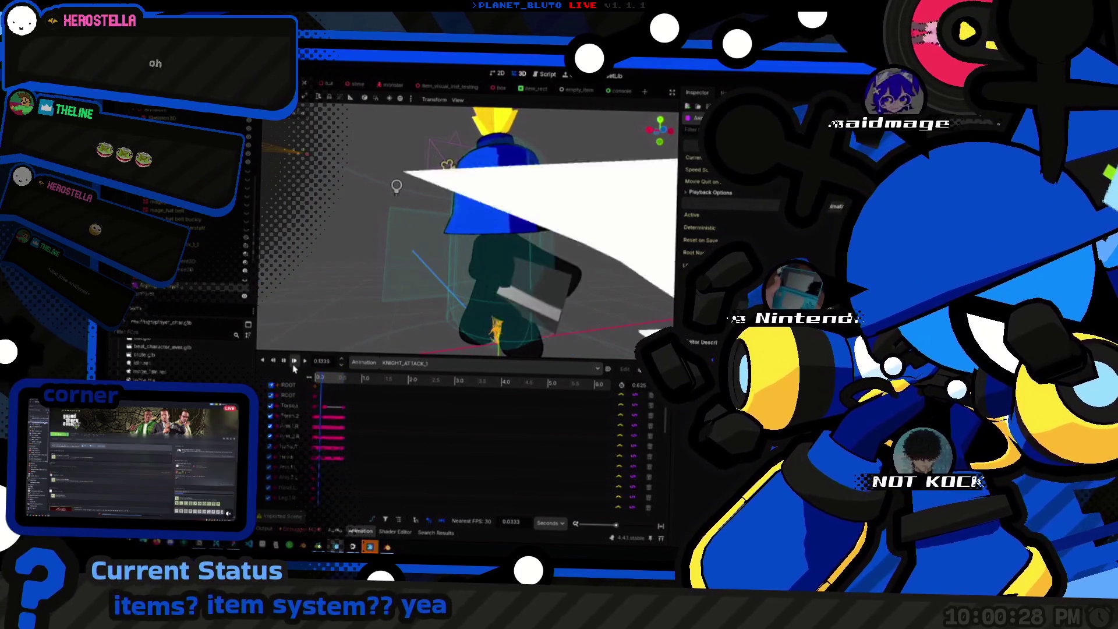
pyautogui.click(294, 362)
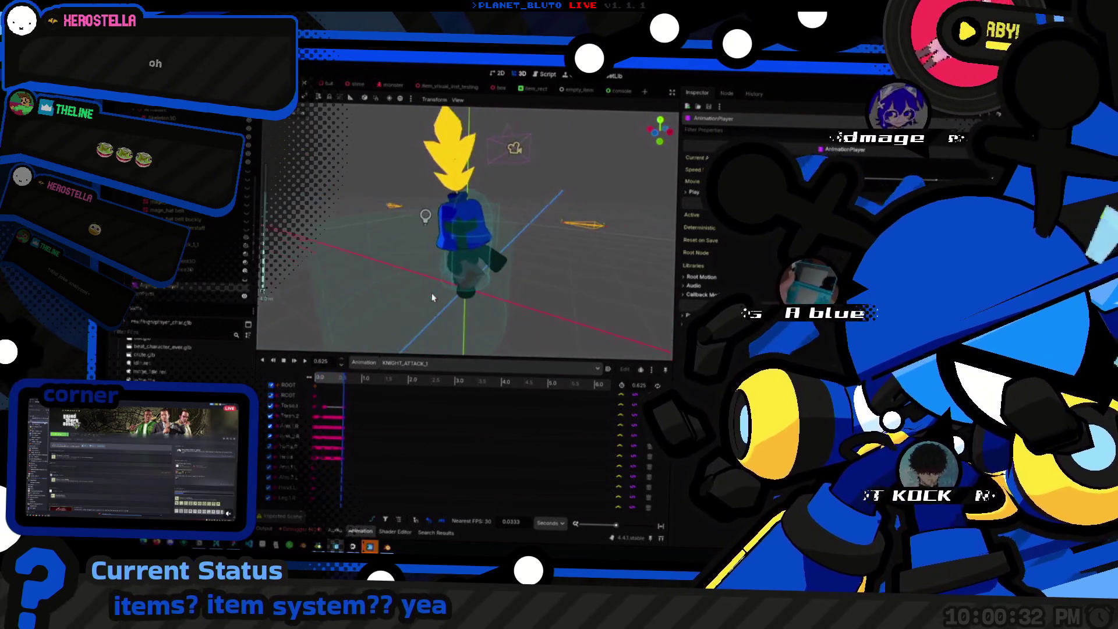
pyautogui.click(304, 363)
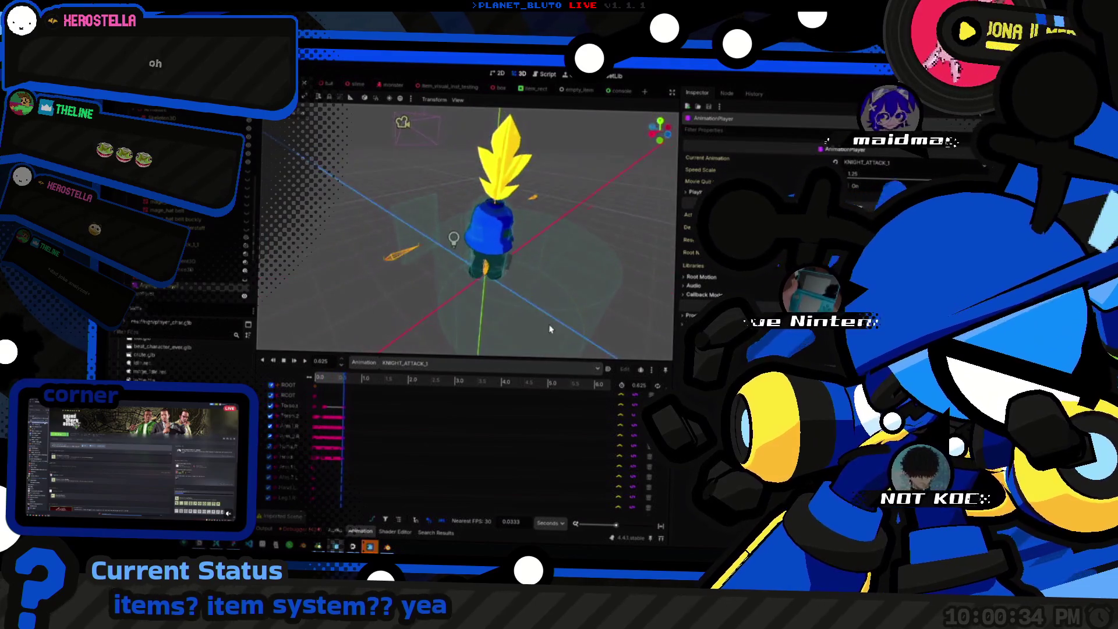
# Switch back to IDLE, then to ITEM_HOLD, orbiting to view the held cube.
pyautogui.click(407, 362)
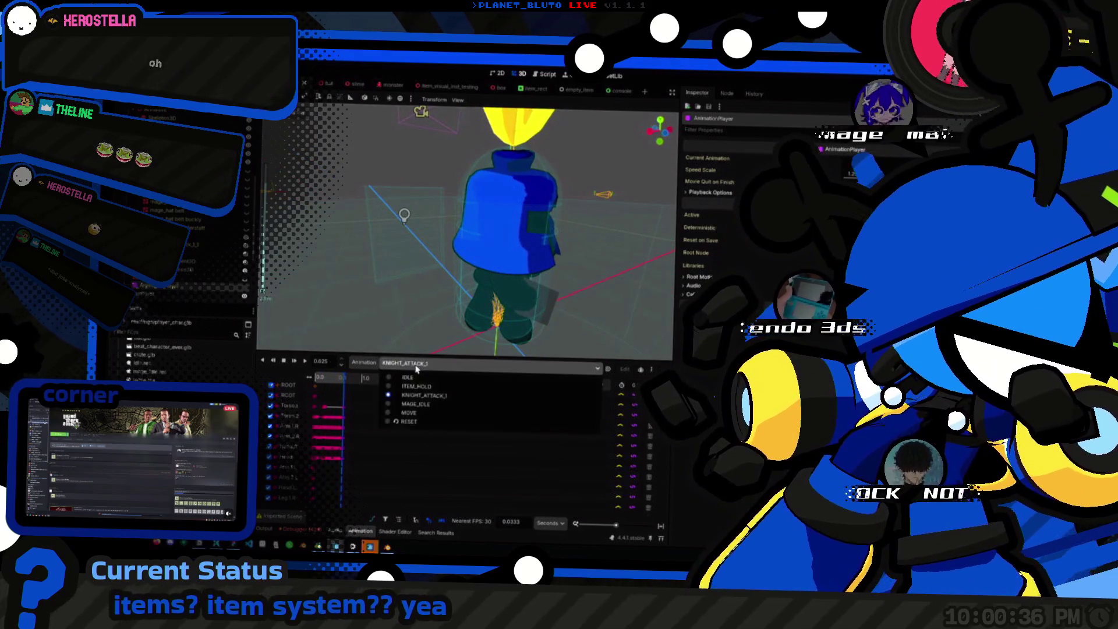
pyautogui.click(408, 384)
pyautogui.moveTo(533, 285); pyautogui.dragTo(542, 249)
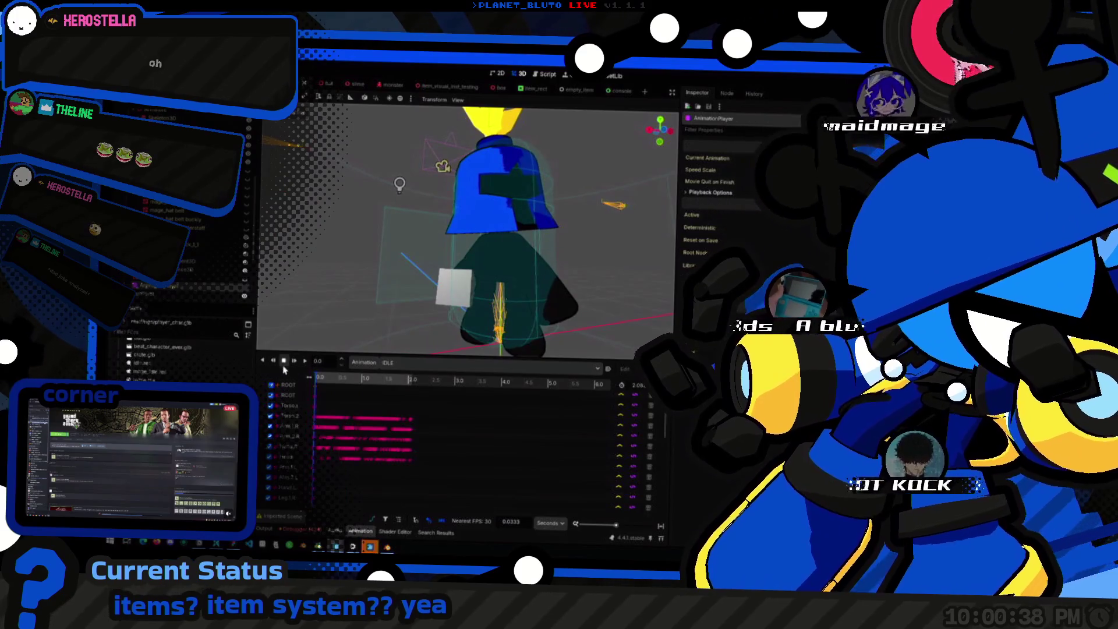
pyautogui.click(407, 363)
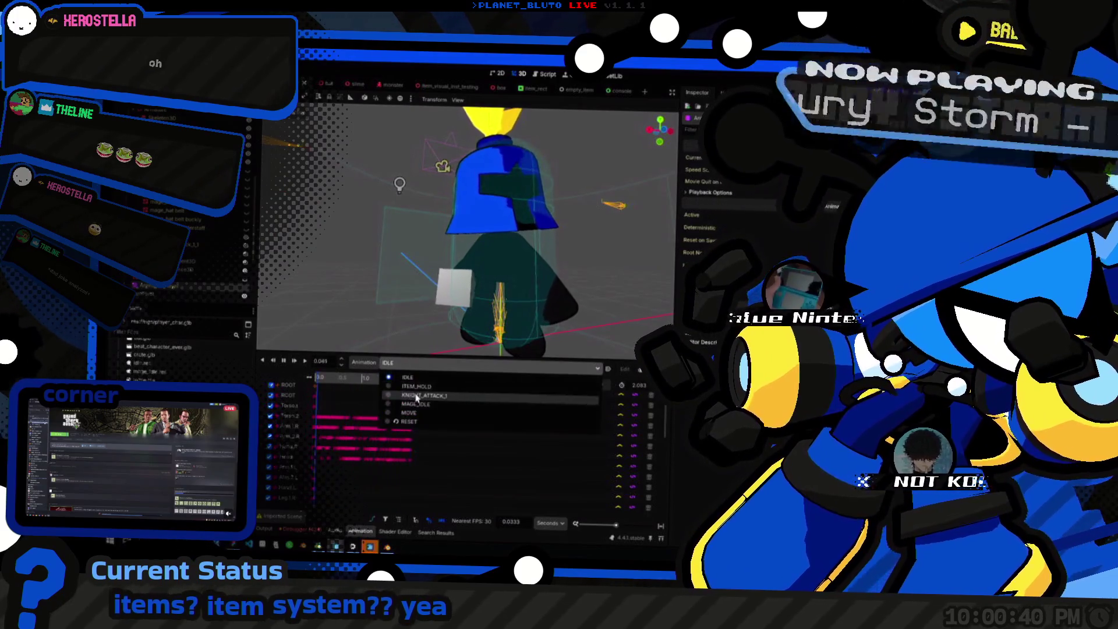
pyautogui.click(408, 379)
pyautogui.moveTo(404, 350)
pyautogui.mouseDown()
pyautogui.moveTo(386, 333)
pyautogui.moveTo(537, 305)
pyautogui.moveTo(431, 317)
pyautogui.mouseUp()
# Preview the MAGE_IDLE and MOVE animations while orbiting around the knight.
pyautogui.click(407, 363)
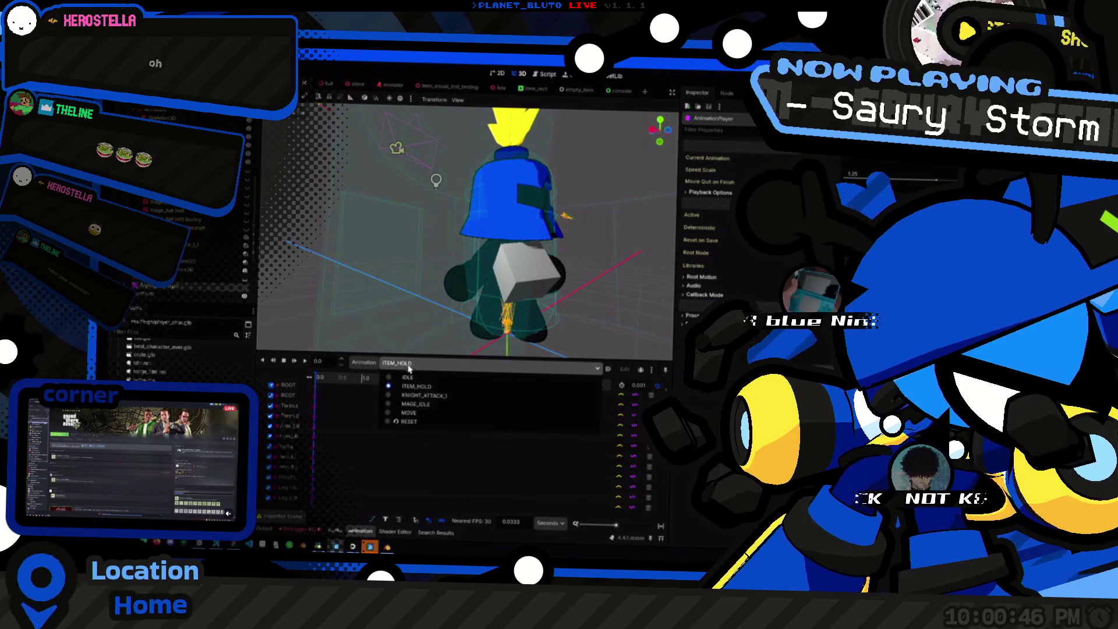
pyautogui.click(413, 404)
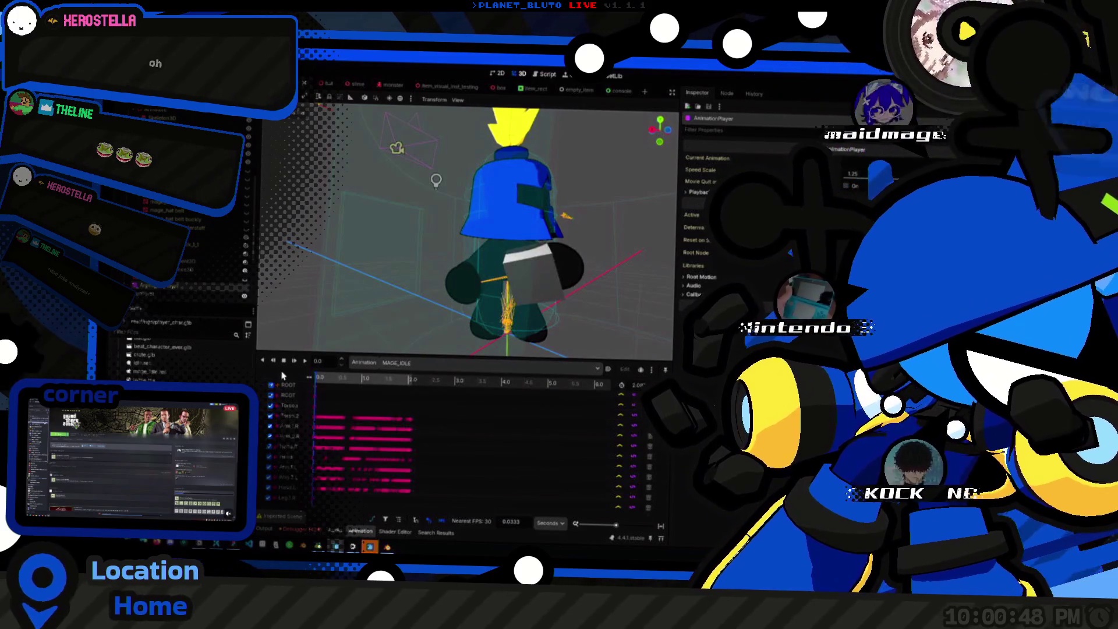
pyautogui.click(294, 361)
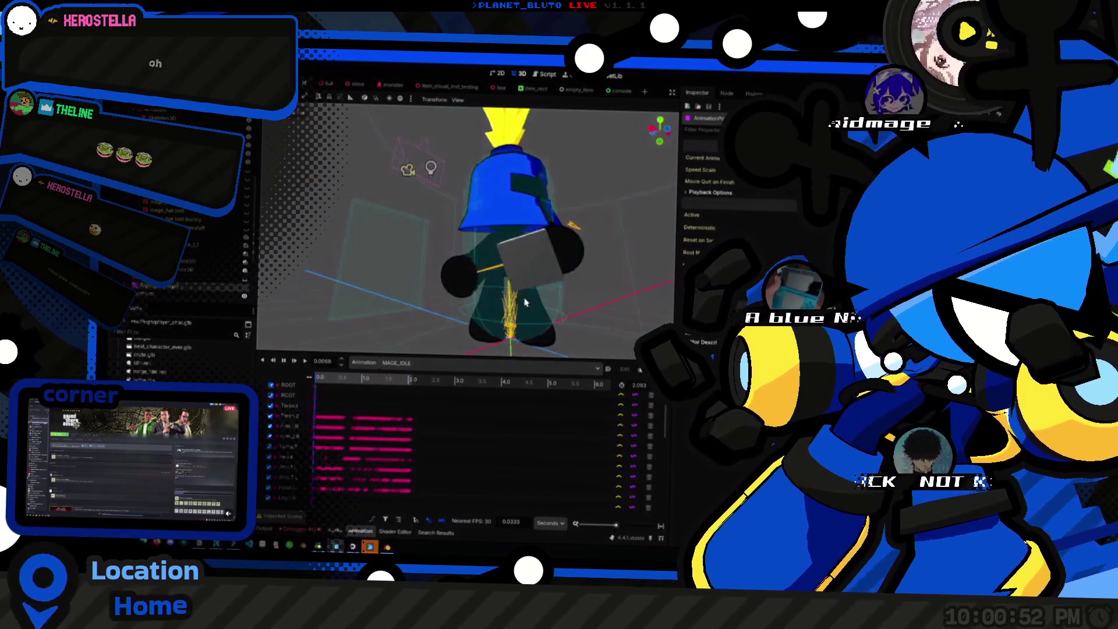
pyautogui.moveTo(495, 274); pyautogui.dragTo(600, 279)
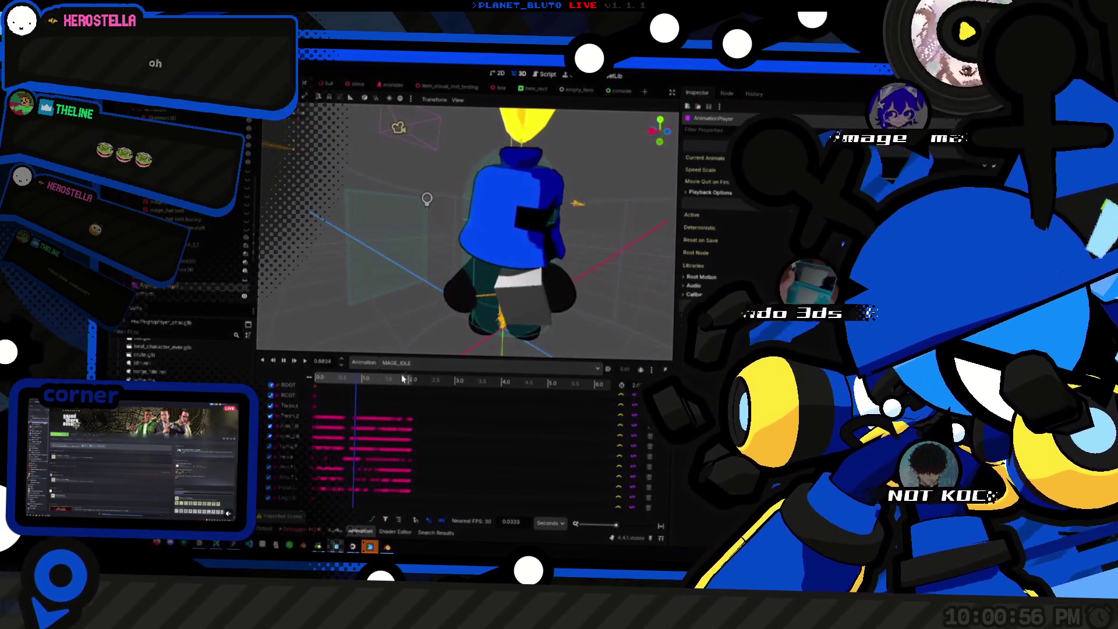
pyautogui.click(411, 363)
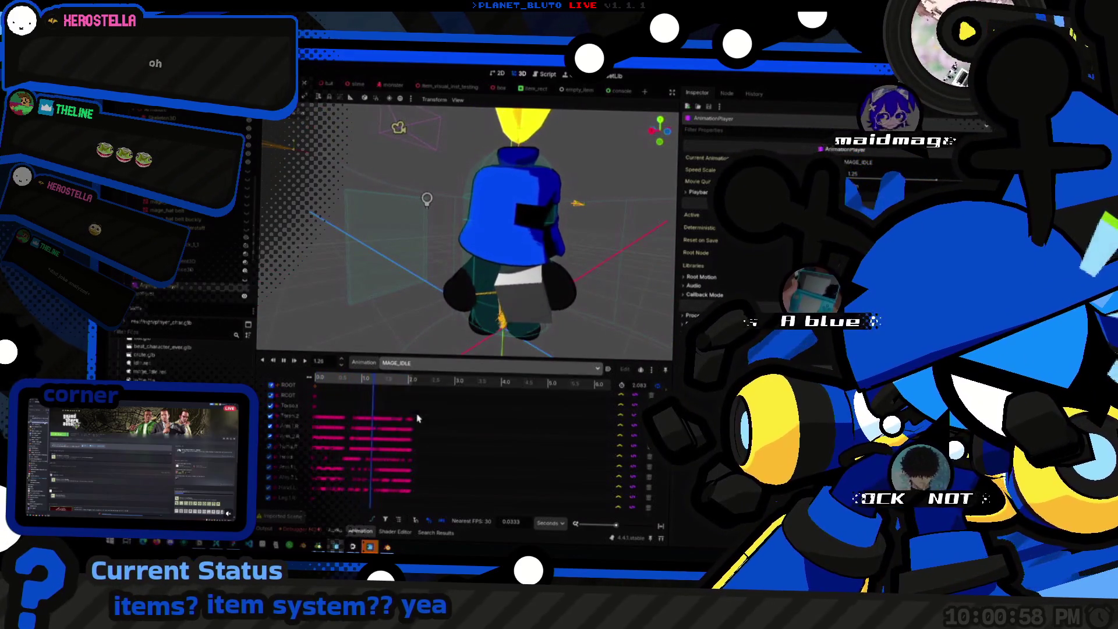
pyautogui.click(408, 412)
pyautogui.moveTo(443, 343); pyautogui.dragTo(515, 313)
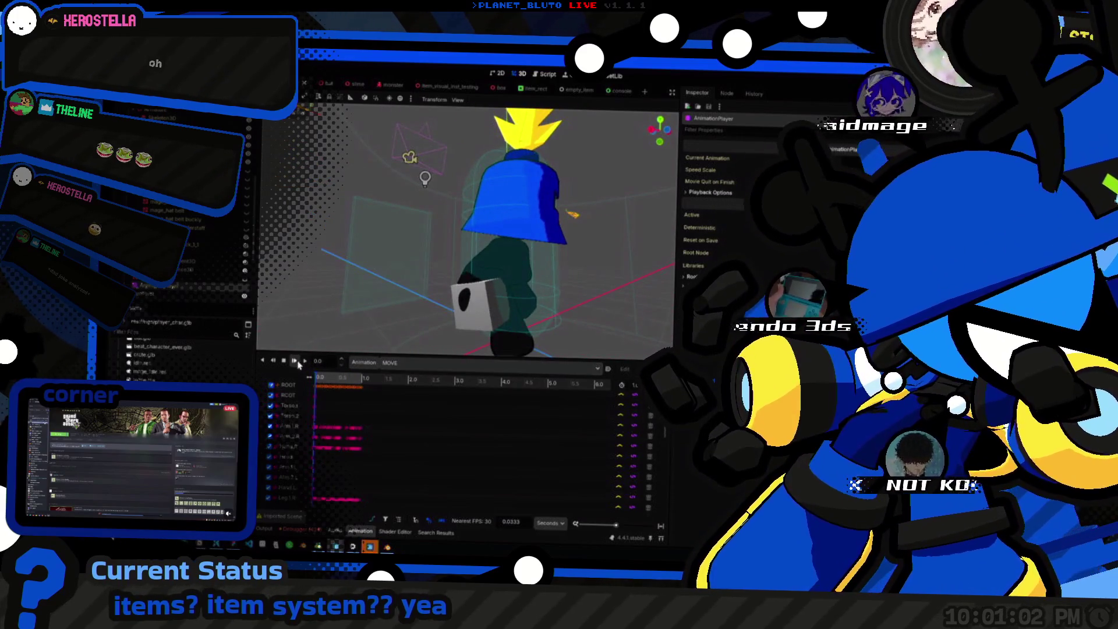
pyautogui.click(296, 361)
# Return to IDLE and select the box mesh at the knight's hand to inspect it.
pyautogui.click(411, 363)
pyautogui.click(408, 379)
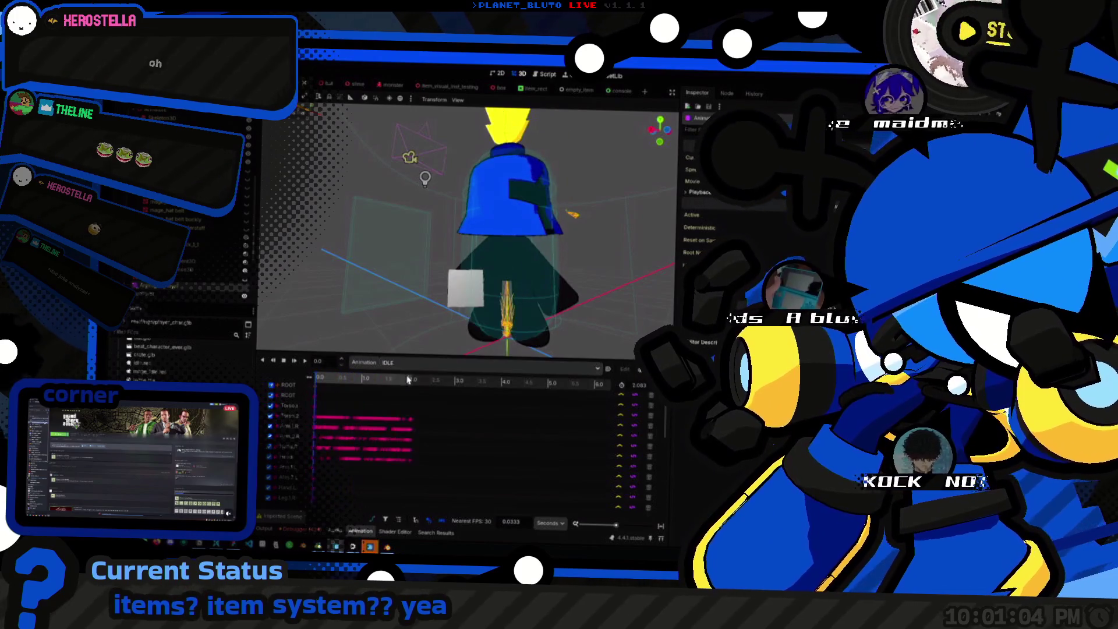
pyautogui.moveTo(383, 318)
pyautogui.mouseDown()
pyautogui.moveTo(437, 314)
pyautogui.moveTo(408, 309)
pyautogui.mouseUp()
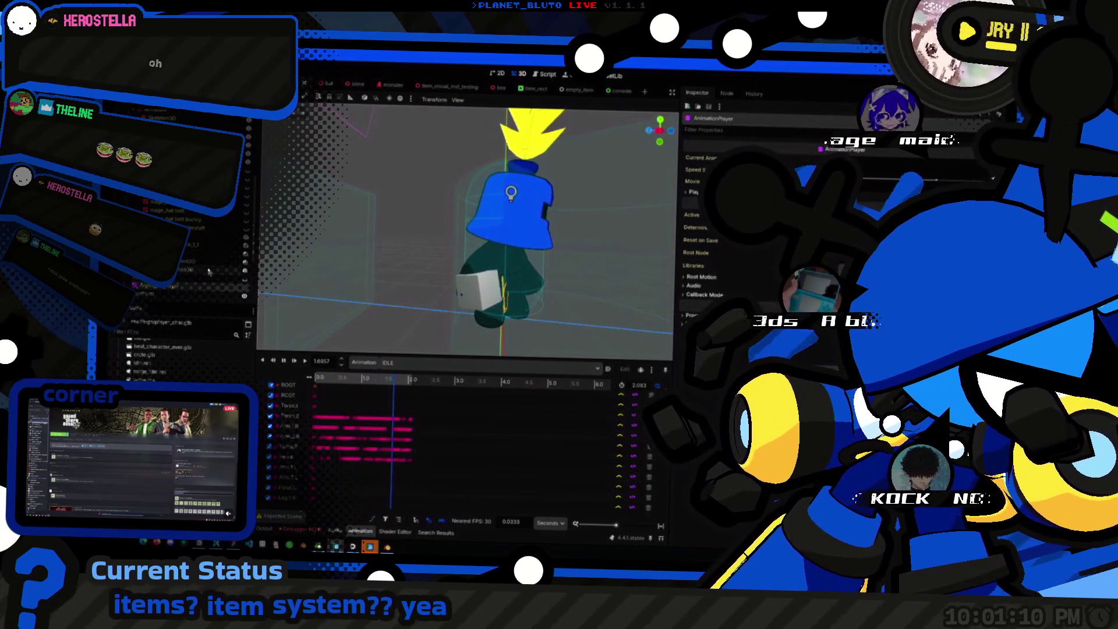
pyautogui.click(475, 291)
pyautogui.moveTo(475, 292); pyautogui.dragTo(501, 270)
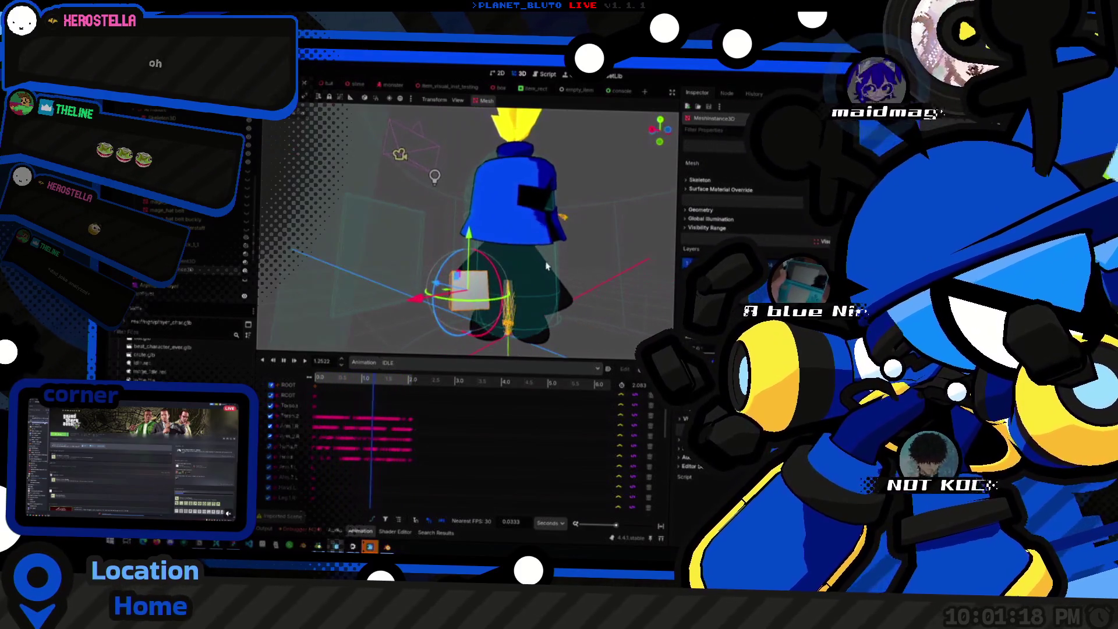
# Rename the BoneAttachment3D to WeaponAttachment, then switch to the box item scene.
pyautogui.click(187, 286)
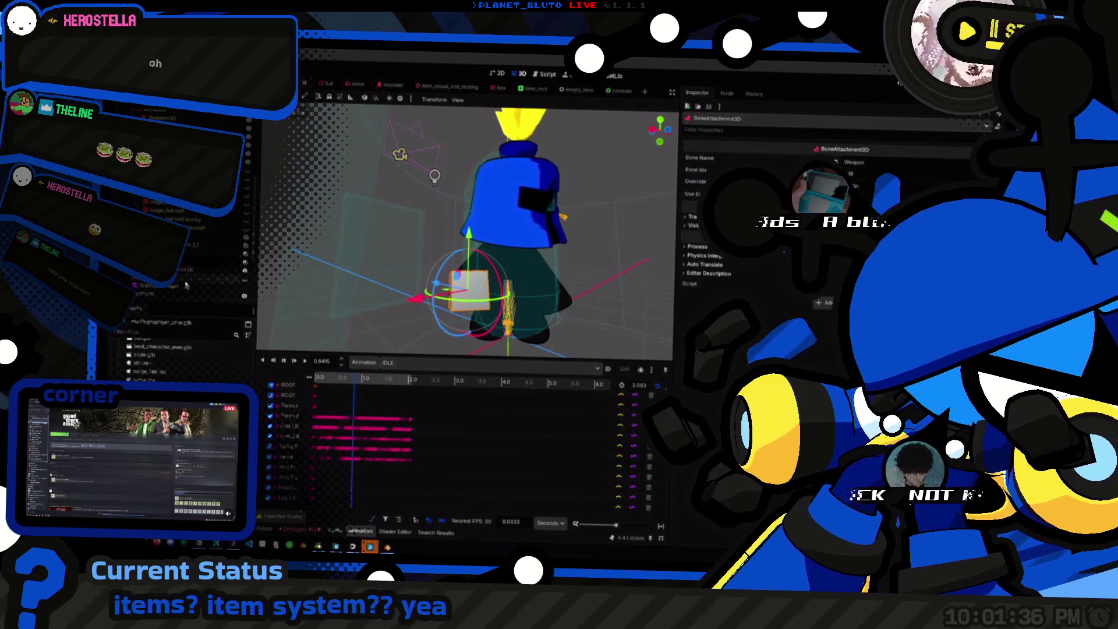
pyautogui.press('Return')
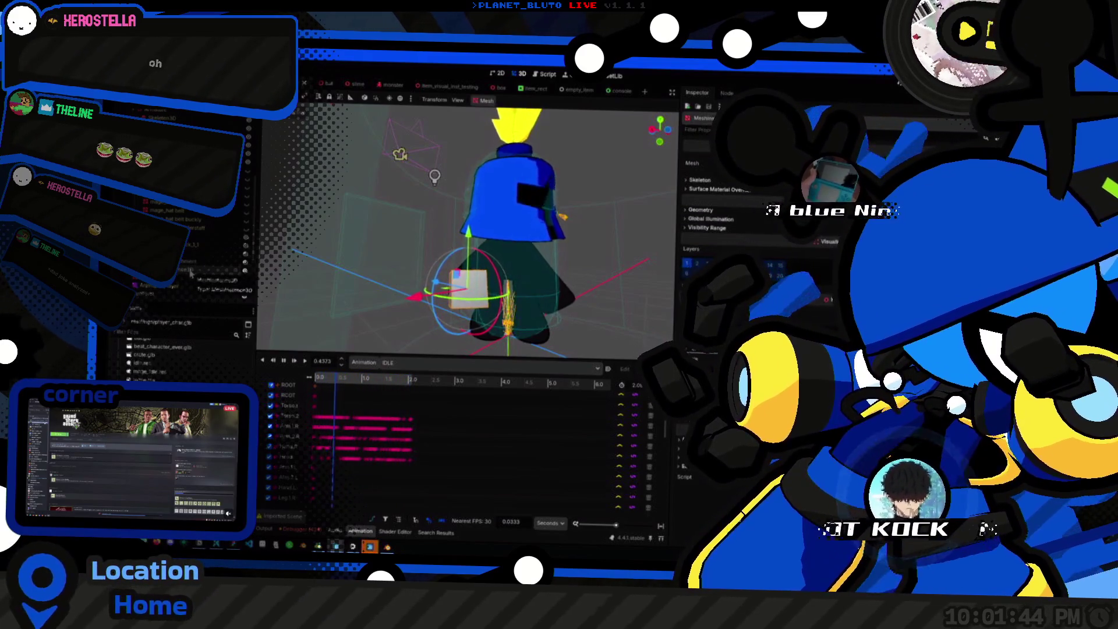
pyautogui.click(203, 268)
pyautogui.hotkey('ctrl', 'a')
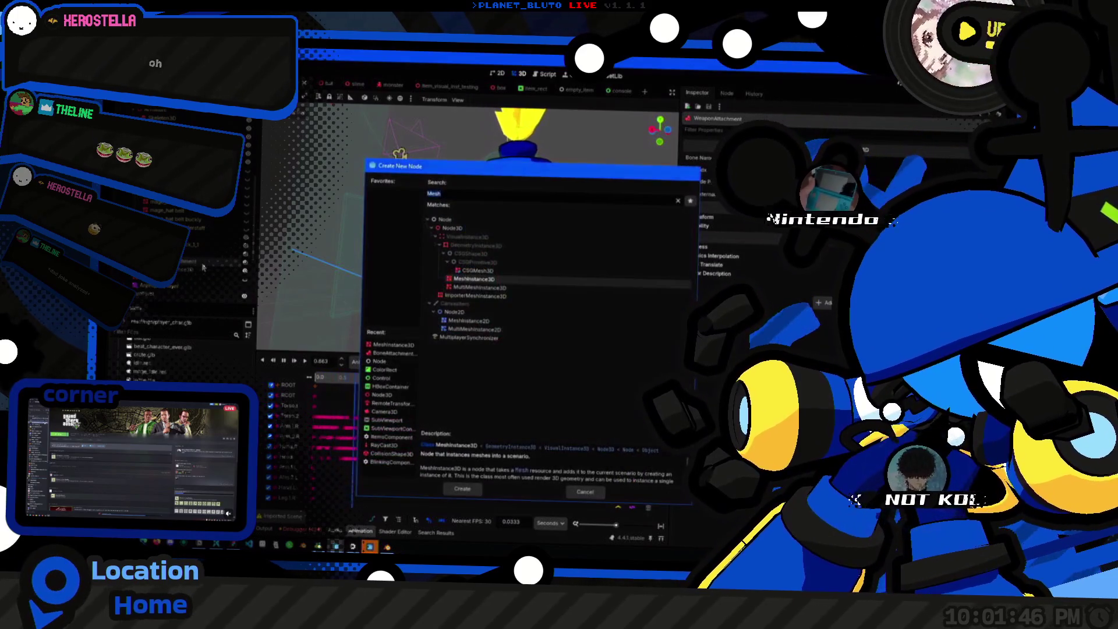
pyautogui.press('Escape')
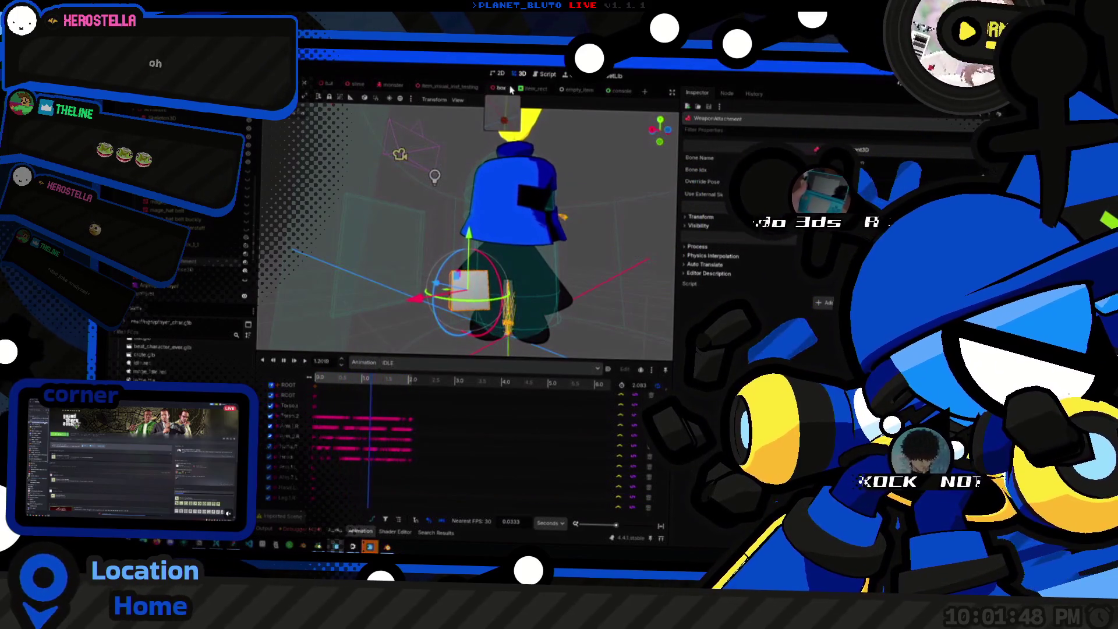
pyautogui.click(494, 87)
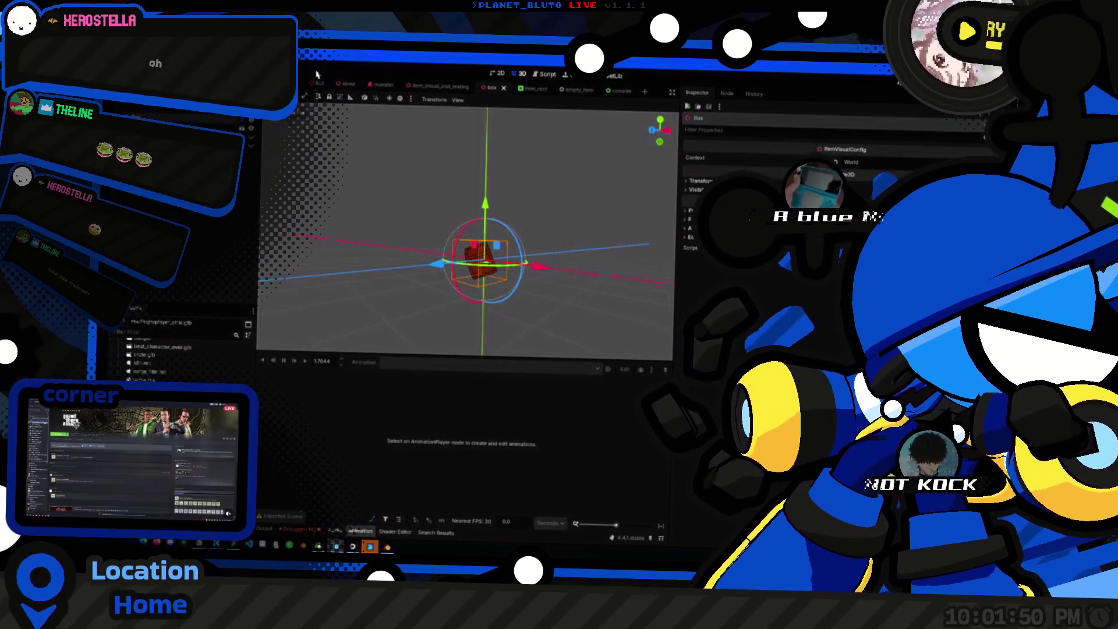
# Flip between the box and knight scene tabs, orbiting to compare the red crate's size with the knight.
pyautogui.hotkey('ctrl', 'shift', 'Tab')
pyautogui.moveTo(407, 245); pyautogui.dragTo(508, 230)
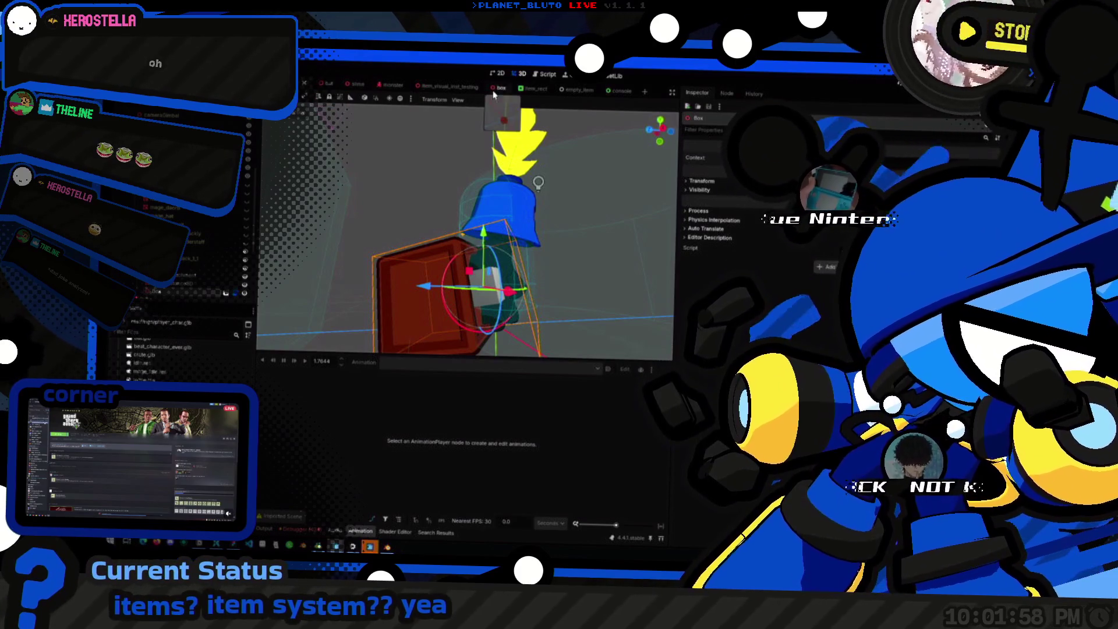
pyautogui.click(499, 89)
pyautogui.moveTo(528, 244)
pyautogui.mouseDown()
pyautogui.moveTo(548, 247)
pyautogui.moveTo(490, 248)
pyautogui.moveTo(494, 239)
pyautogui.moveTo(506, 272)
pyautogui.mouseUp()
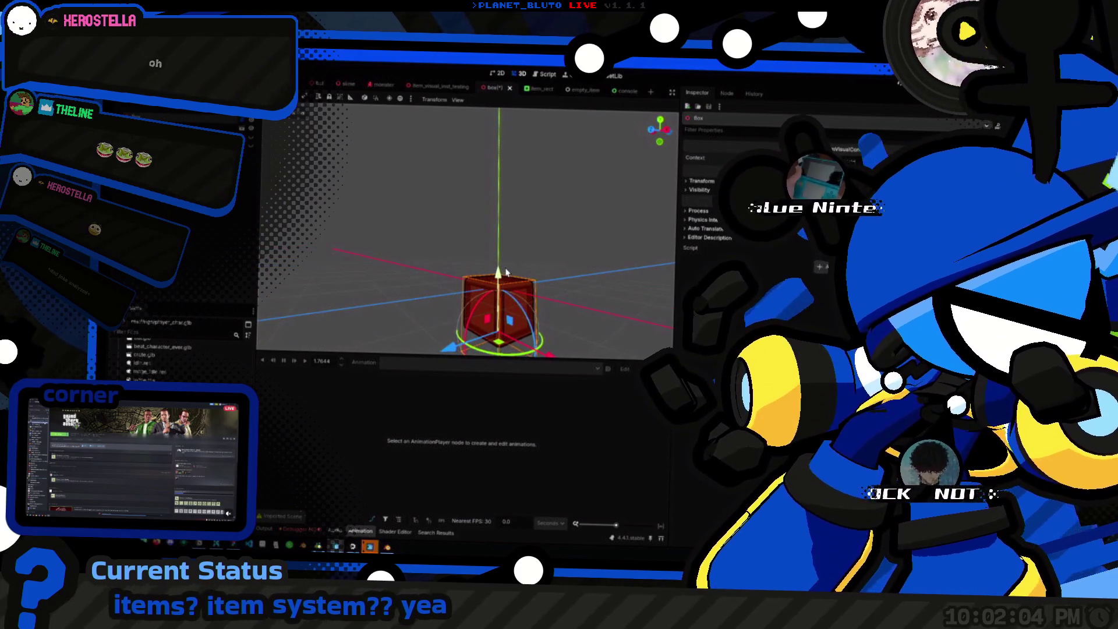
pyautogui.hotkey('ctrl', 'shift', 'Tab')
pyautogui.moveTo(461, 197); pyautogui.dragTo(185, 298)
pyautogui.click(175, 284)
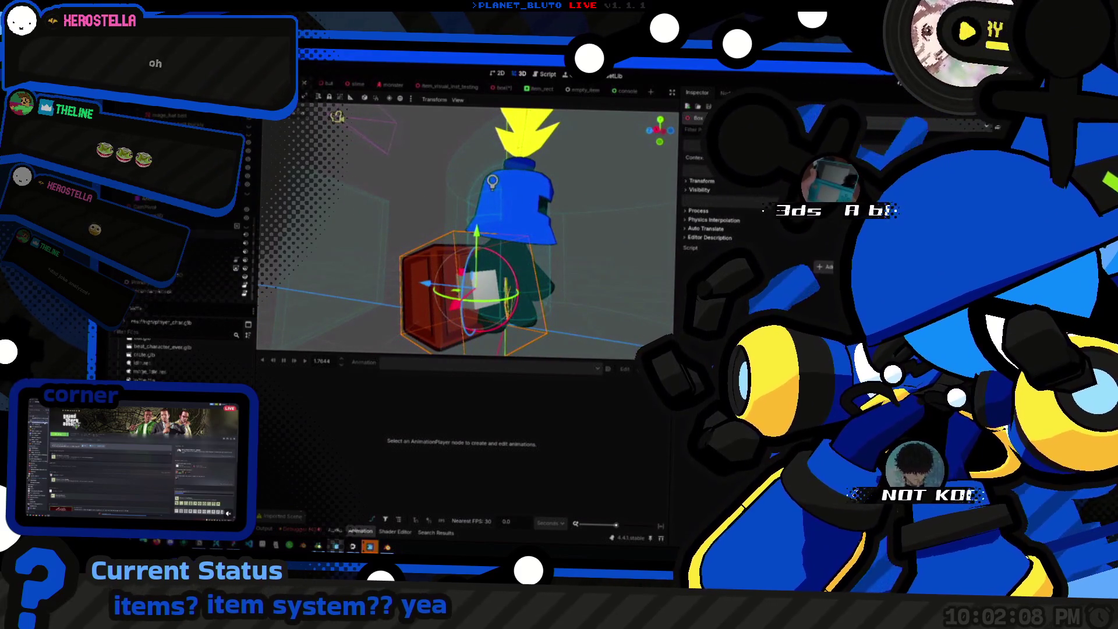
# Set the knight's AnimationPlayer to ITEM_HOLD and view it holding the box.
pyautogui.click(420, 363)
pyautogui.click(417, 386)
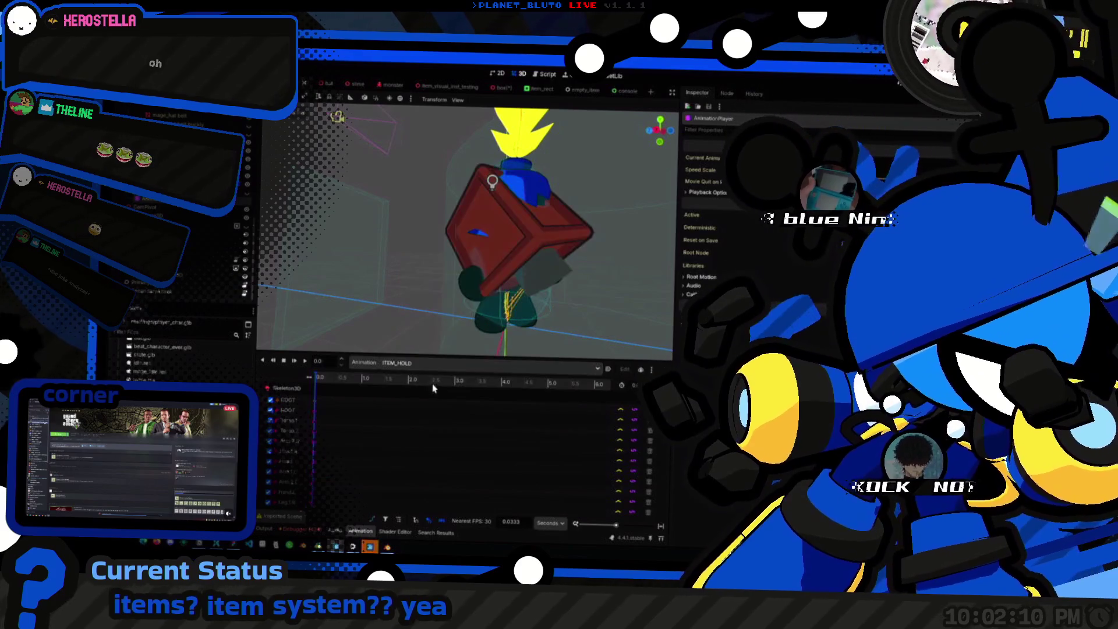
pyautogui.moveTo(420, 273); pyautogui.dragTo(486, 252)
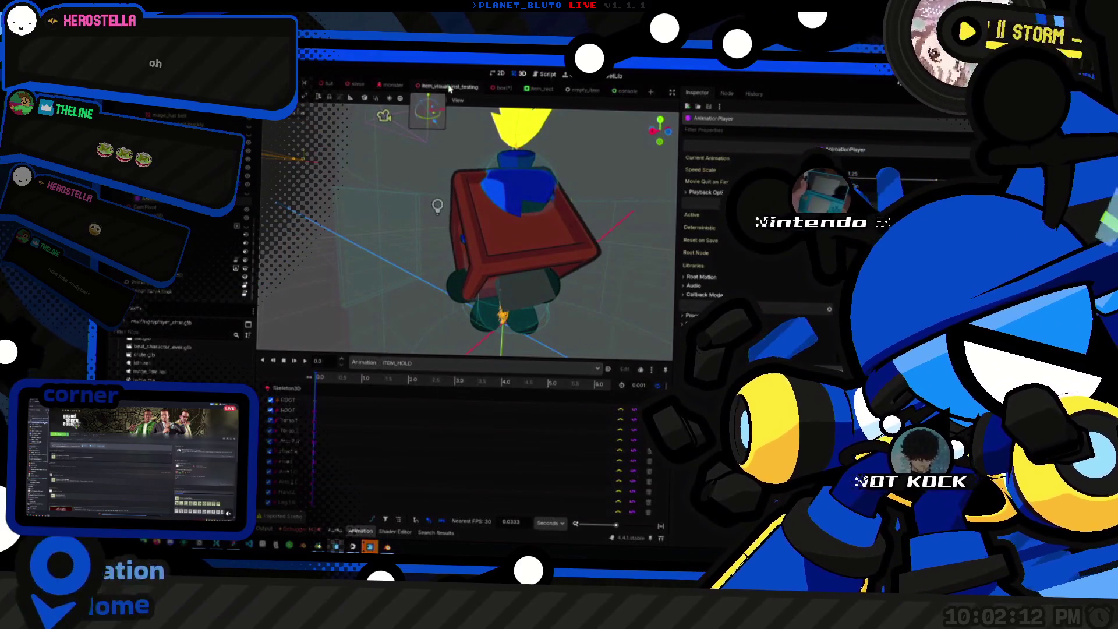
# In the box scene, scale the HELD node to 0.722 and save the scene.
pyautogui.click(501, 87)
pyautogui.moveTo(440, 260); pyautogui.dragTo(477, 252)
pyautogui.moveTo(563, 271); pyautogui.dragTo(701, 218)
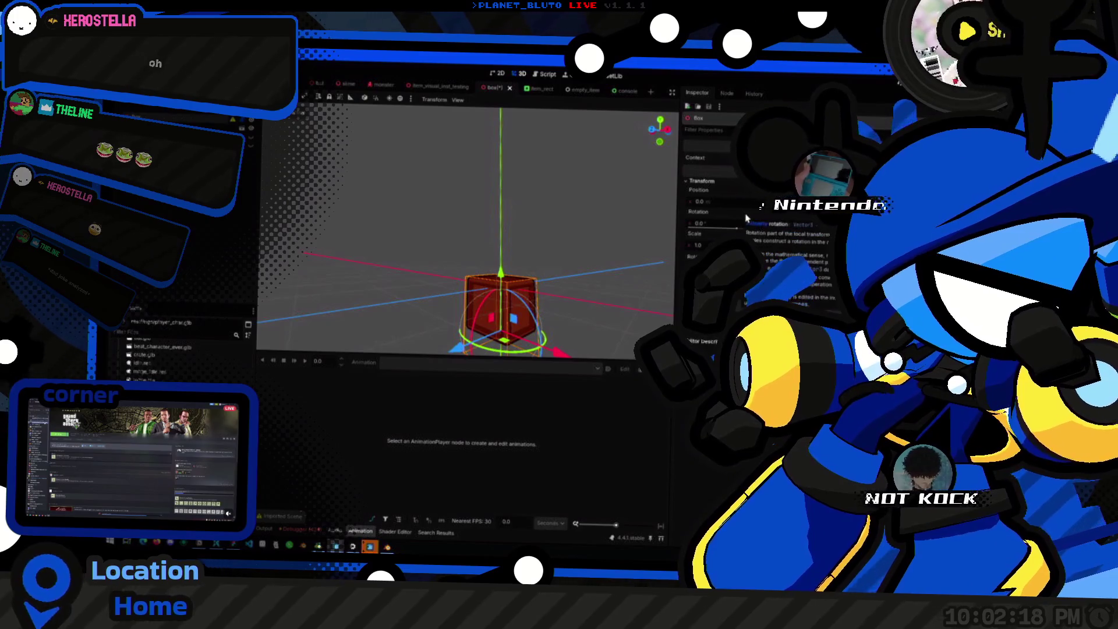
pyautogui.moveTo(506, 291); pyautogui.dragTo(554, 246)
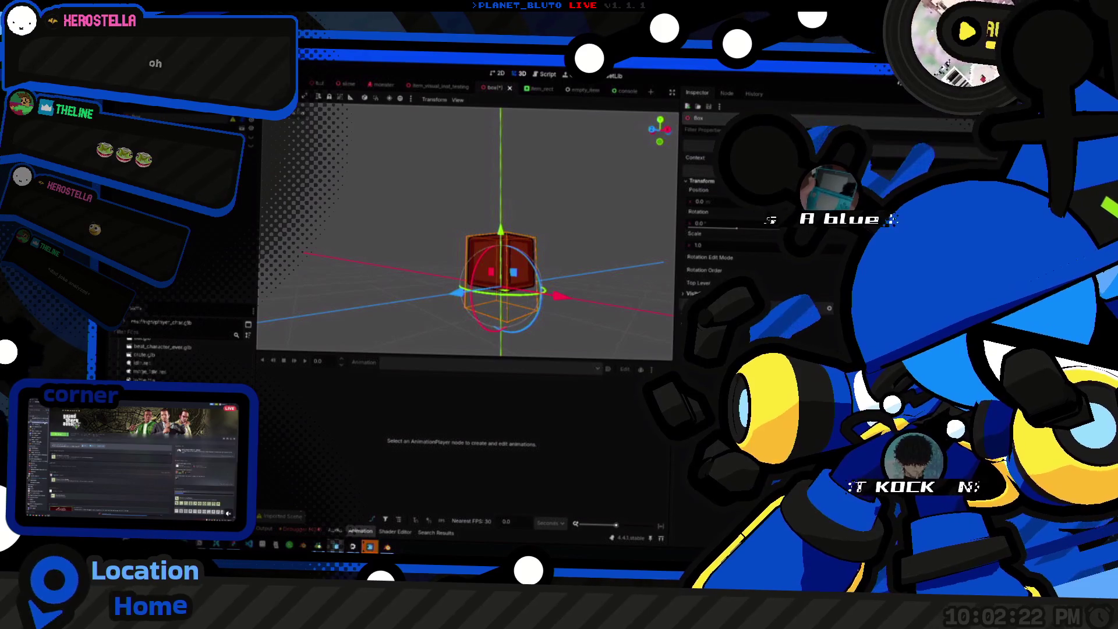
pyautogui.click(500, 262)
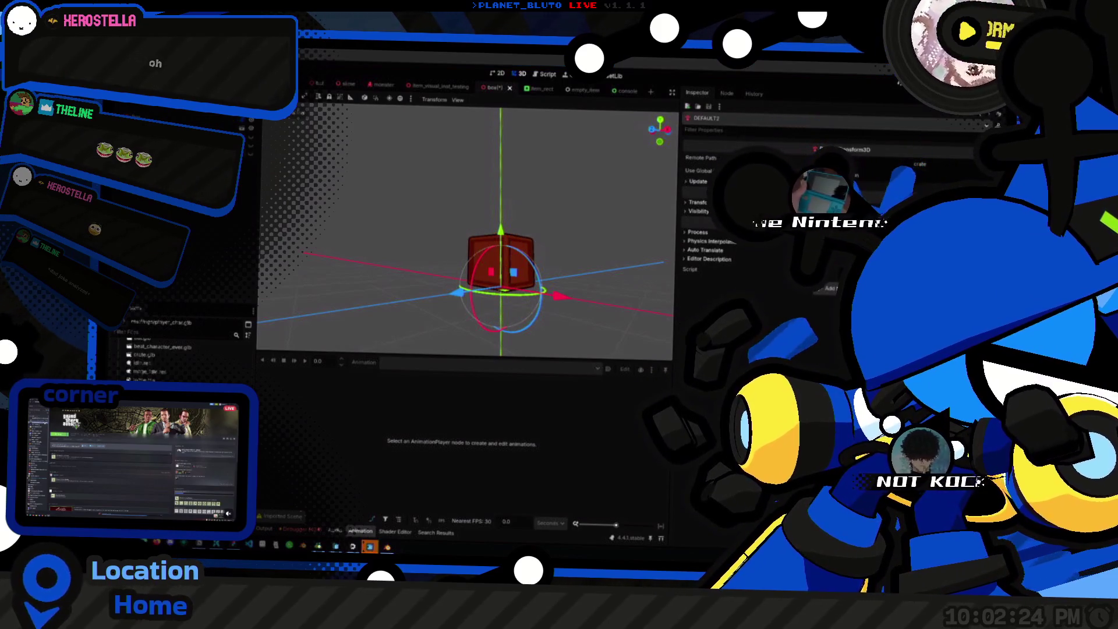
pyautogui.click(501, 262)
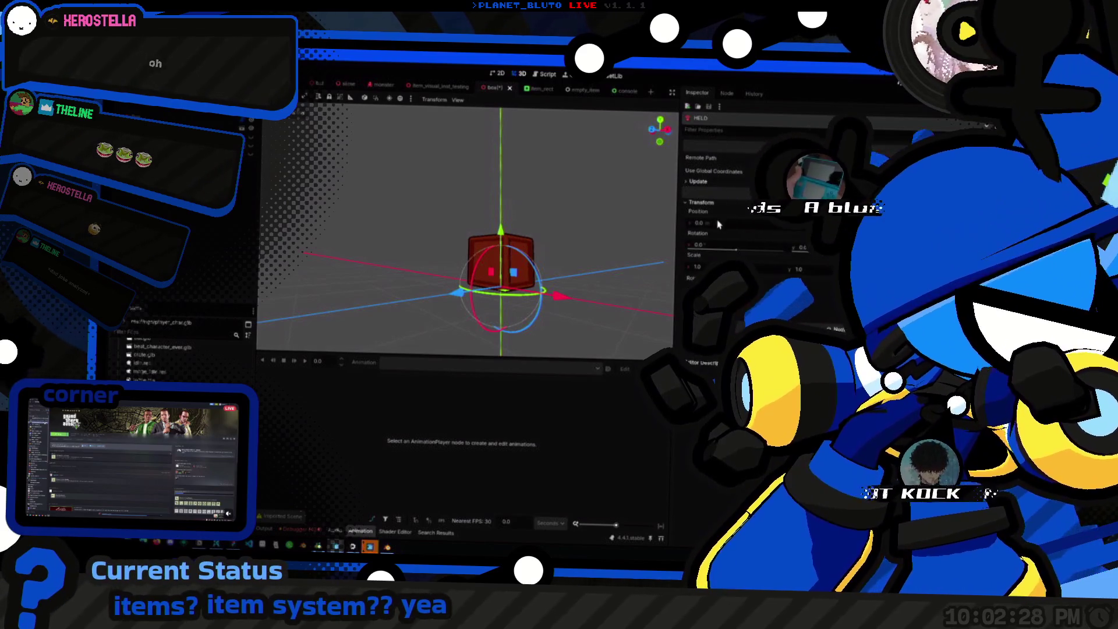
pyautogui.click(501, 262)
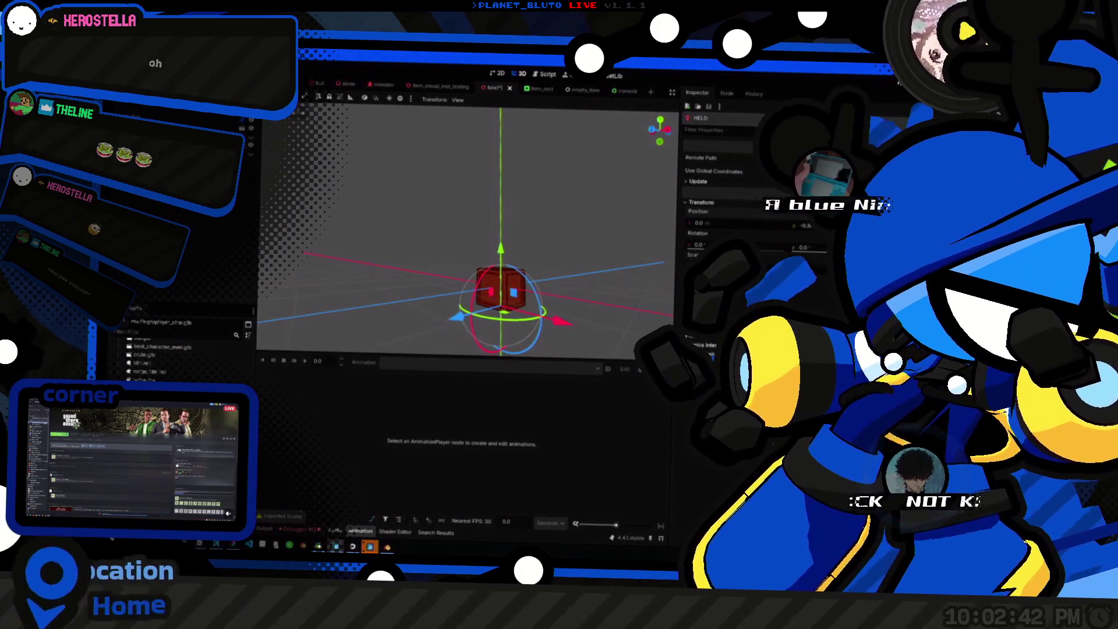
pyautogui.hotkey('ctrl', 's')
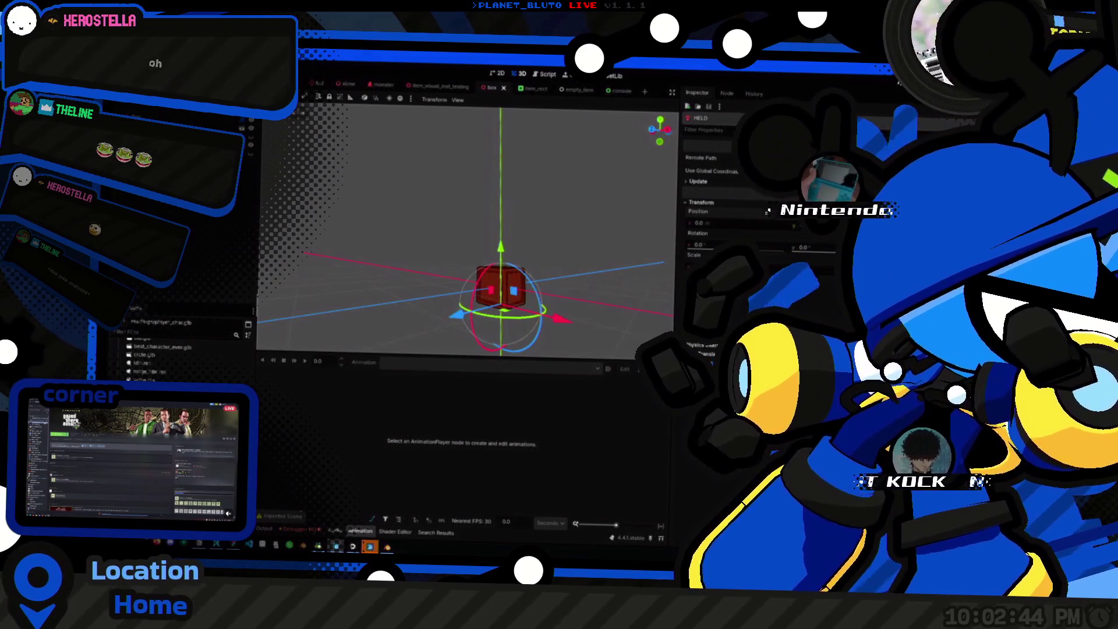
# Inspect the resized red box in the knight's hands in the character scene.
pyautogui.click(321, 83)
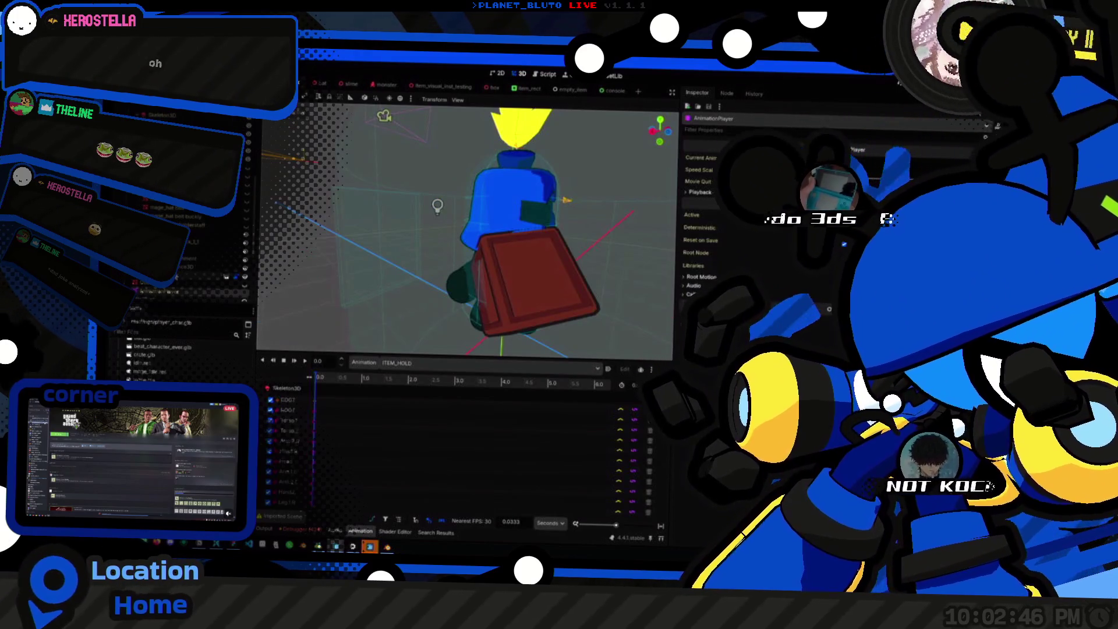
pyautogui.click(536, 280)
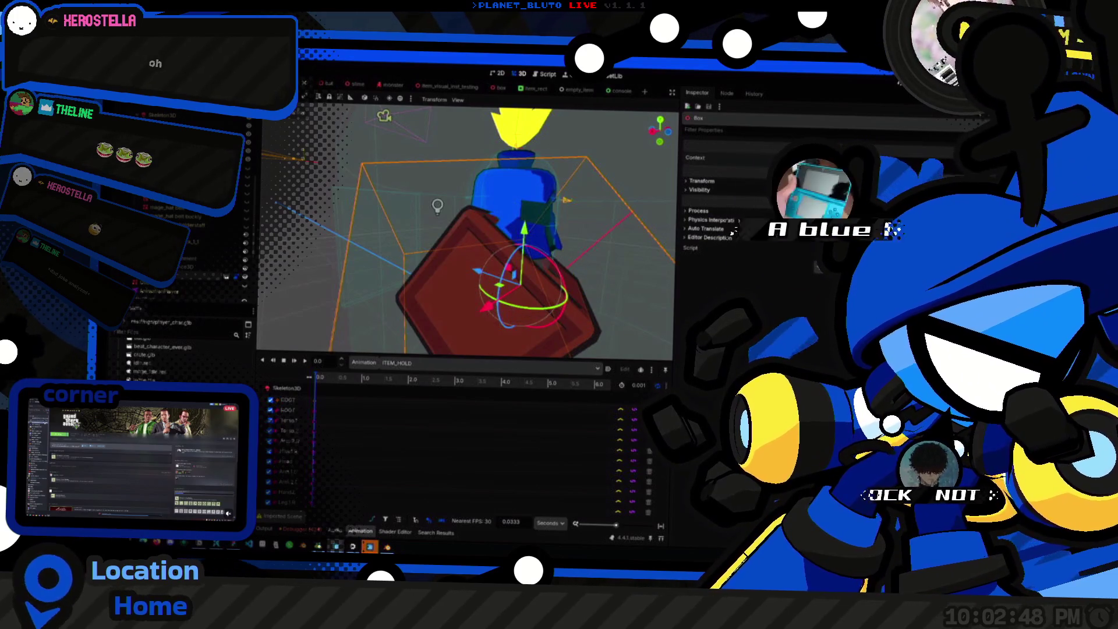
pyautogui.moveTo(501, 222)
pyautogui.mouseDown()
pyautogui.moveTo(484, 218)
pyautogui.moveTo(542, 245)
pyautogui.moveTo(524, 251)
pyautogui.moveTo(507, 233)
pyautogui.moveTo(539, 241)
pyautogui.moveTo(524, 233)
pyautogui.mouseUp()
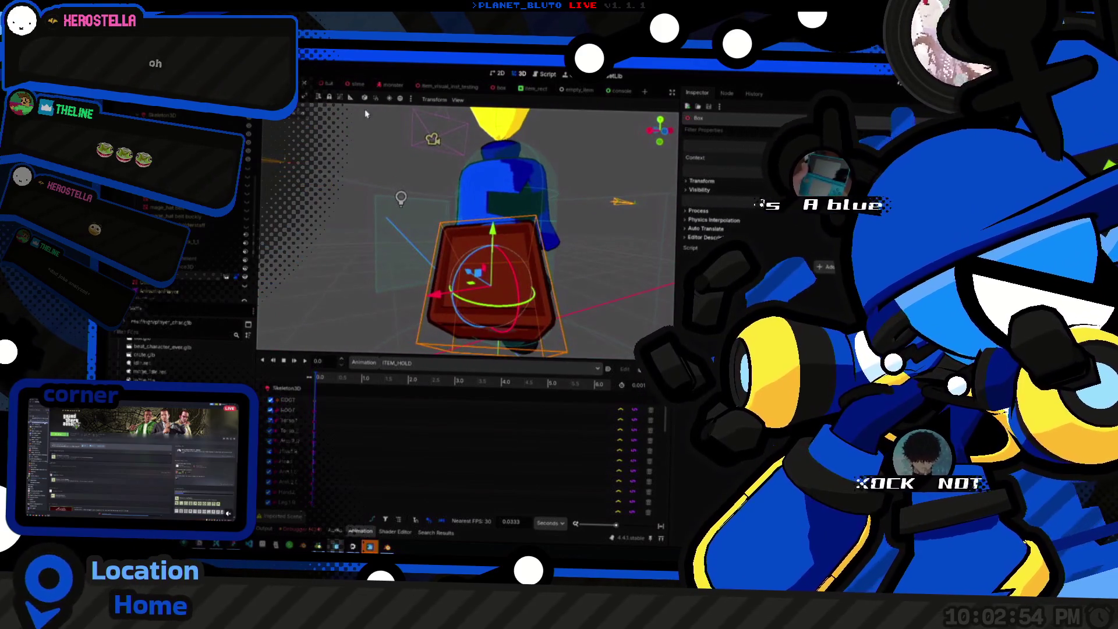
pyautogui.click(498, 87)
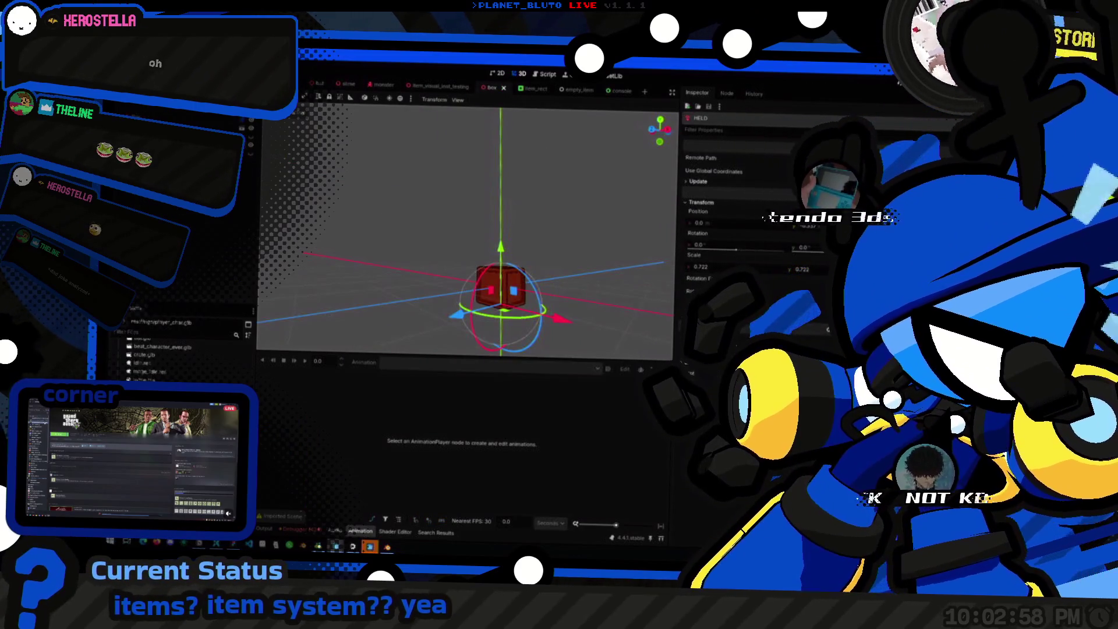
# Shrink the HELD node's scale to 0.537, tilt the box slightly, and save.
pyautogui.moveTo(701, 266); pyautogui.dragTo(687, 266)
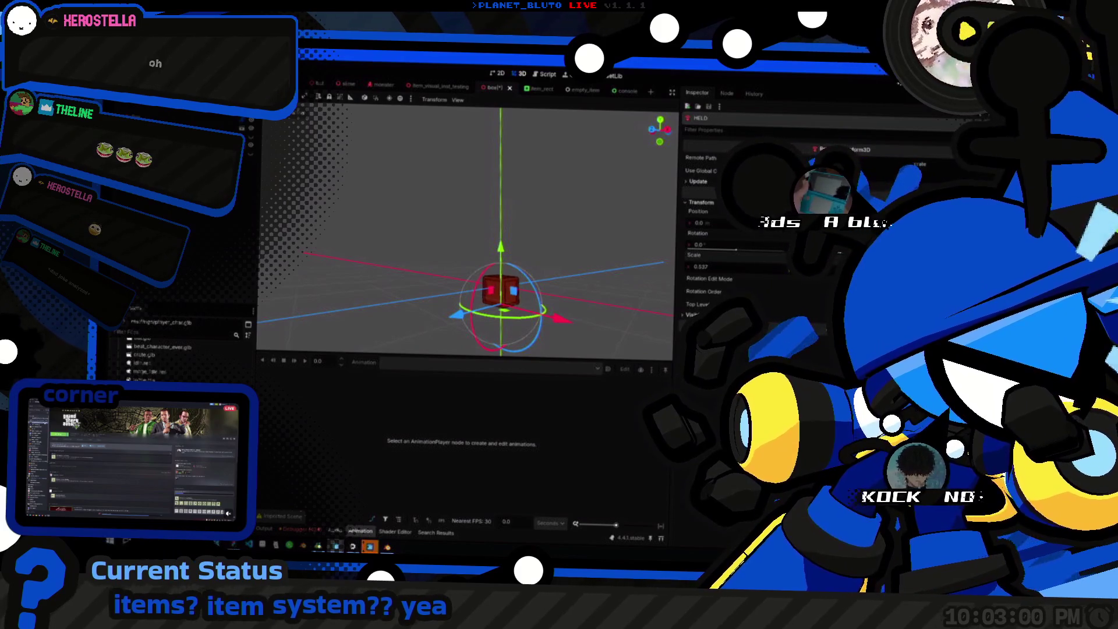
pyautogui.moveTo(733, 244); pyautogui.dragTo(737, 244)
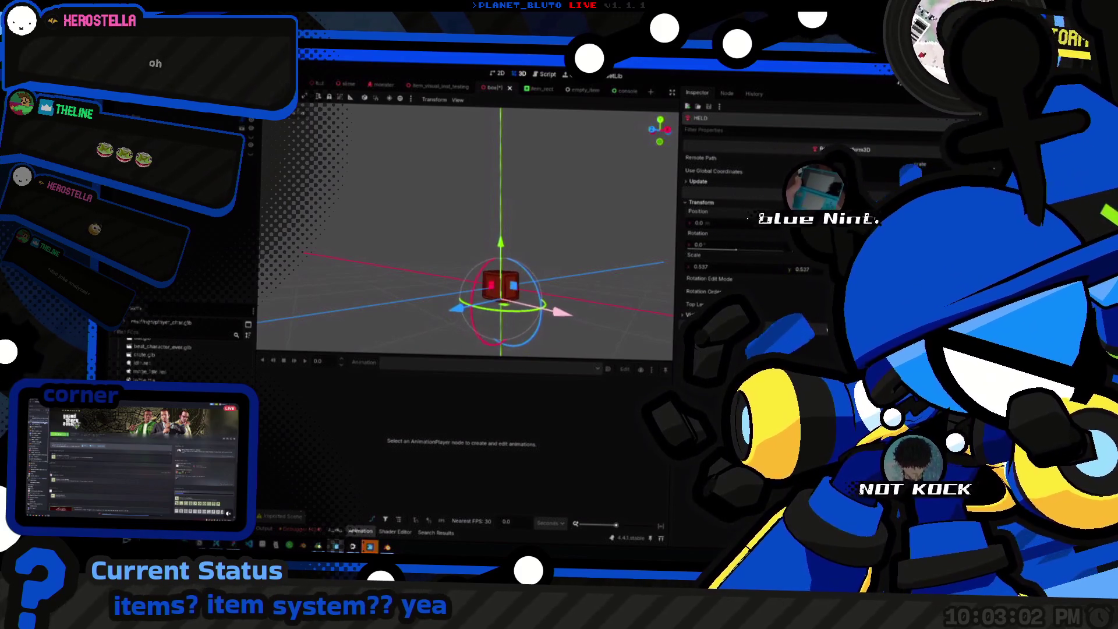
pyautogui.hotkey('ctrl', 's')
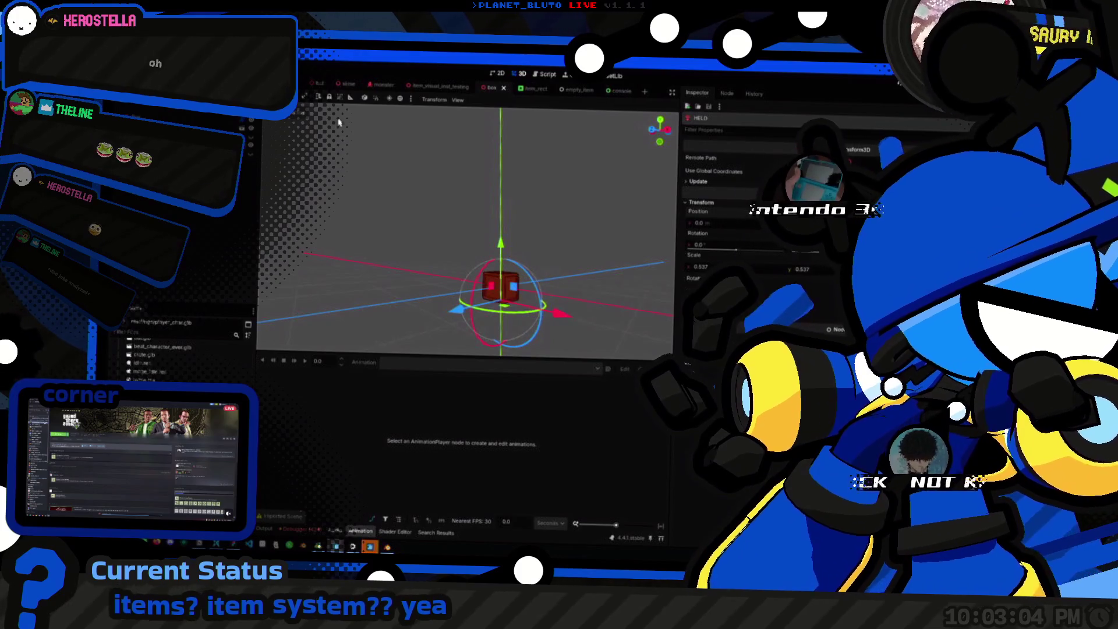
# Check the smaller box against the knight in the character scene.
pyautogui.hotkey('ctrl', 'Tab')
pyautogui.moveTo(596, 286)
pyautogui.mouseDown()
pyautogui.moveTo(553, 286)
pyautogui.moveTo(594, 287)
pyautogui.mouseUp()
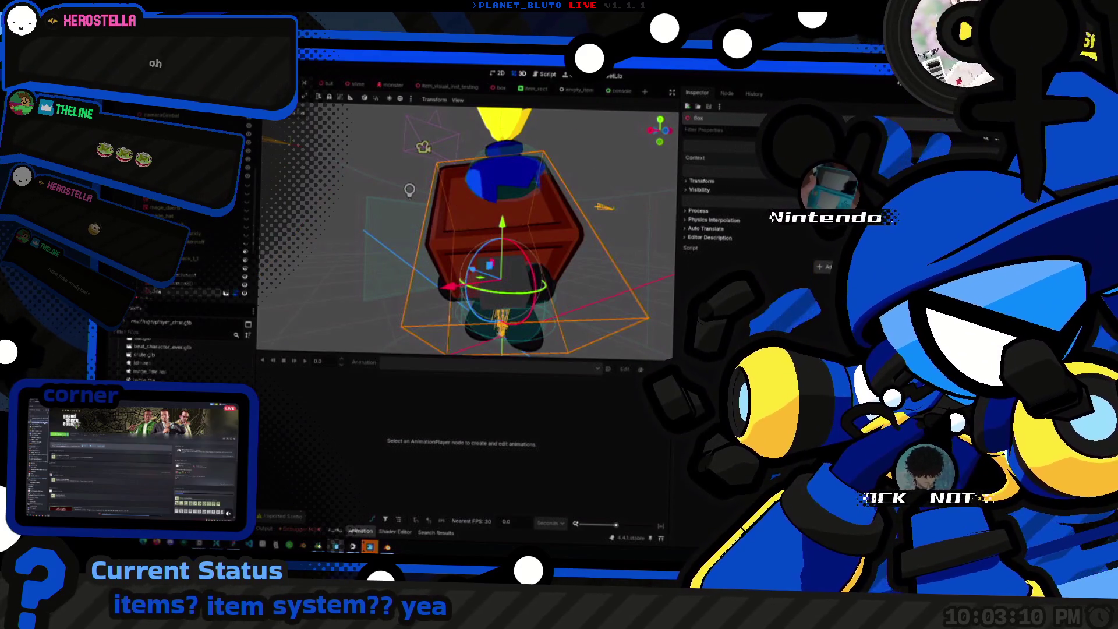
pyautogui.moveTo(594, 287)
pyautogui.mouseDown()
pyautogui.moveTo(640, 288)
pyautogui.moveTo(441, 286)
pyautogui.moveTo(640, 279)
pyautogui.moveTo(546, 294)
pyautogui.moveTo(385, 293)
pyautogui.moveTo(434, 289)
pyautogui.moveTo(473, 303)
pyautogui.mouseUp()
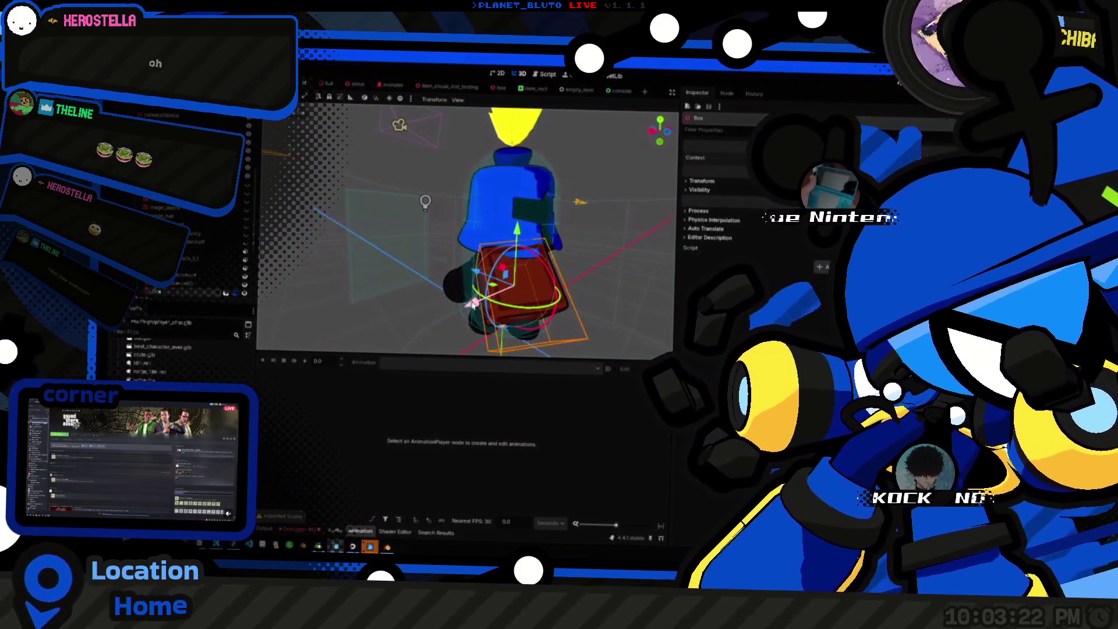
pyautogui.hotkey('alt', 'Tab')
pyautogui.hotkey('alt', 'Tab')
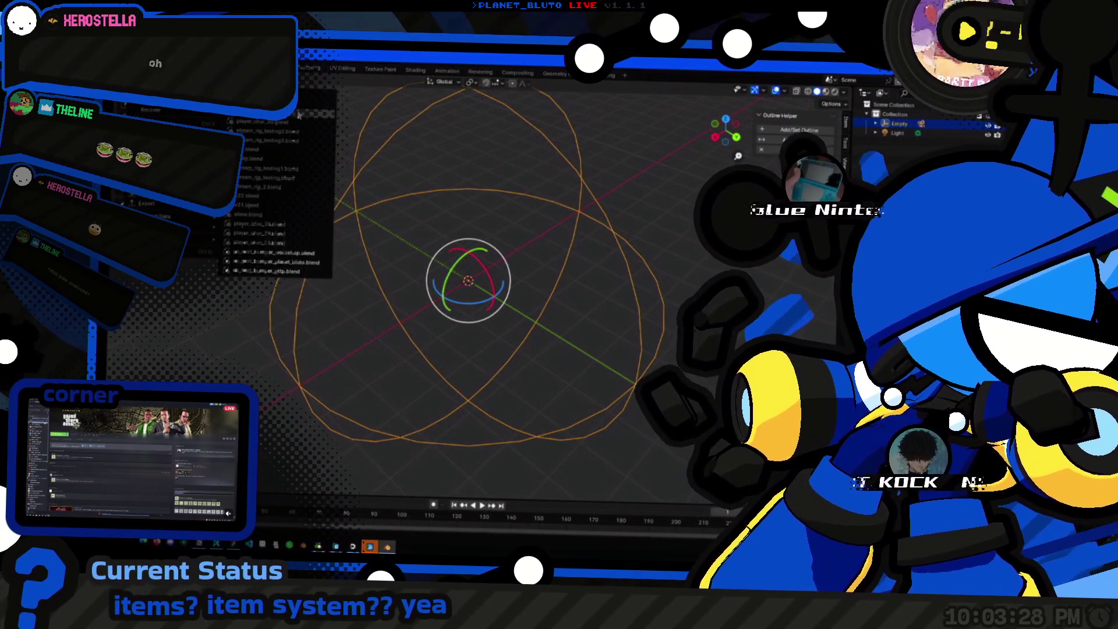
# Load the other Blender project and switch the armature's action from IDLE to ITEM_HOLD.
pyautogui.click(317, 95)
pyautogui.click(568, 322)
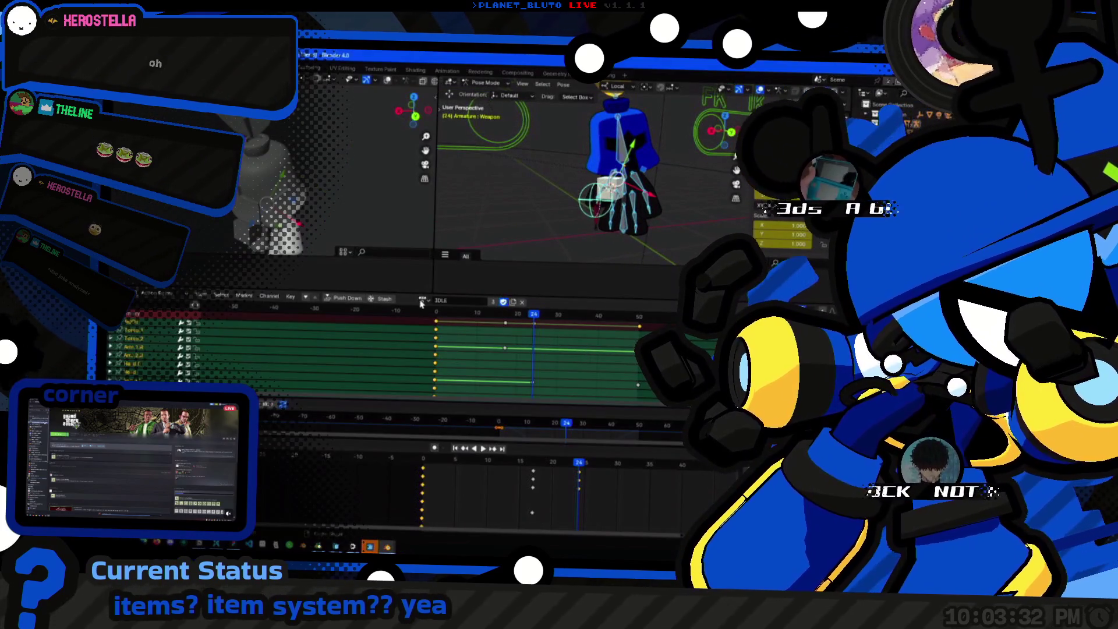
pyautogui.click(422, 300)
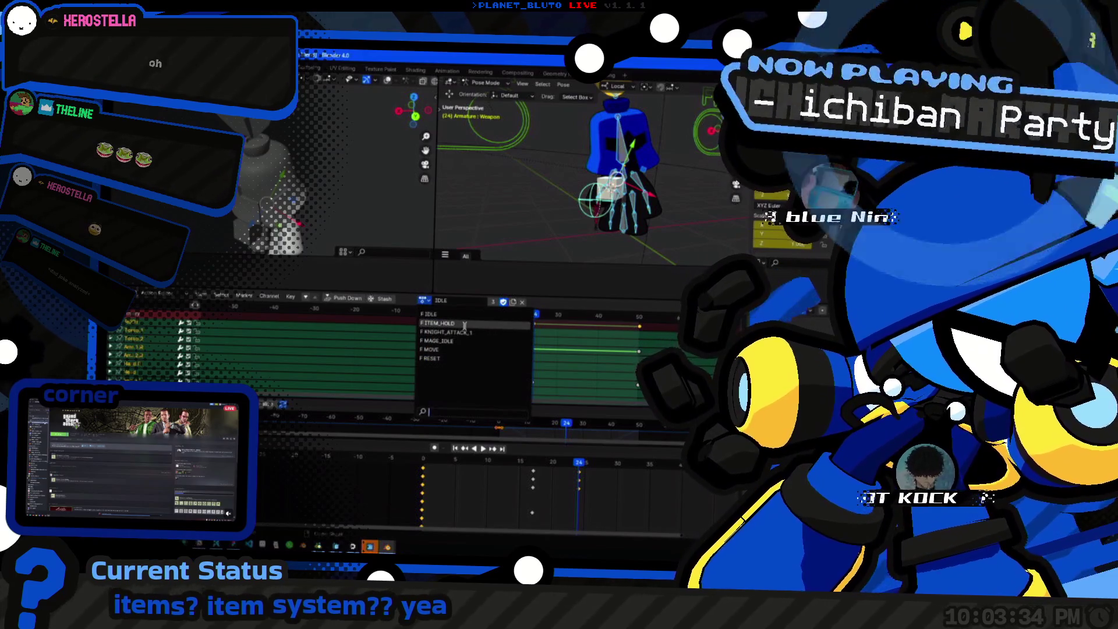
pyautogui.click(438, 323)
pyautogui.scroll(6, 589, 180)
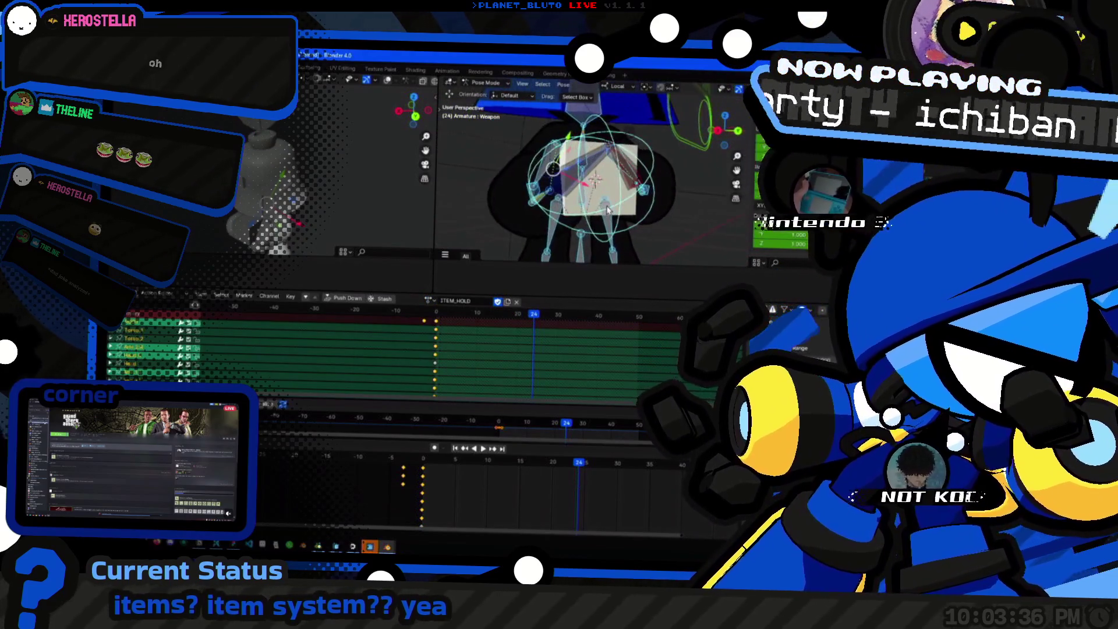
# Compare the pose with the character in Godot's player.tscn, then return to Blender.
pyautogui.hotkey('alt', 'Tab')
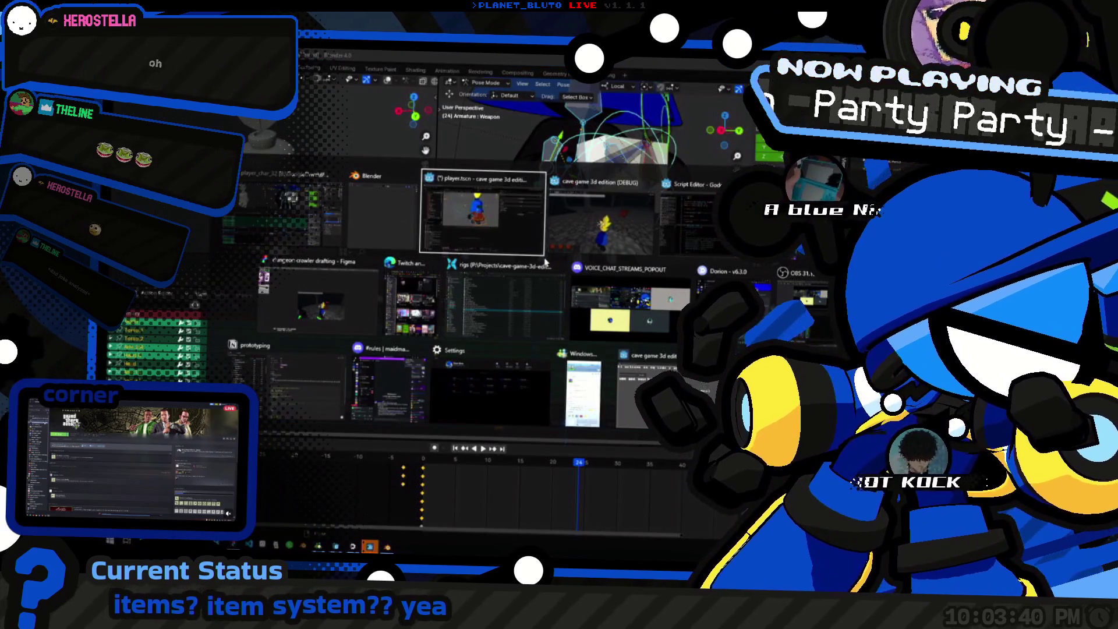
pyautogui.click(451, 244)
pyautogui.moveTo(451, 245)
pyautogui.mouseDown()
pyautogui.moveTo(483, 287)
pyautogui.moveTo(495, 283)
pyautogui.mouseUp()
pyautogui.hotkey('alt', 'Tab')
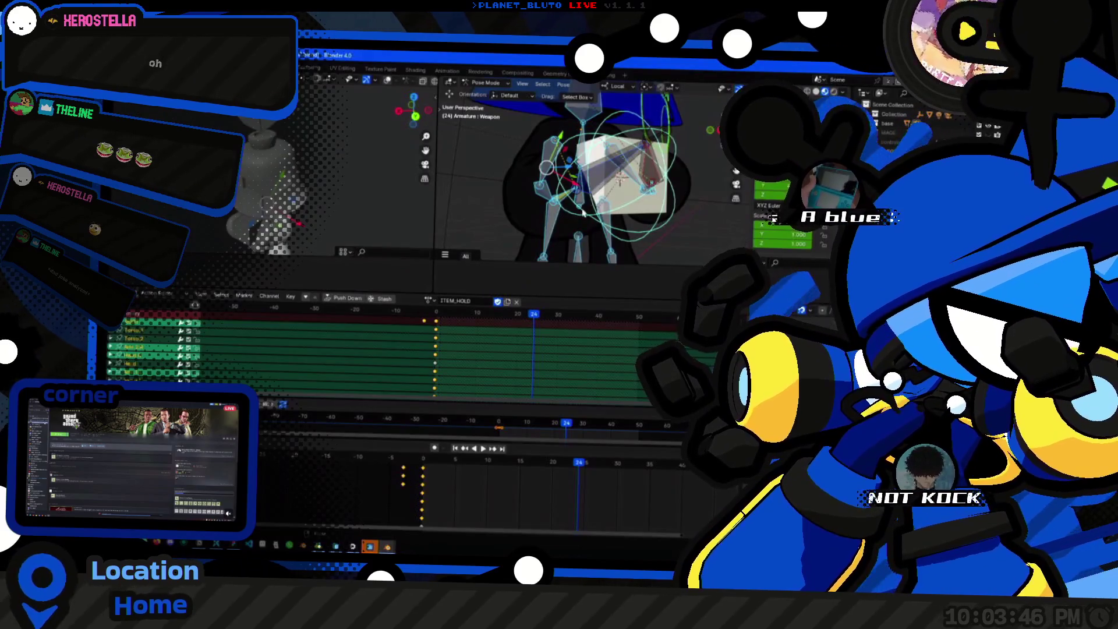
# Jump to frame 0 of ITEM_HOLD and select the Hand.R.IK control.
pyautogui.hotkey('shift', 'Left')
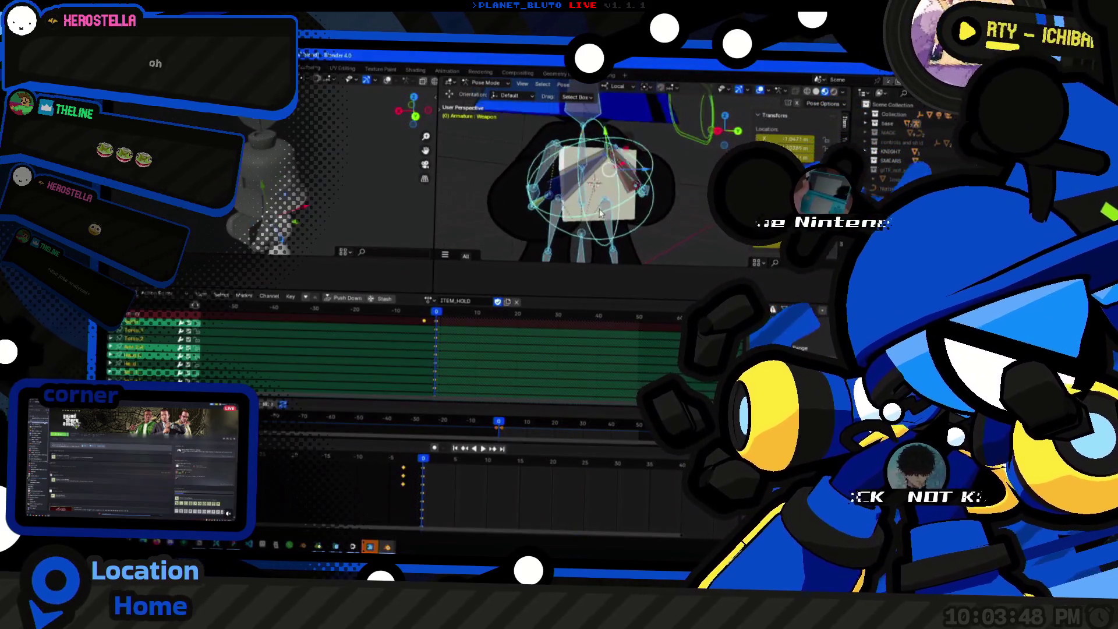
pyautogui.scroll(-3, 642, 153)
pyautogui.moveTo(643, 153)
pyautogui.mouseDown()
pyautogui.moveTo(575, 231)
pyautogui.moveTo(639, 227)
pyautogui.mouseUp()
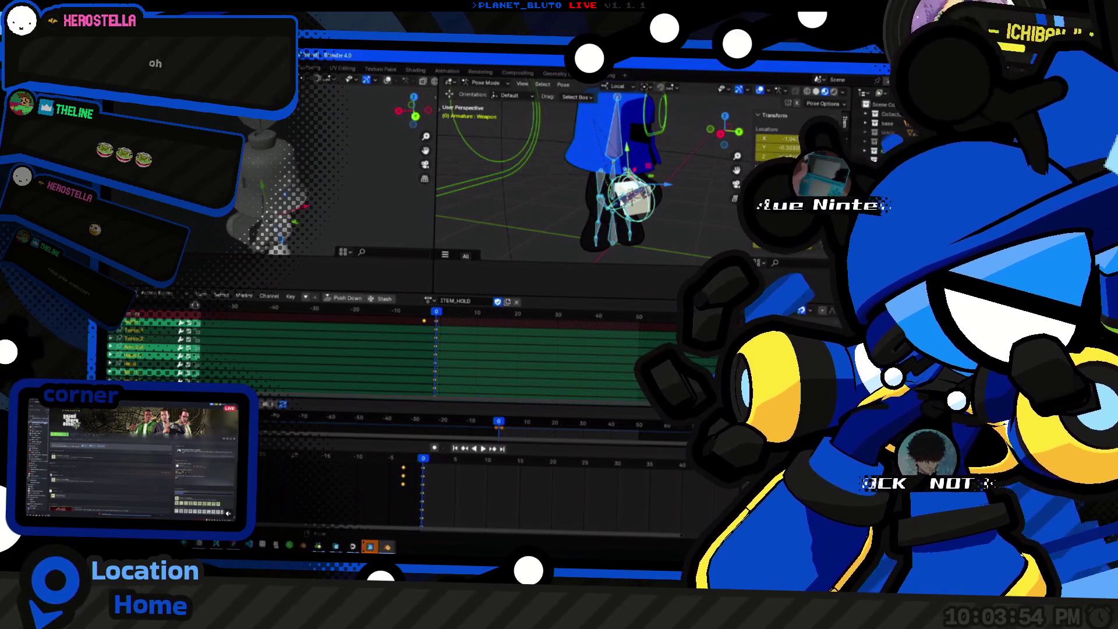
pyautogui.click(632, 201)
# Inspect the Weapon, Hand.R, nearby hand control and FKIK_R_SLIDER bones.
pyautogui.scroll(3, 632, 201)
pyautogui.click(556, 236)
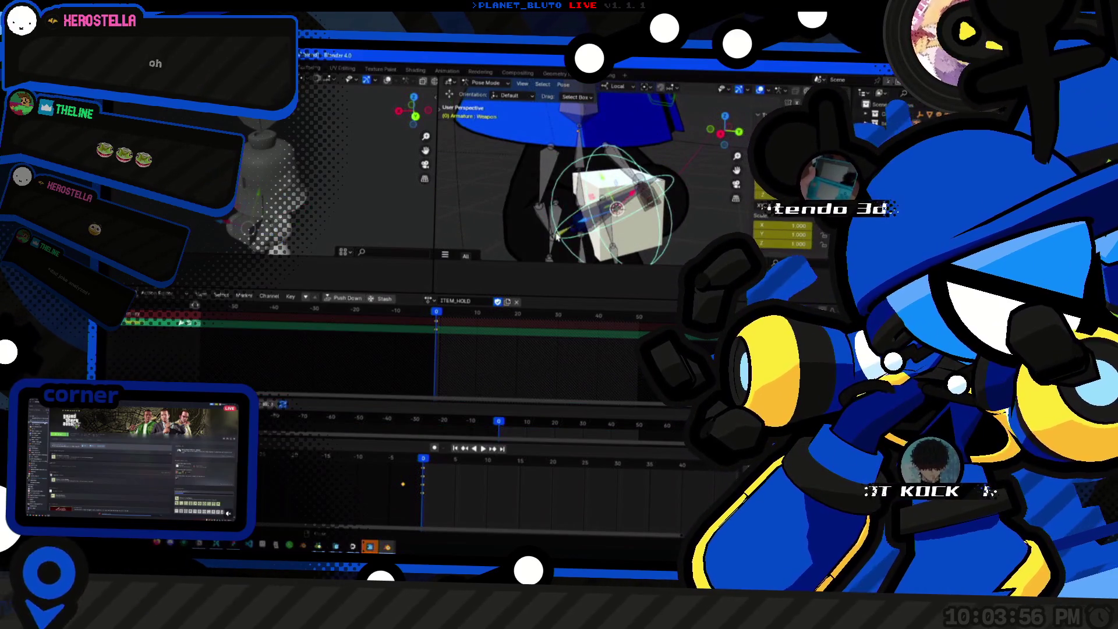
pyautogui.click(560, 234)
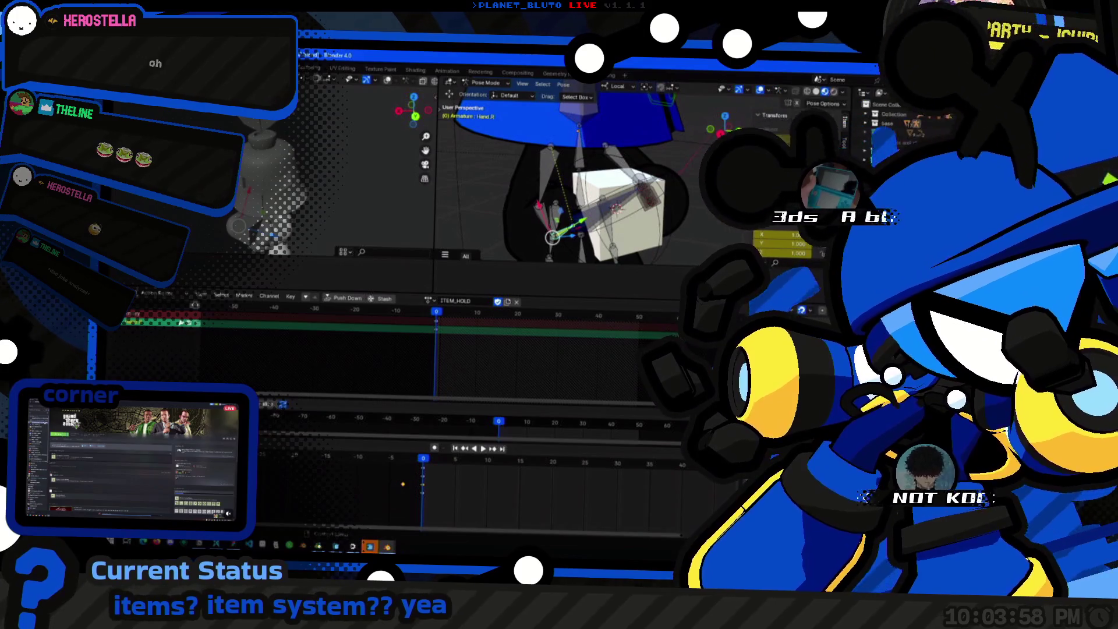
pyautogui.scroll(-5, 570, 182)
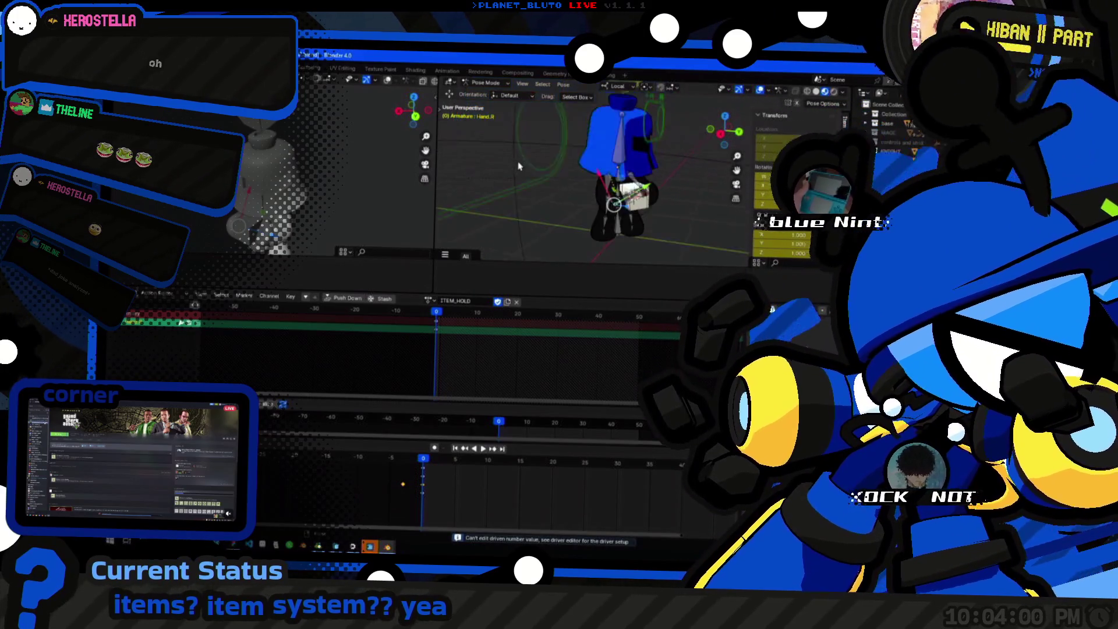
pyautogui.click(598, 195)
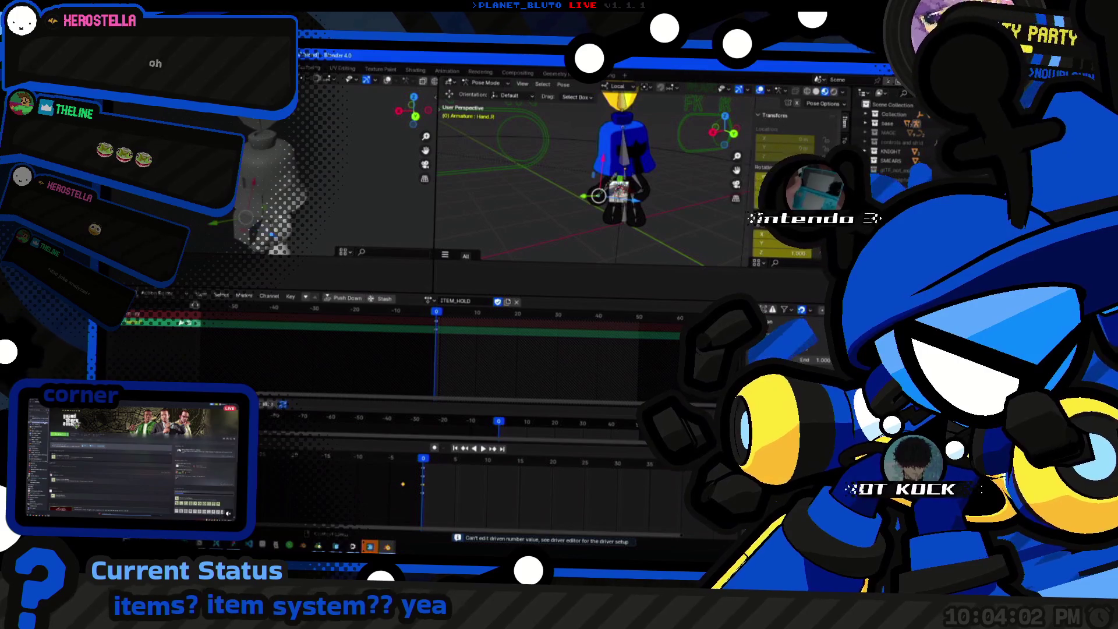
pyautogui.scroll(4, 626, 222)
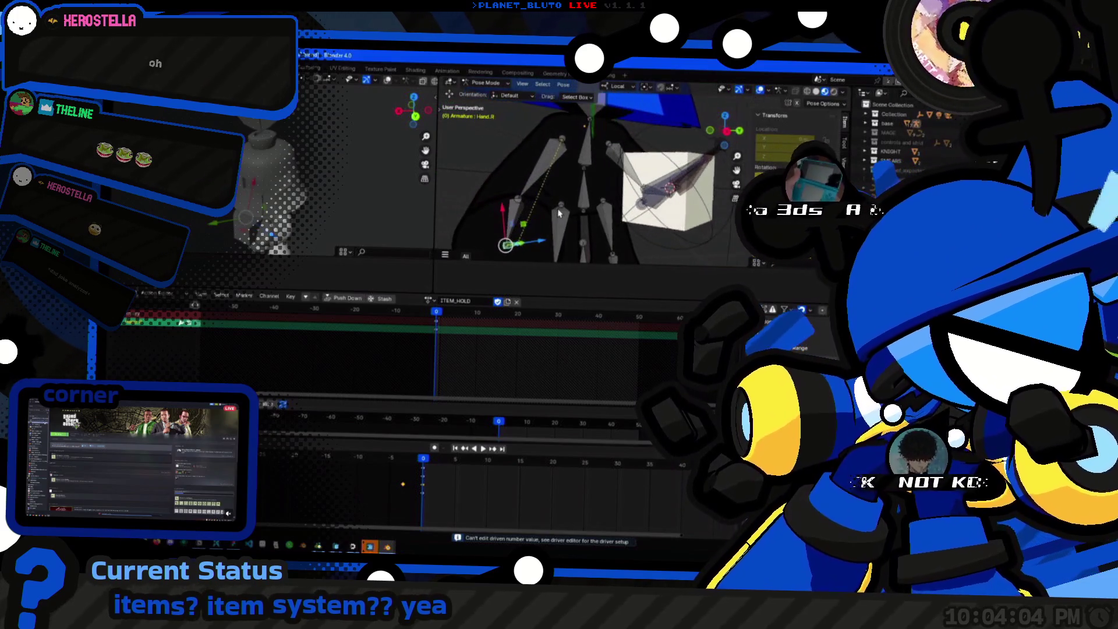
pyautogui.scroll(-5, 560, 214)
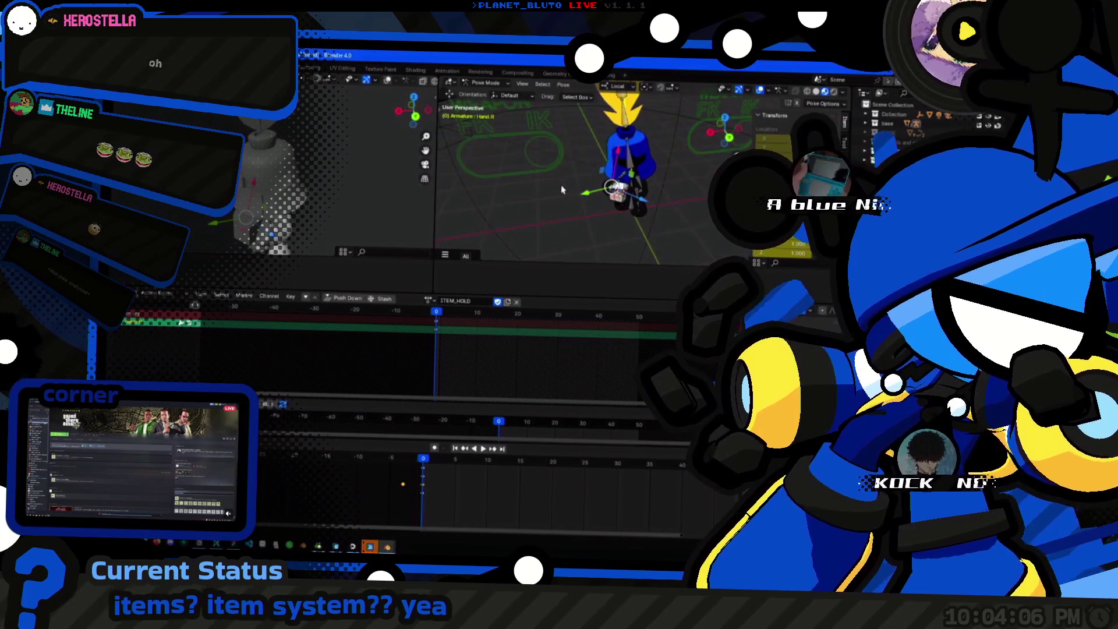
pyautogui.scroll(4, 594, 193)
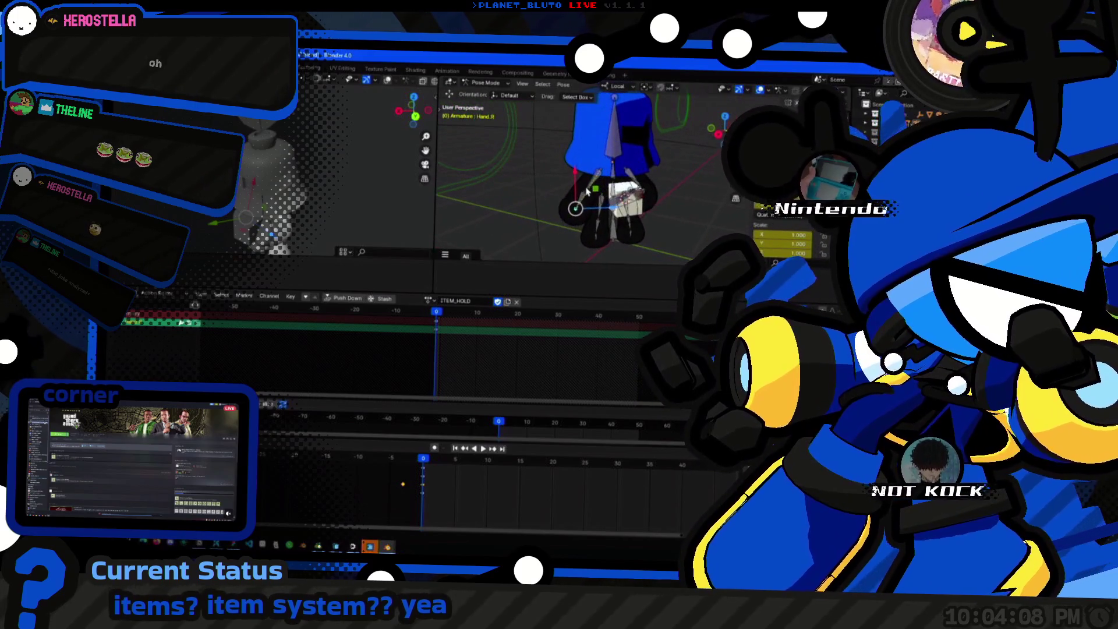
pyautogui.click(483, 169)
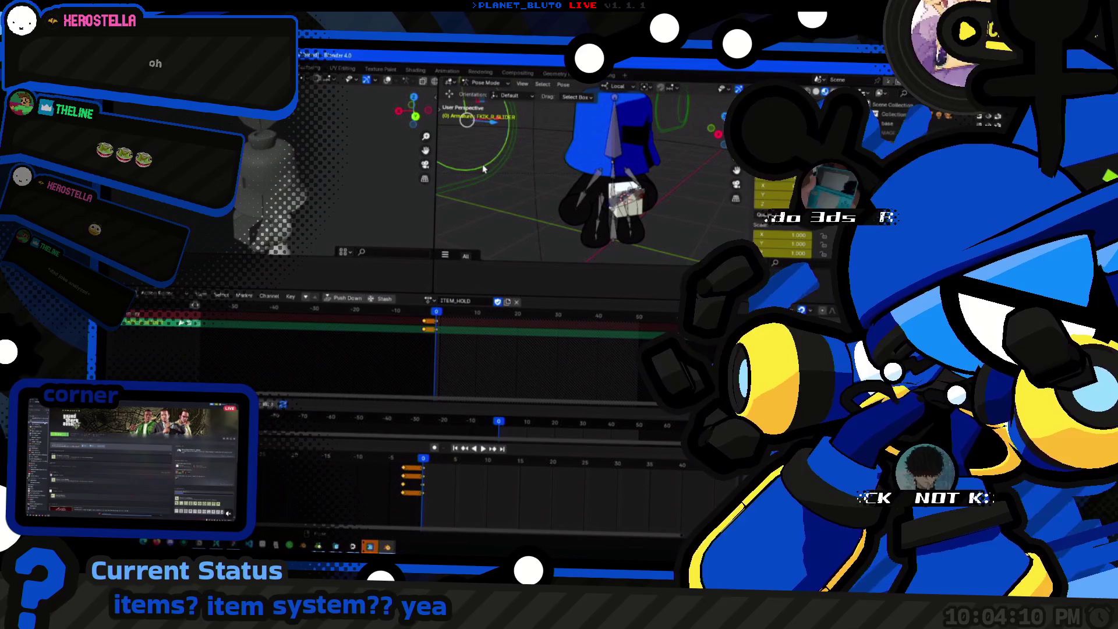
# Box-select the FK/IK slider keyframes in the Dope Sheet and move them a few frames later.
pyautogui.click(582, 214)
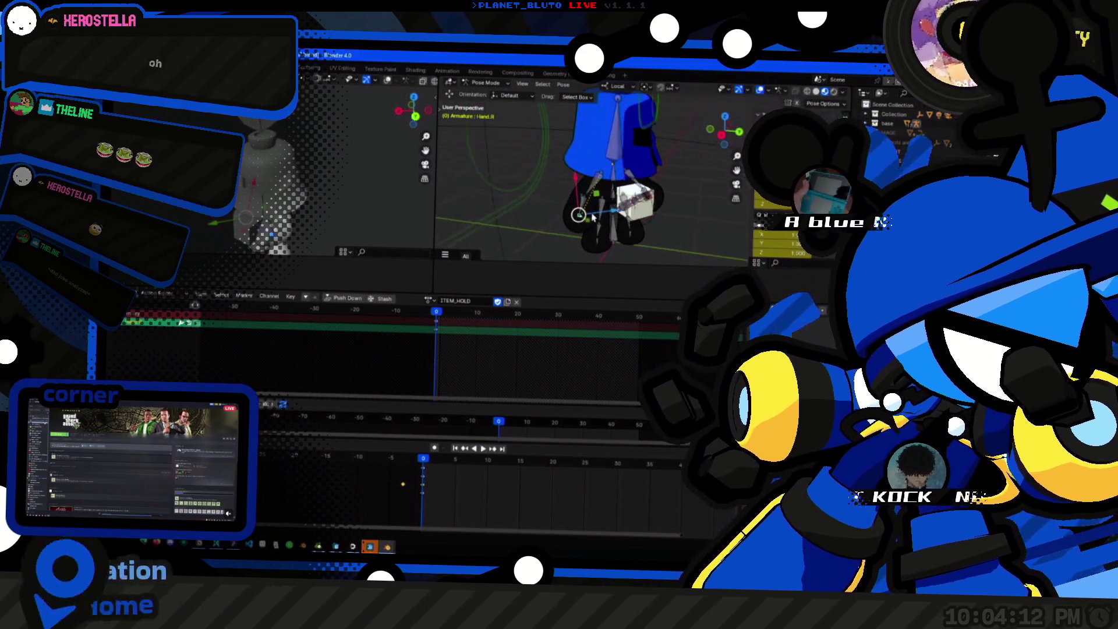
pyautogui.moveTo(582, 215); pyautogui.dragTo(533, 257)
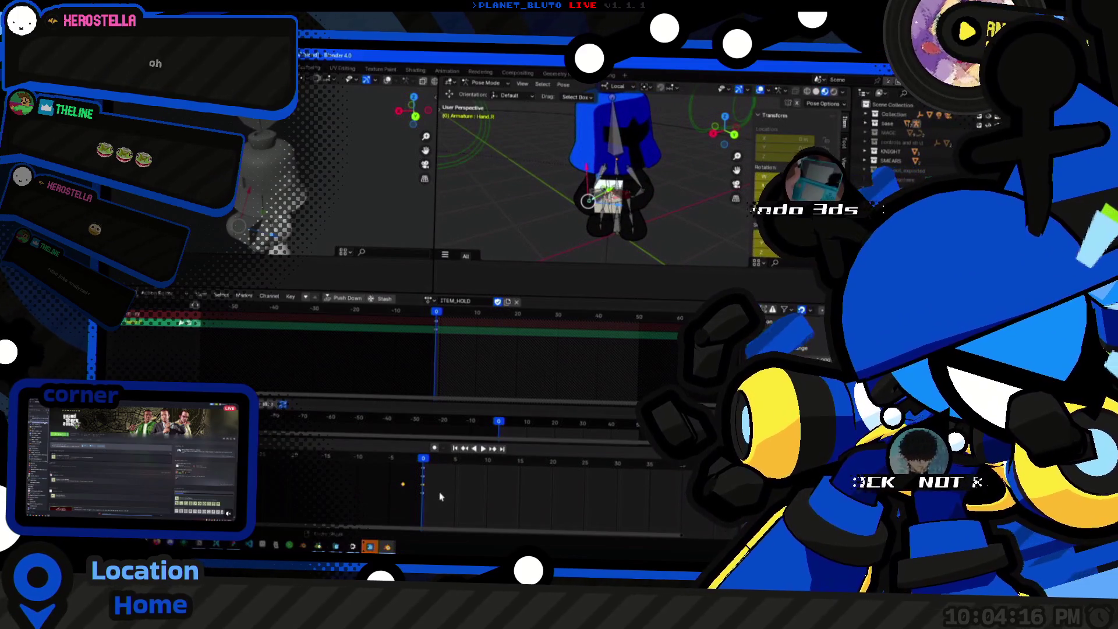
pyautogui.moveTo(445, 512); pyautogui.dragTo(412, 474)
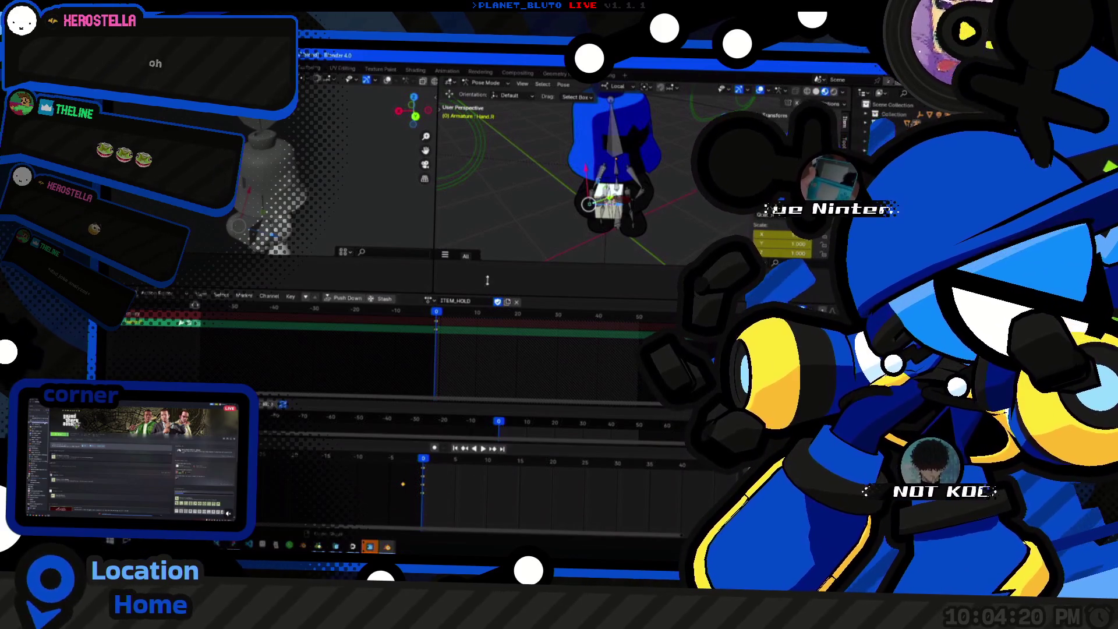
pyautogui.moveTo(501, 227); pyautogui.dragTo(520, 211)
pyautogui.click(540, 182)
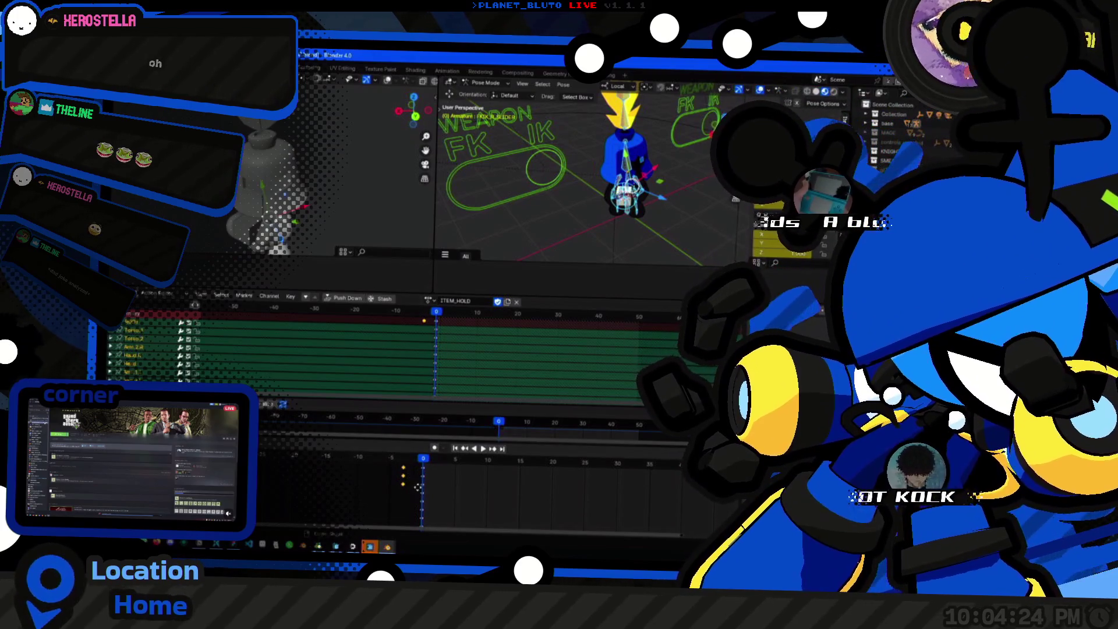
pyautogui.press('g')
pyautogui.click(469, 491)
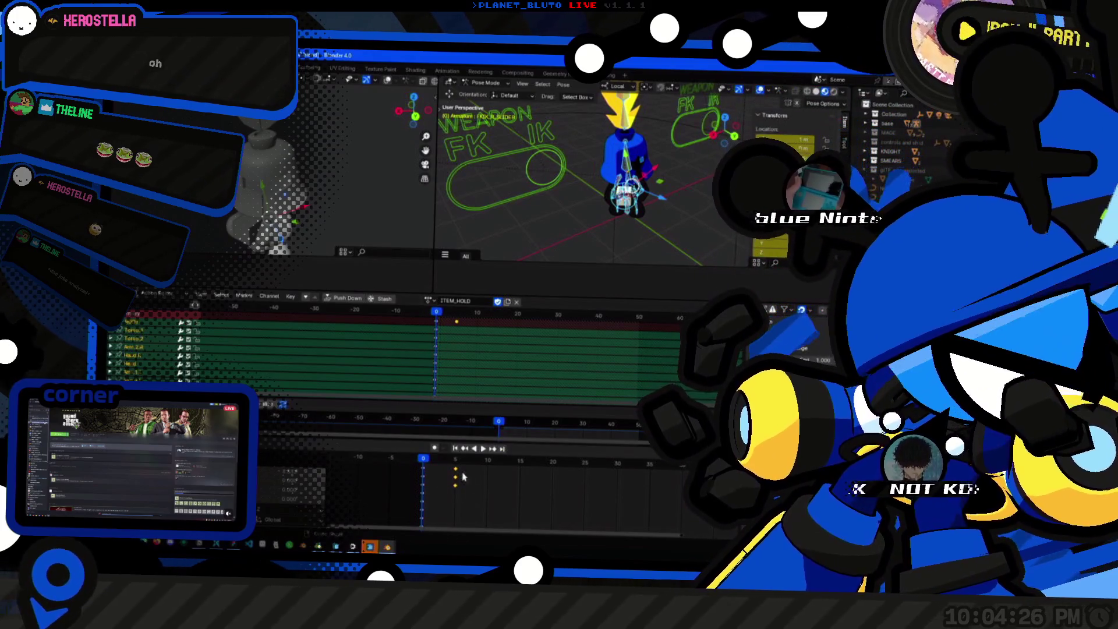
pyautogui.click(528, 183)
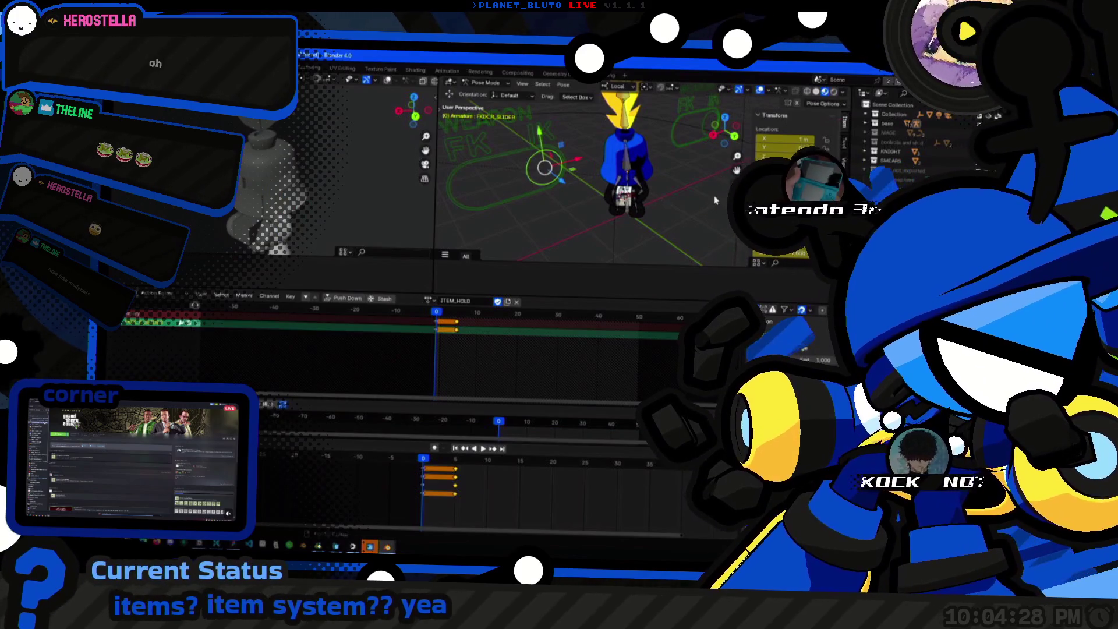
# Play back the ITEM_HOLD animation and stop at frame 0.
pyautogui.moveTo(723, 127); pyautogui.dragTo(674, 132)
pyautogui.click(684, 141)
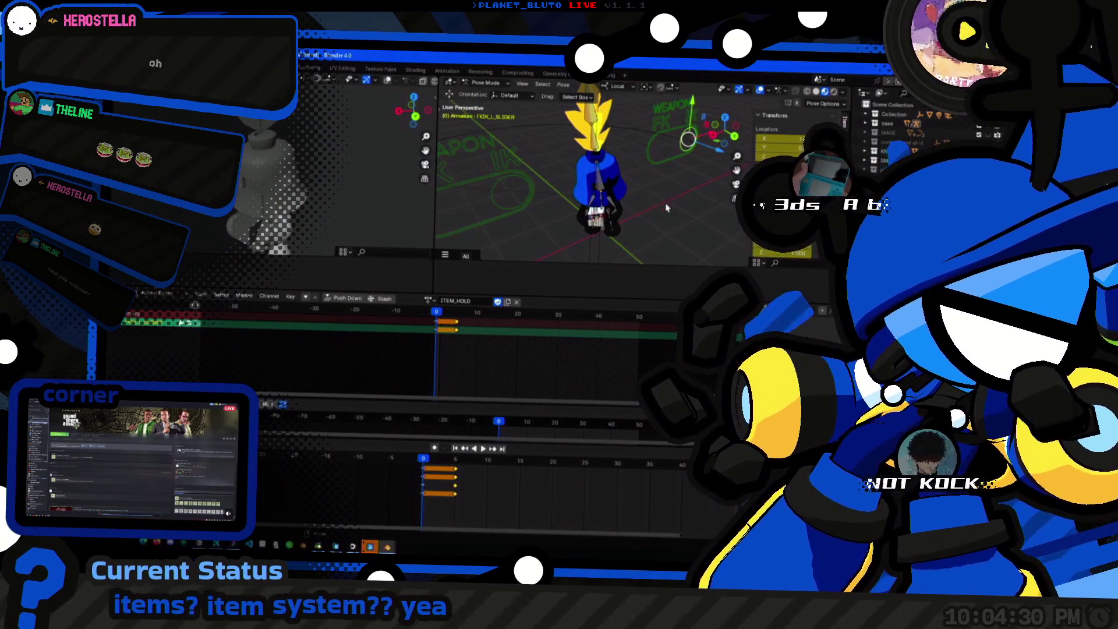
pyautogui.click(667, 208)
pyautogui.press('space')
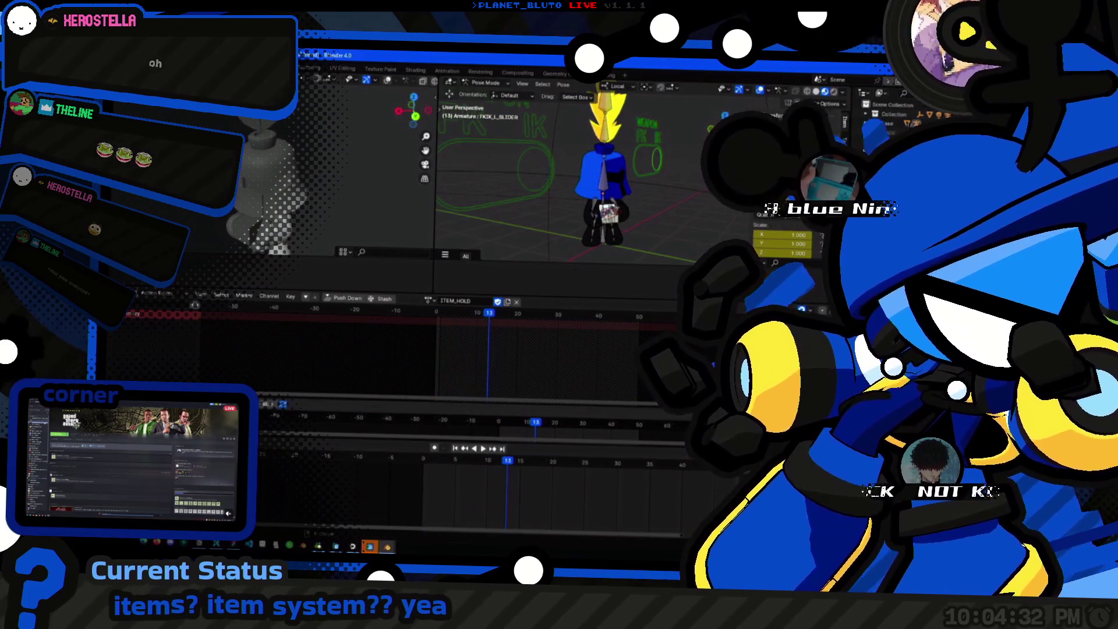
pyautogui.press('Escape')
# Save the blend file, start a glTF export of the character, then undo two changes.
pyautogui.hotkey('ctrl', 's')
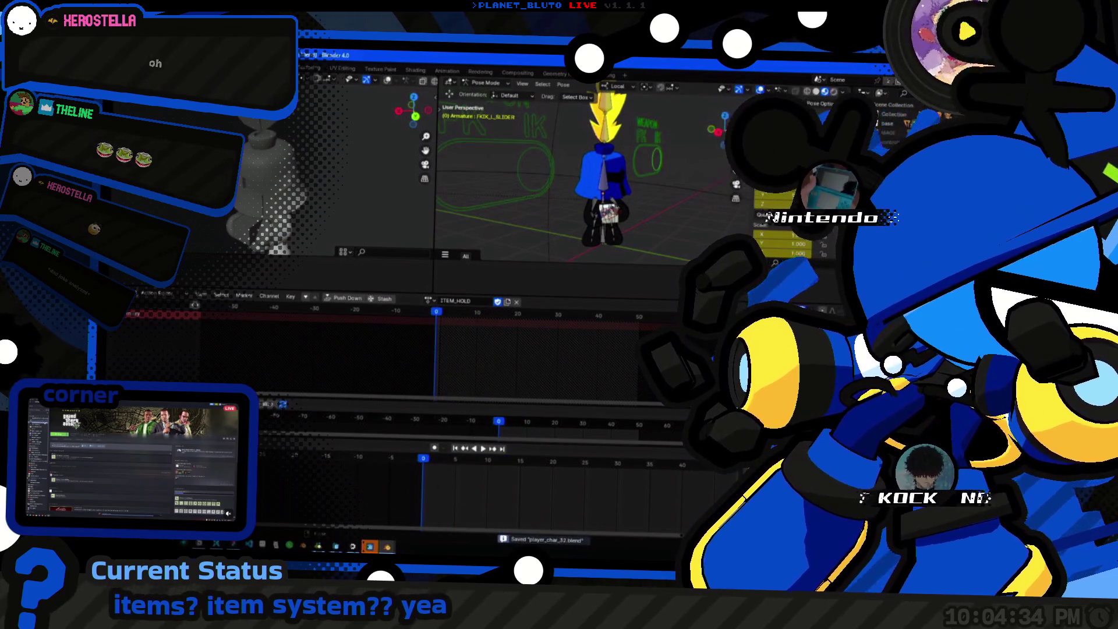
pyautogui.click(133, 65)
pyautogui.moveTo(148, 203)
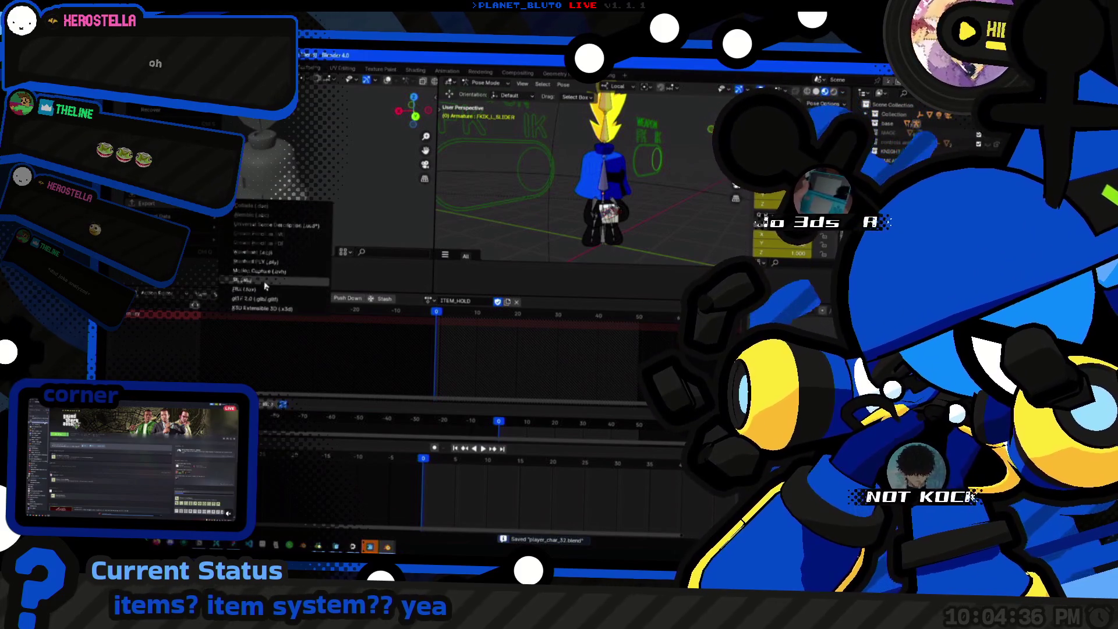
pyautogui.click(268, 300)
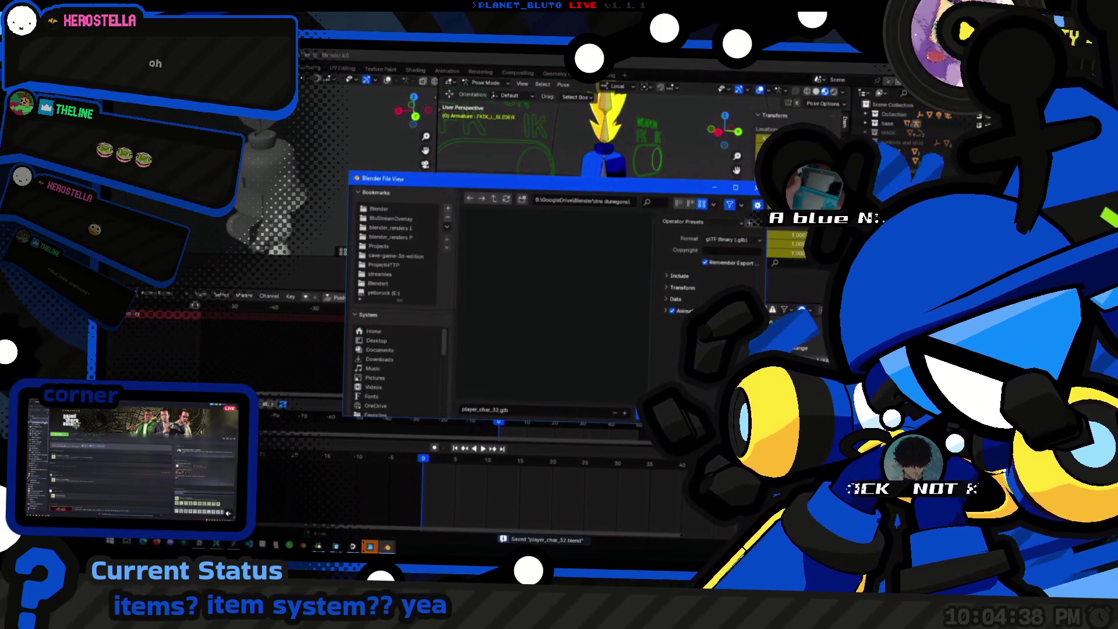
pyautogui.press('Return')
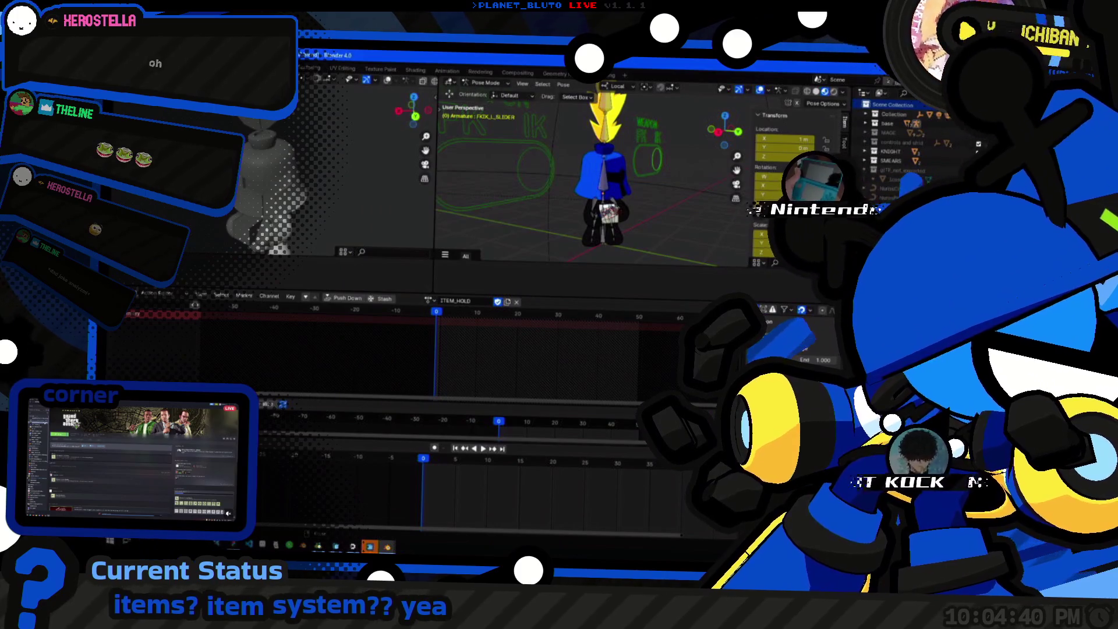
pyautogui.click(132, 65)
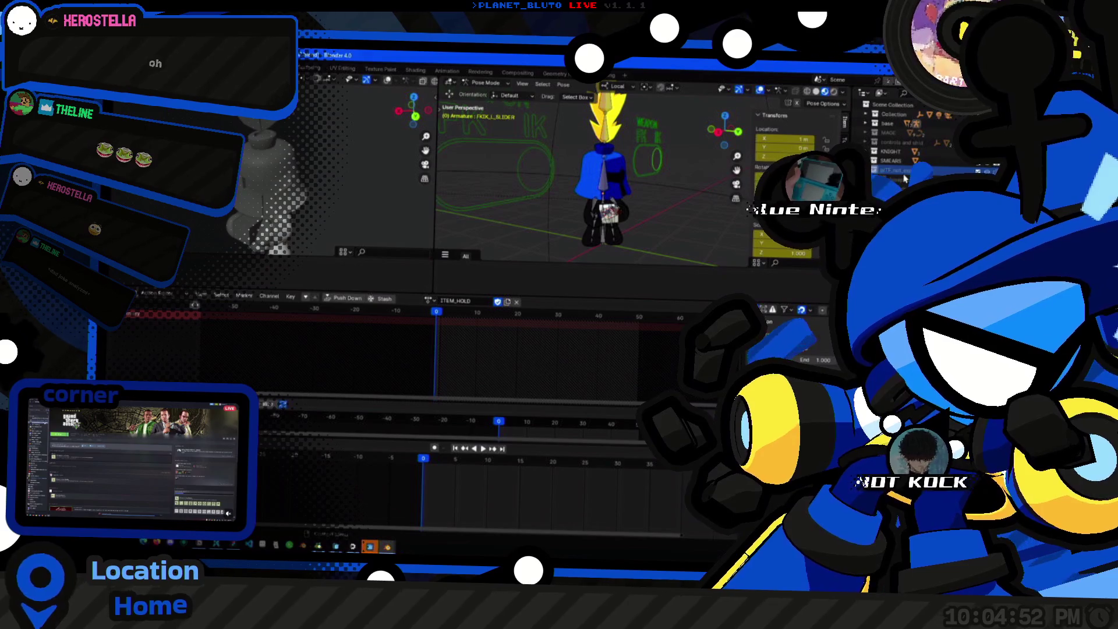
pyautogui.hotkey('ctrl', 'z')
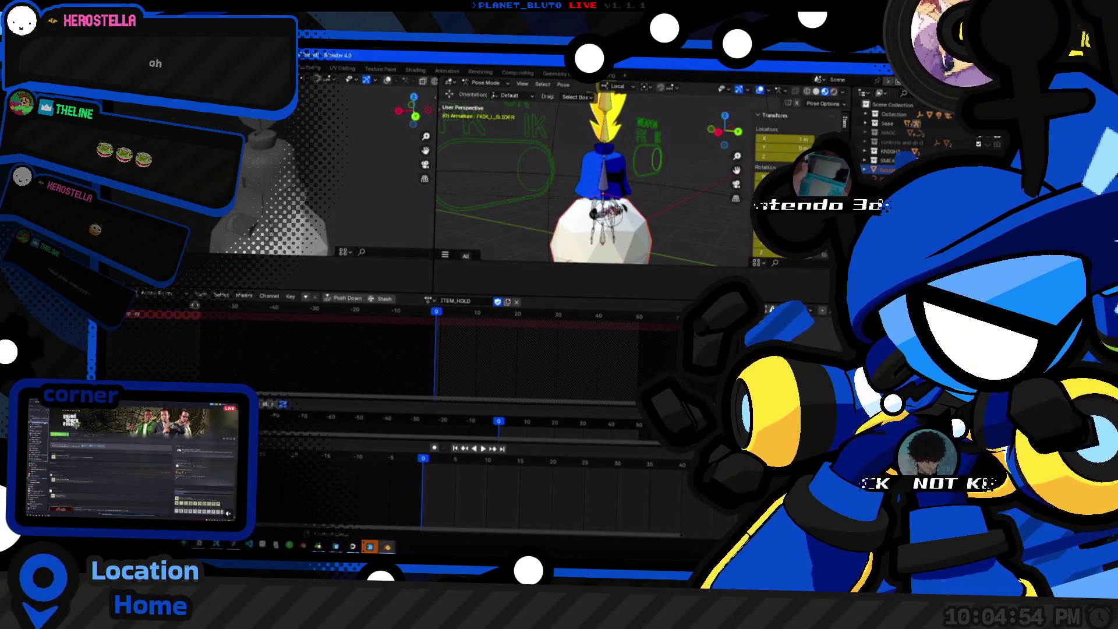
pyautogui.hotkey('ctrl', 'z')
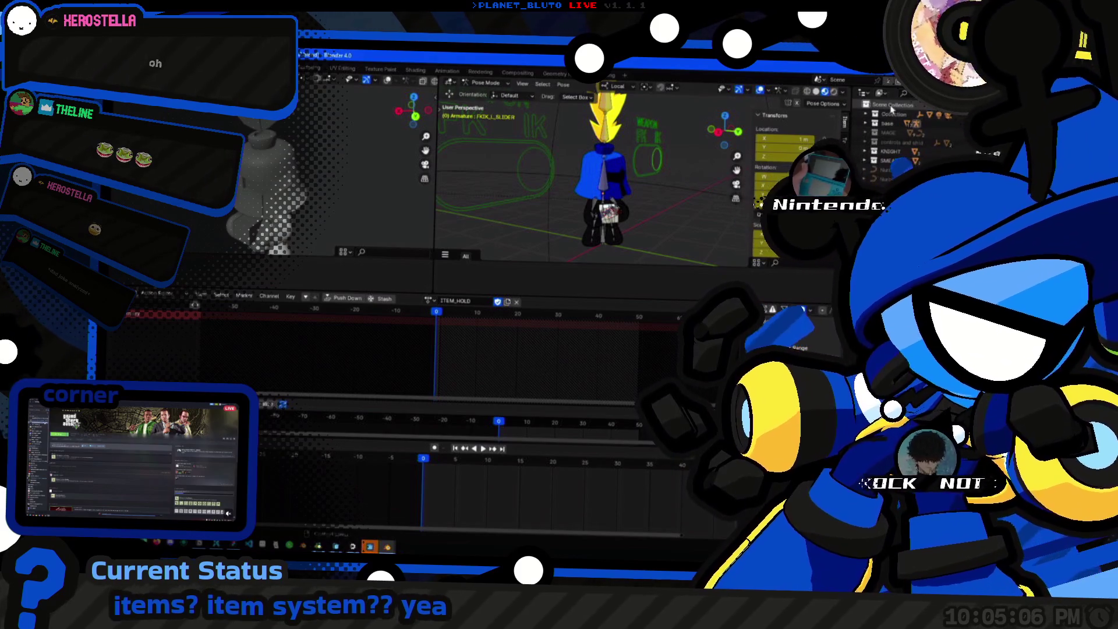
# Select all the knight's bones and start a glTF 2.0 export into cave-game-3d-edition.
pyautogui.press('a')
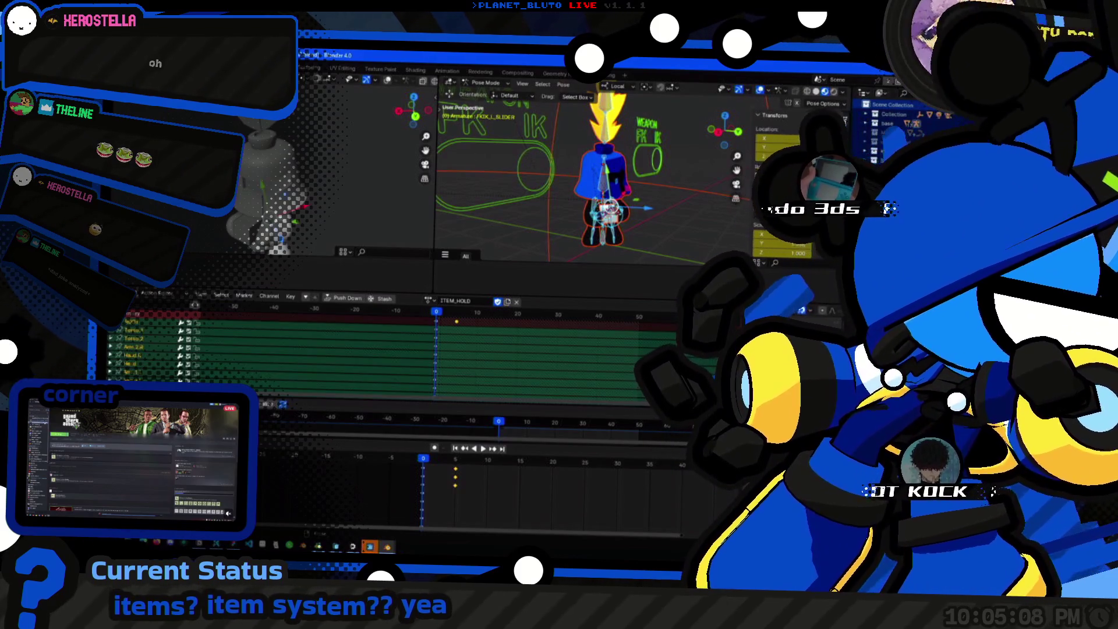
pyautogui.click(137, 74)
pyautogui.moveTo(146, 203)
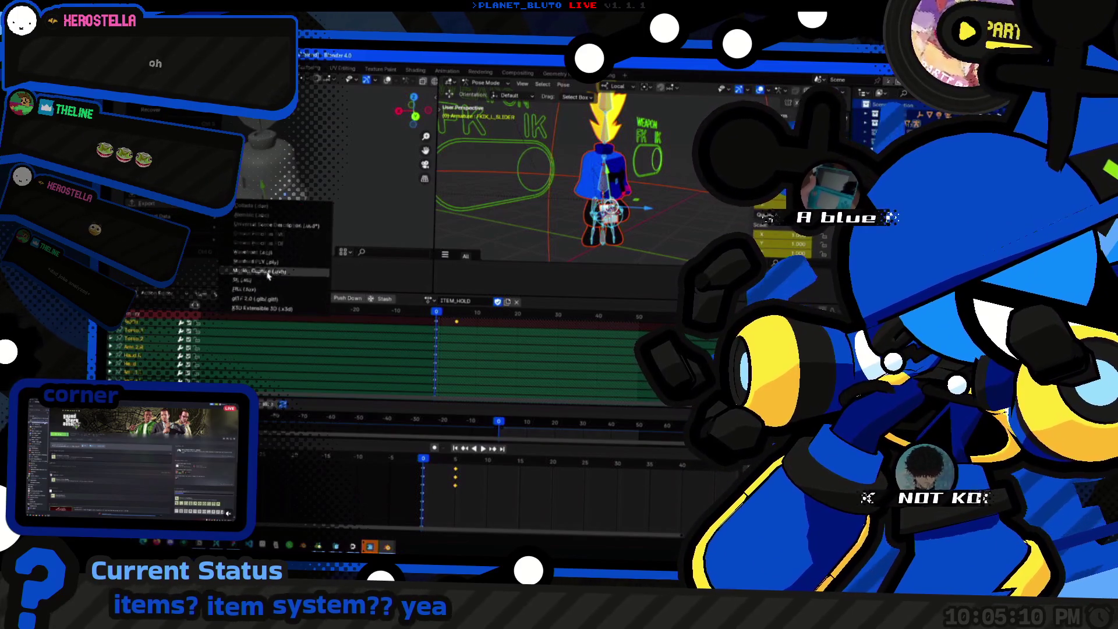
pyautogui.click(259, 300)
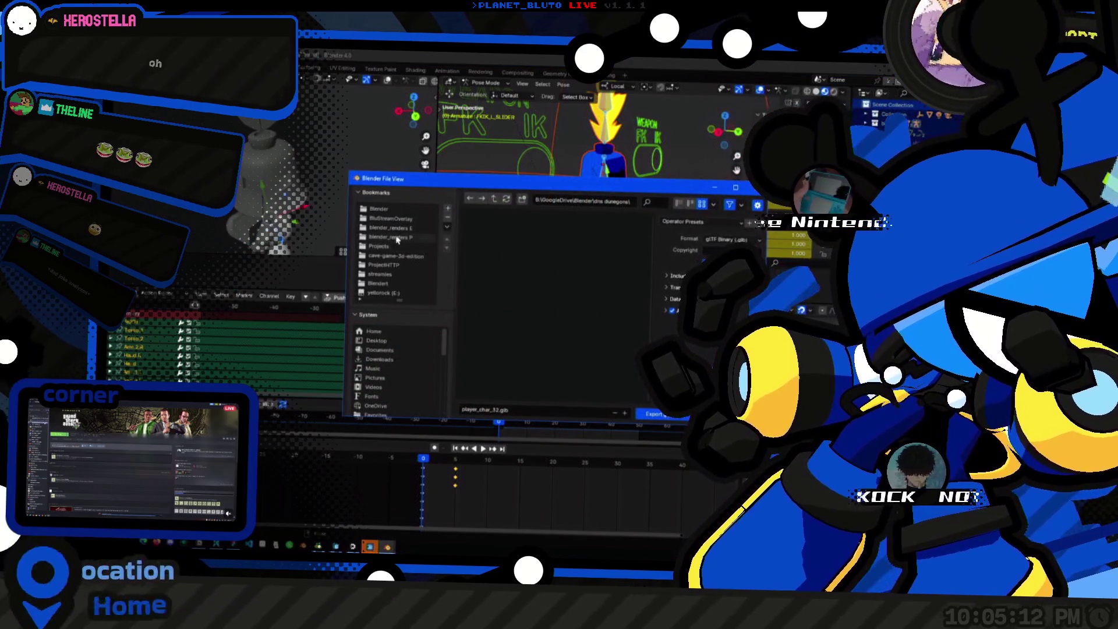
pyautogui.click(401, 257)
# Bring forward the File Explorer window showing the project's rigs folder.
pyautogui.press('super+Tab')
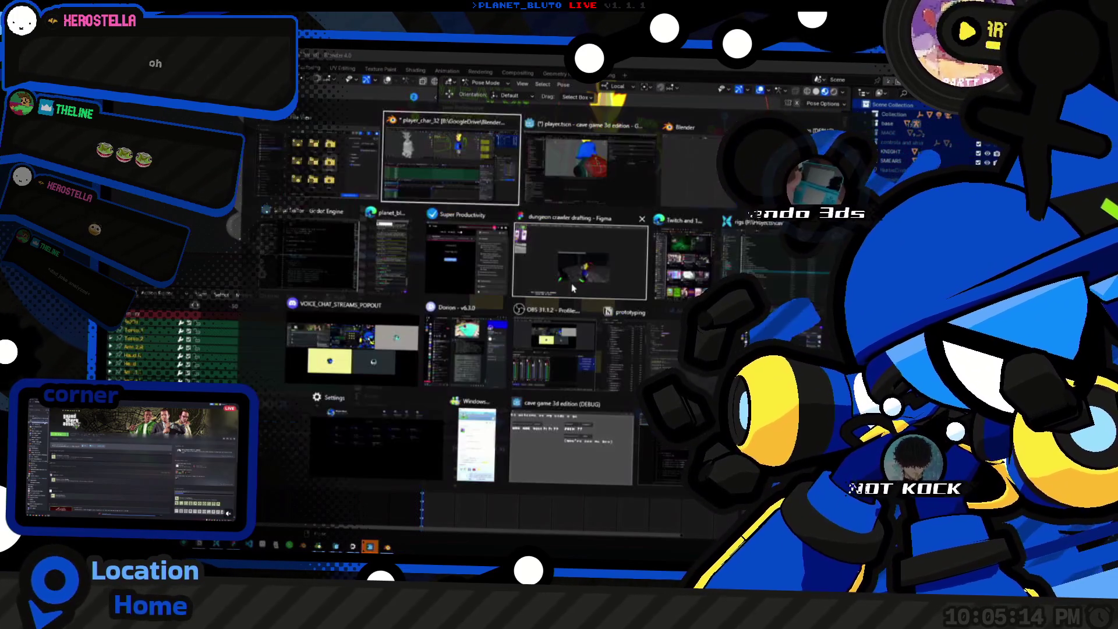
pyautogui.press('Right')
pyautogui.click(330, 178)
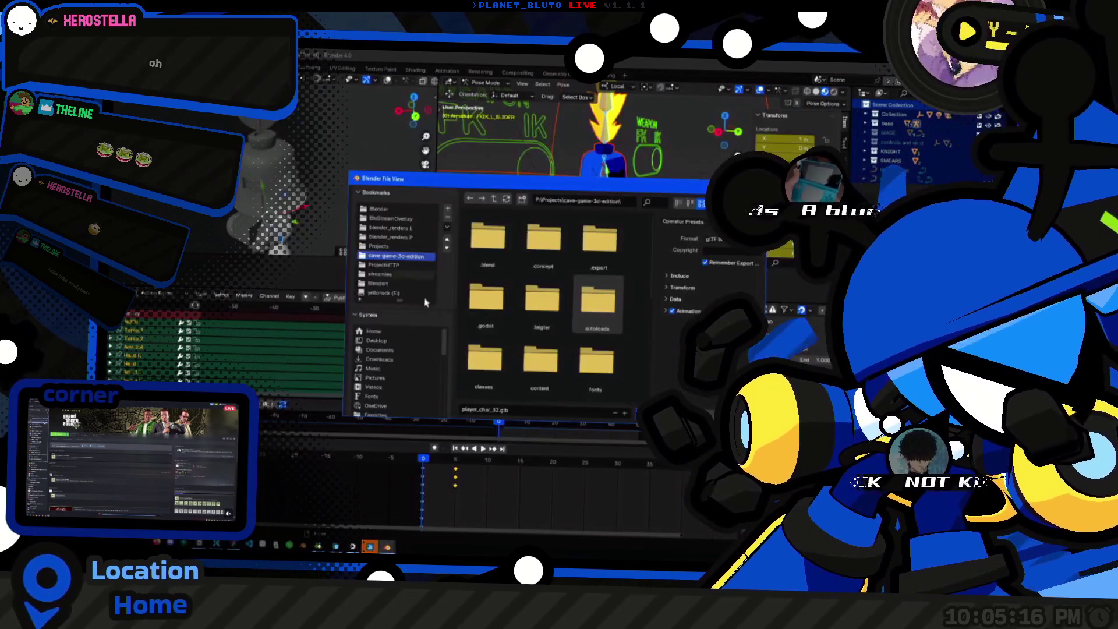
pyautogui.press('super+Tab')
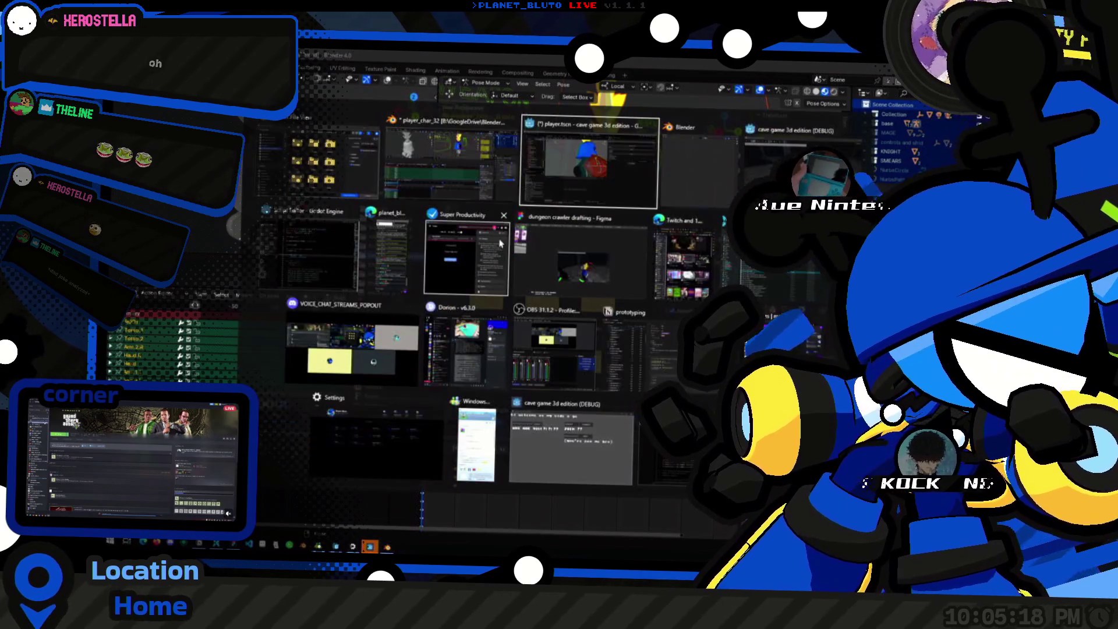
pyautogui.press('Return')
pyautogui.scroll(1, 330, 275)
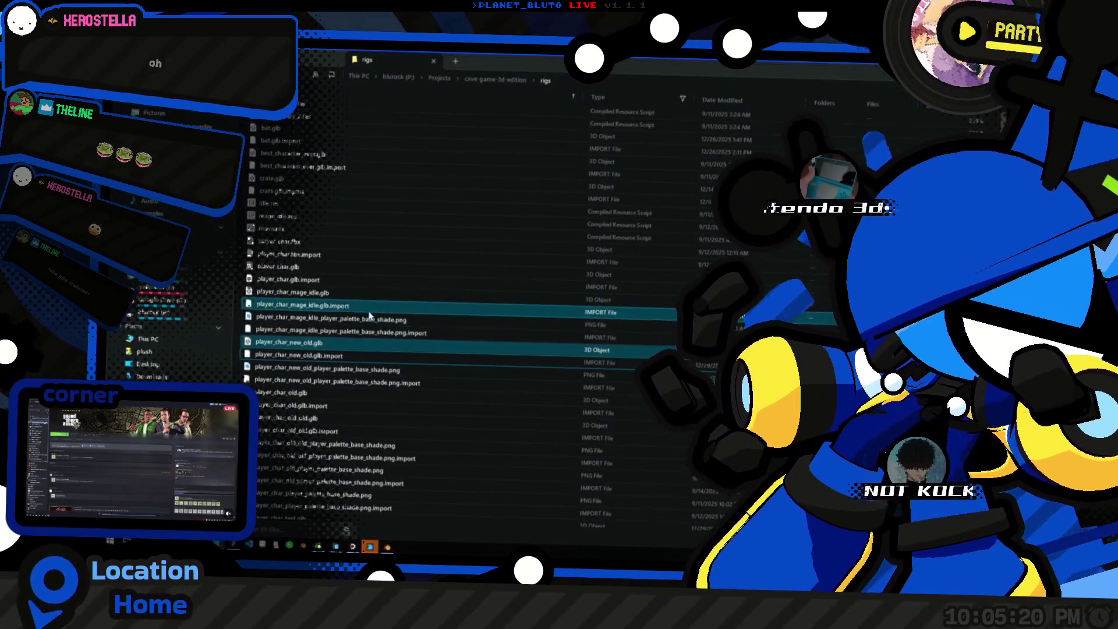
# Back up player_char.glb and player_char.glb.import by appending _12_28_25_10_05PM to their names.
pyautogui.click(330, 268)
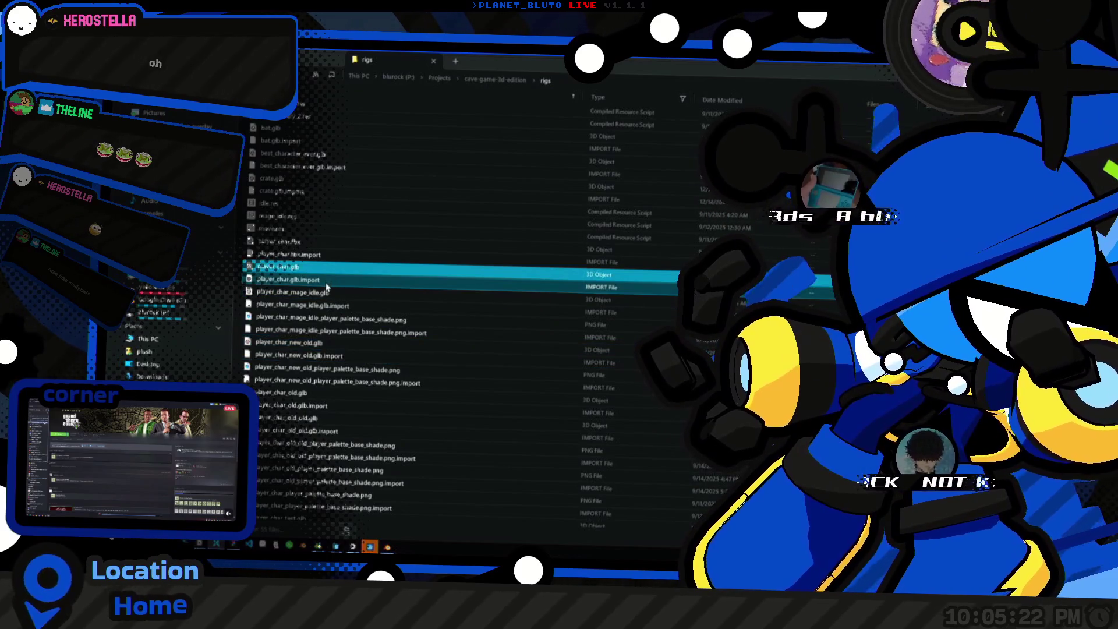
pyautogui.keyDown('shift'); pyautogui.click(334, 279); pyautogui.keyUp('shift')
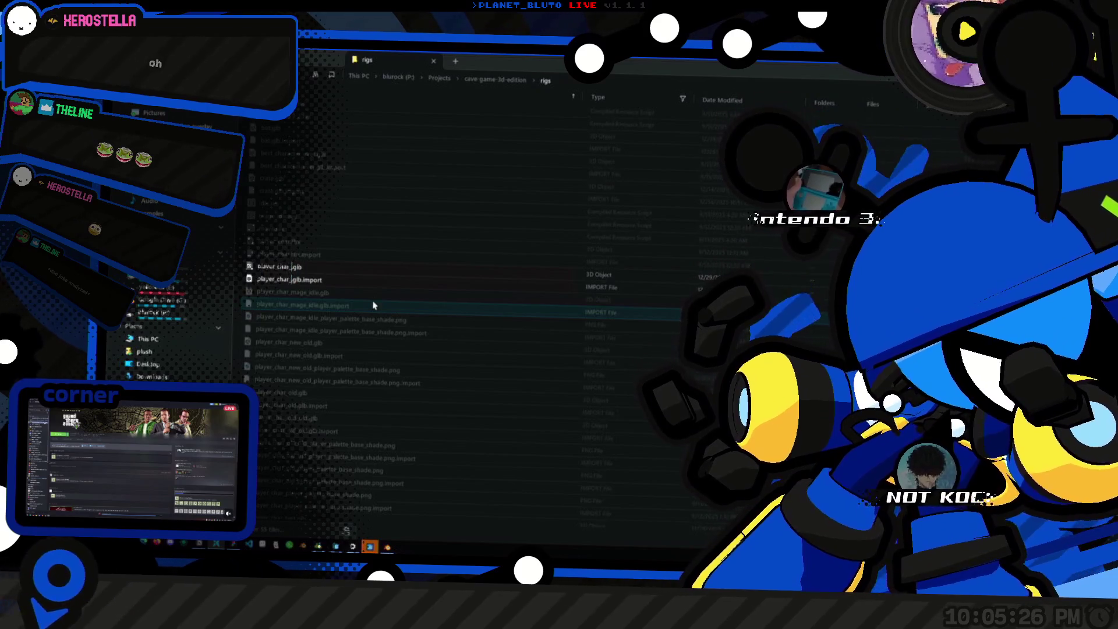
pyautogui.write('_12')
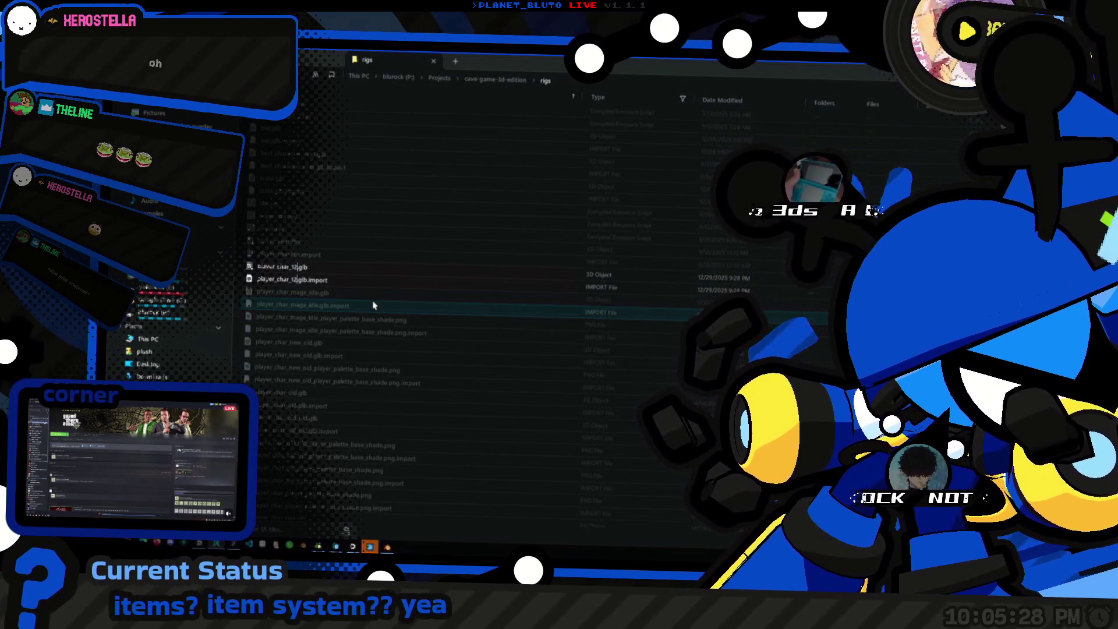
pyautogui.write('_28')
pyautogui.write('_25')
pyautogui.write('_10_05_')
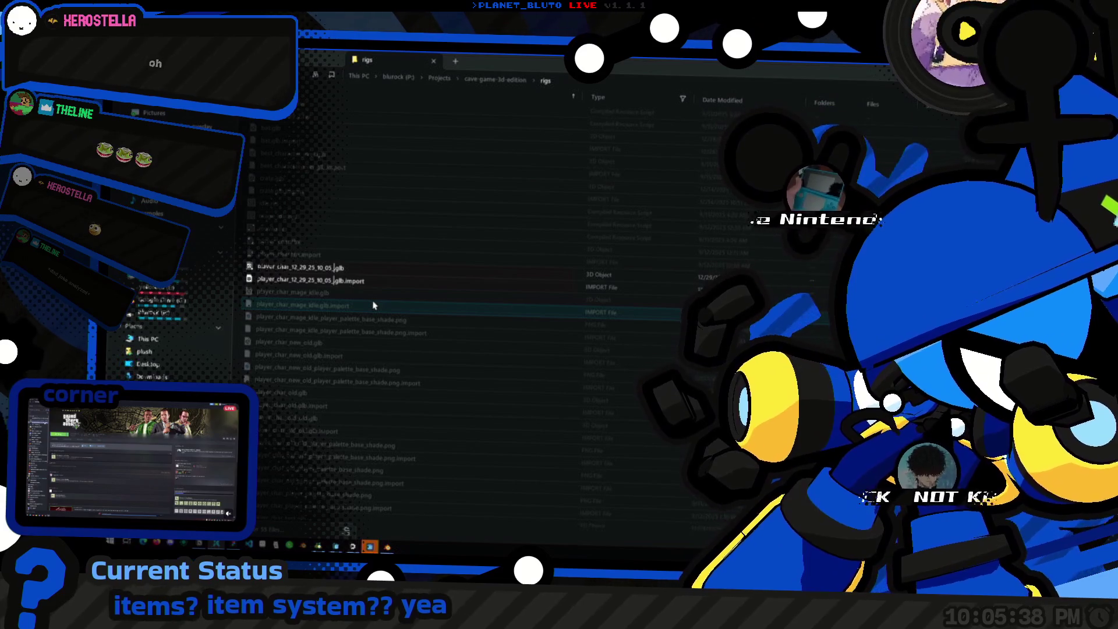
pyautogui.write('PM')
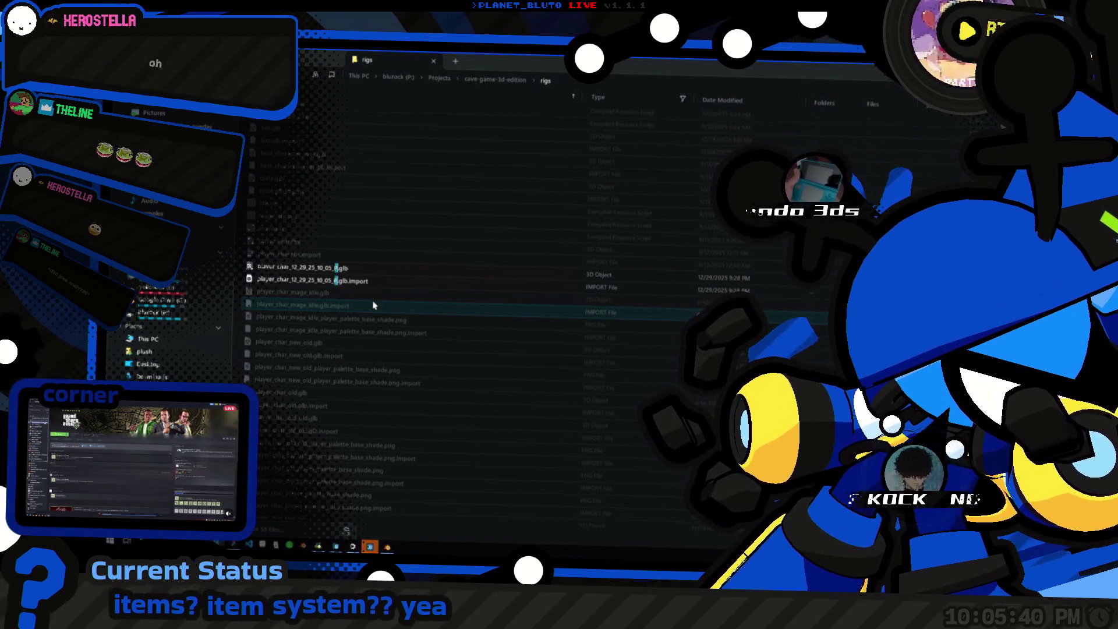
pyautogui.press('Return')
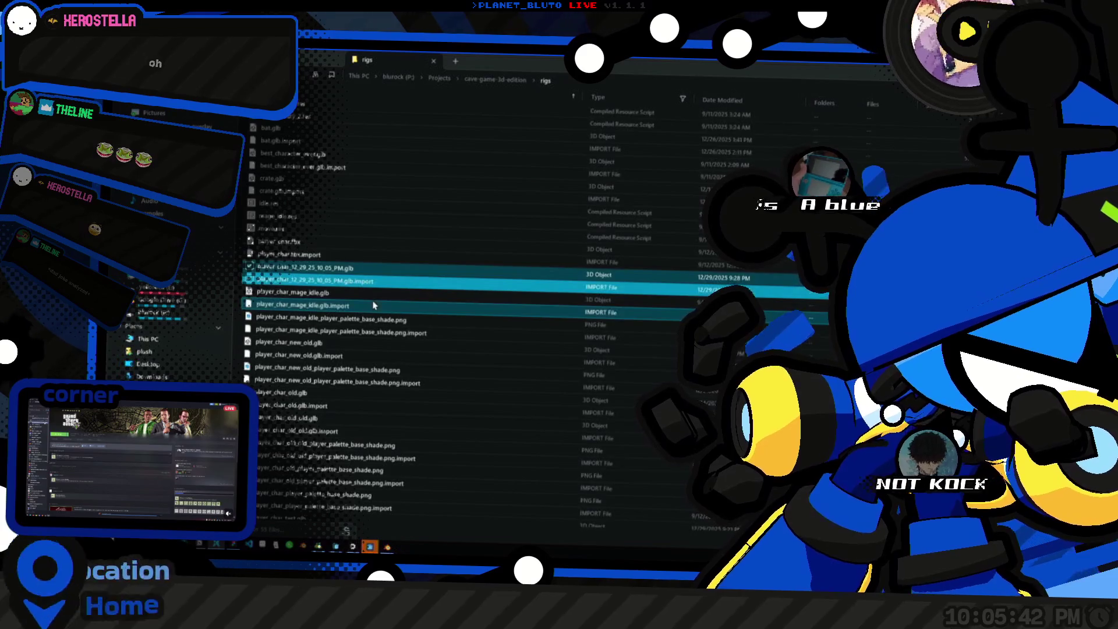
pyautogui.hotkey('alt', 'Tab')
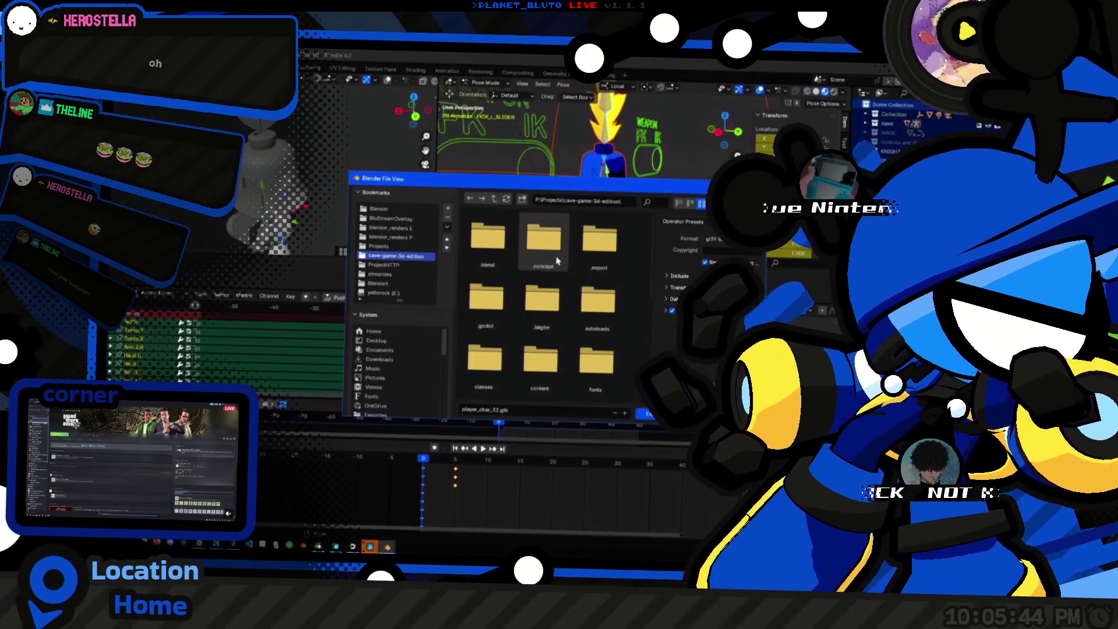
# In the rigs folder, set the export file name back to player_char.glb.
pyautogui.scroll(-2, 542, 309)
pyautogui.scroll(-1, 543, 319)
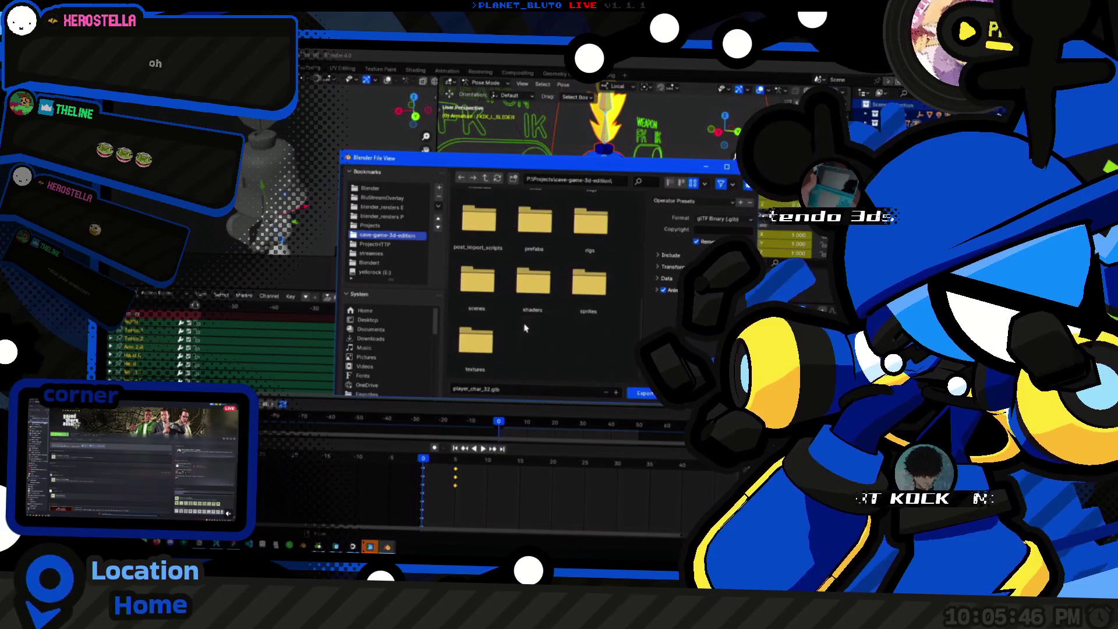
pyautogui.doubleClick(531, 289)
pyautogui.scroll(-1, 516, 349)
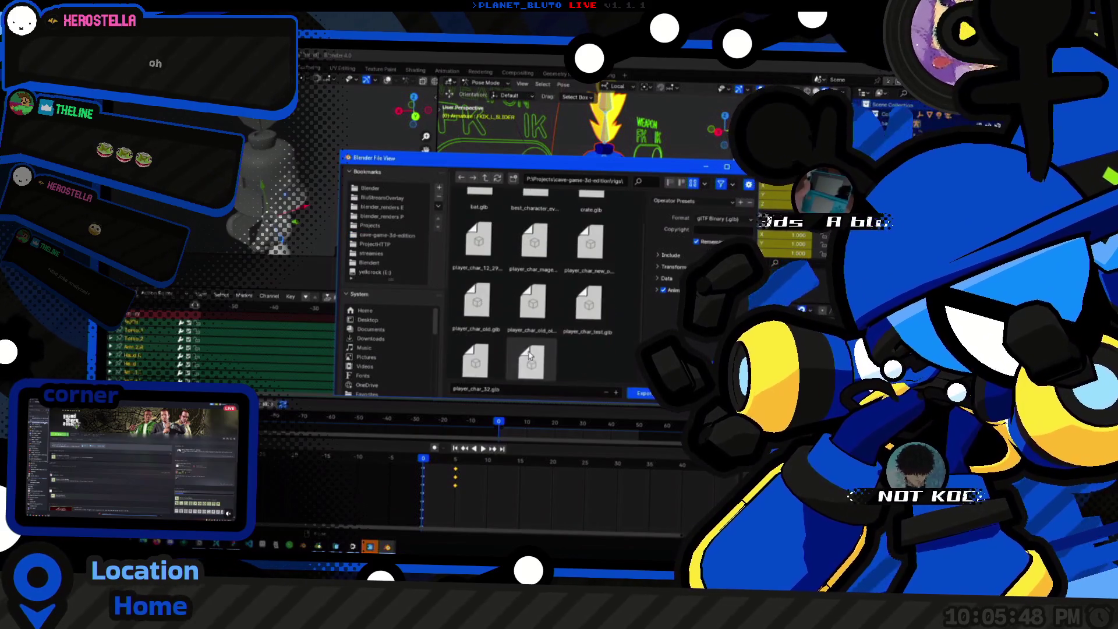
pyautogui.scroll(1, 510, 279)
pyautogui.click(478, 279)
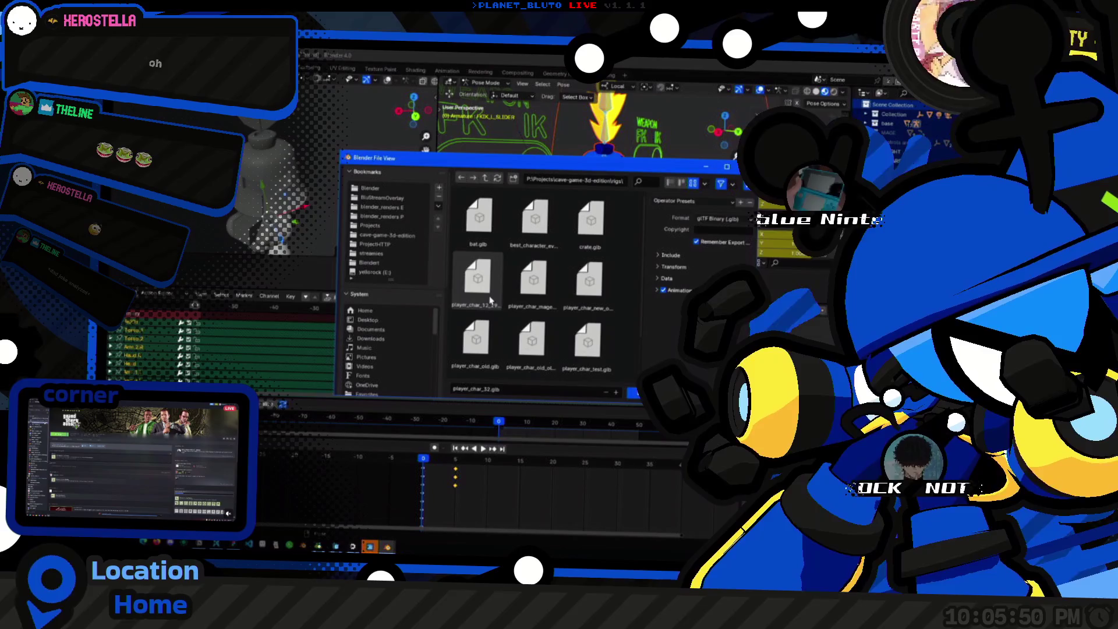
pyautogui.click(484, 389)
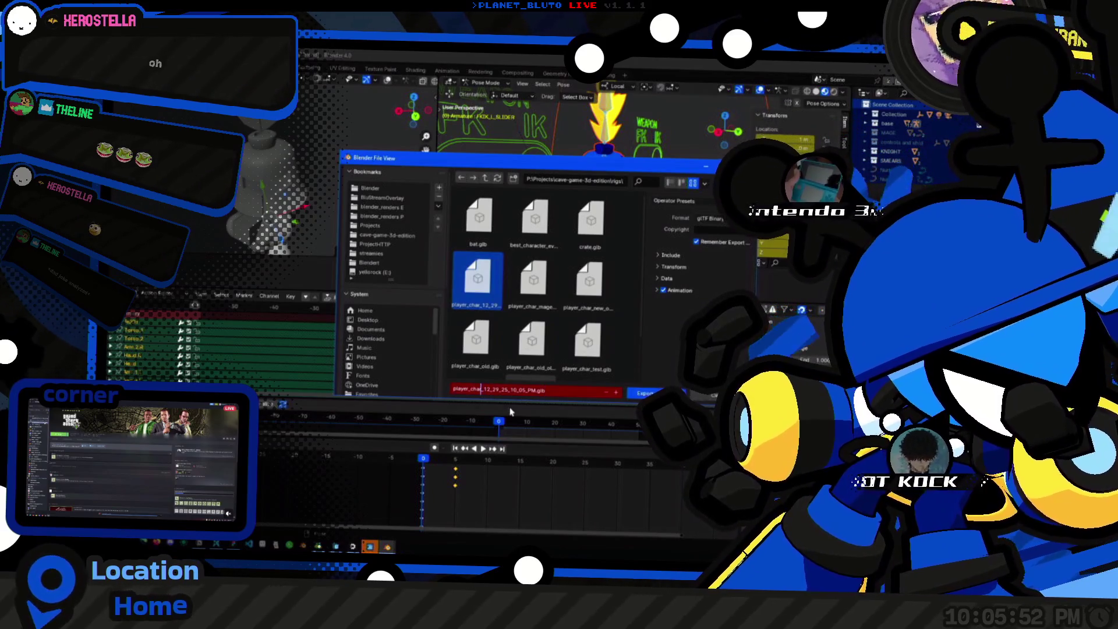
pyautogui.hotkey('ctrl', 'BackSpace')
pyautogui.hotkey('ctrl', 'BackSpace')
pyautogui.hotkey('ctrl', 'BackSpace')
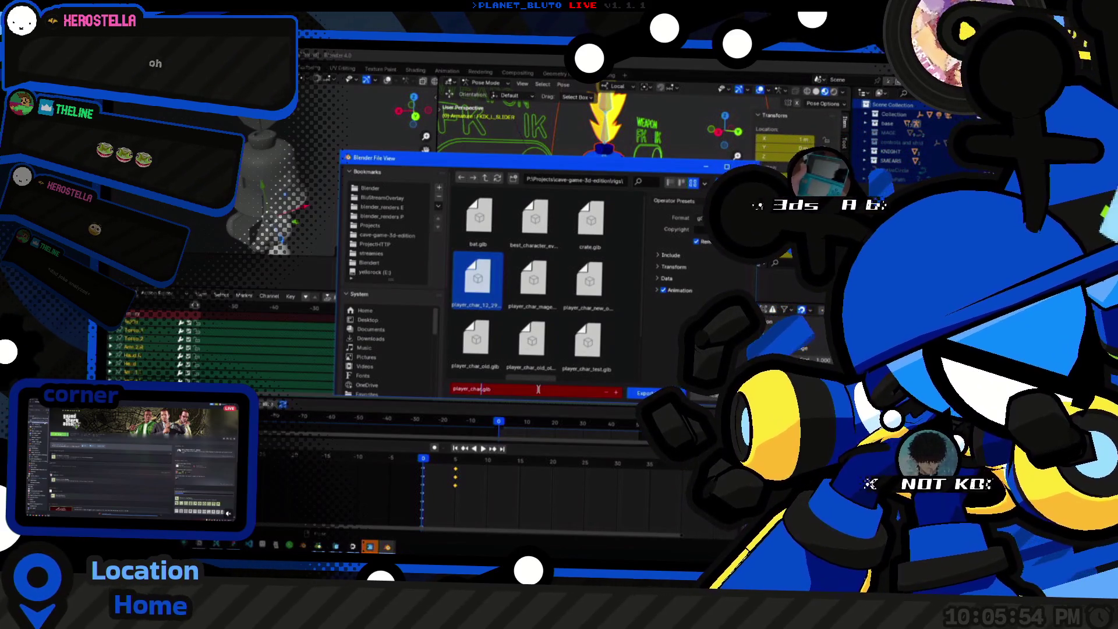
pyautogui.click(670, 201)
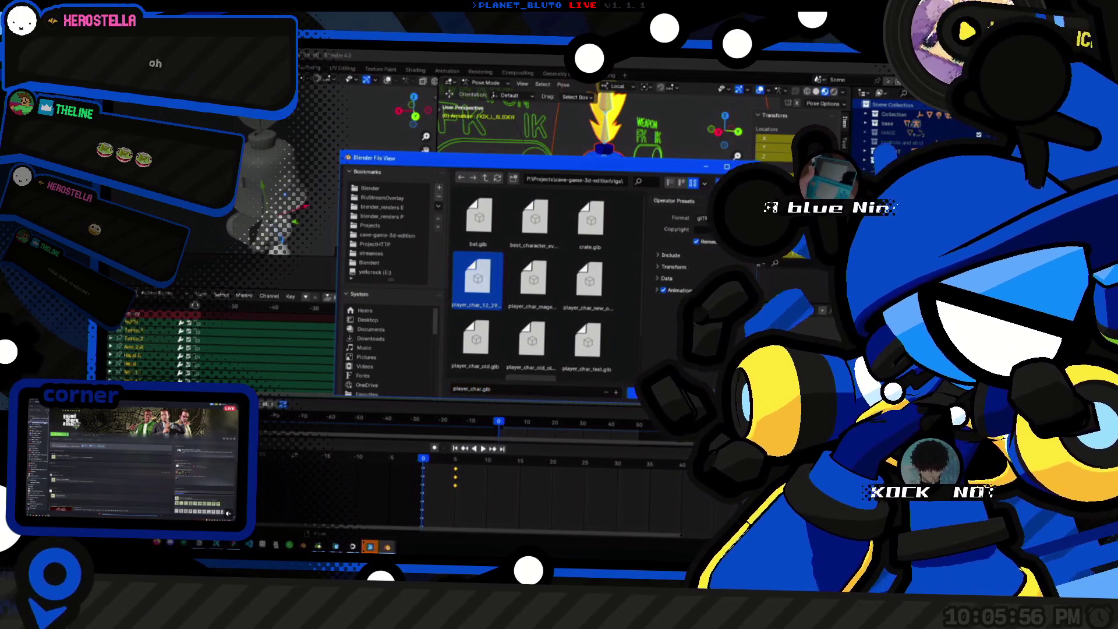
# Apply the Godot export preset and export the glTF so Godot reimports it.
pyautogui.click(670, 201)
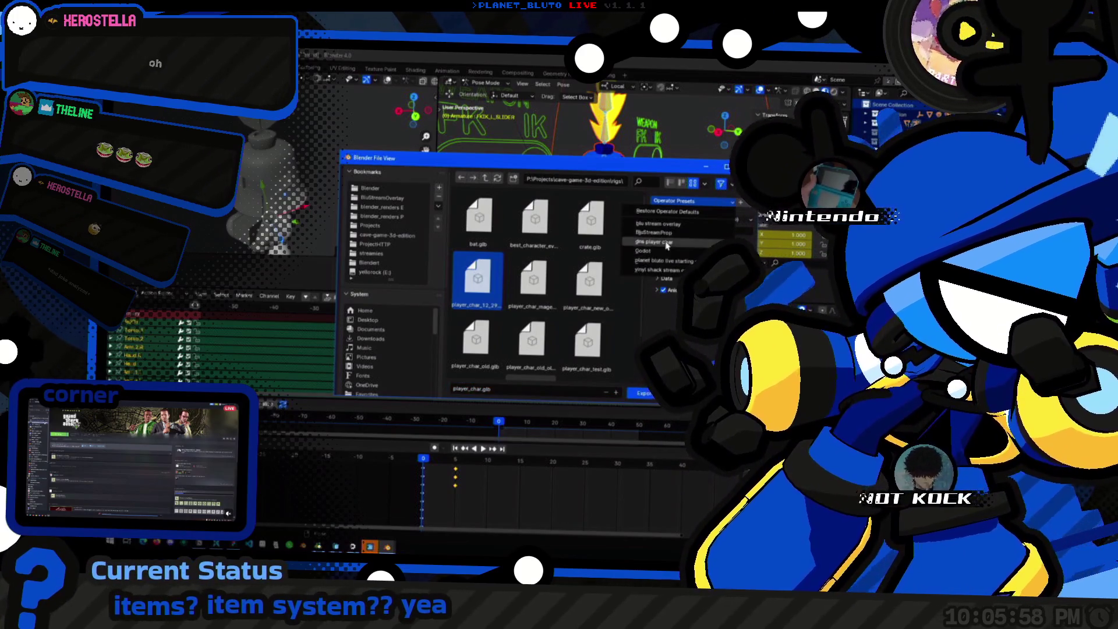
pyautogui.click(659, 254)
pyautogui.click(645, 394)
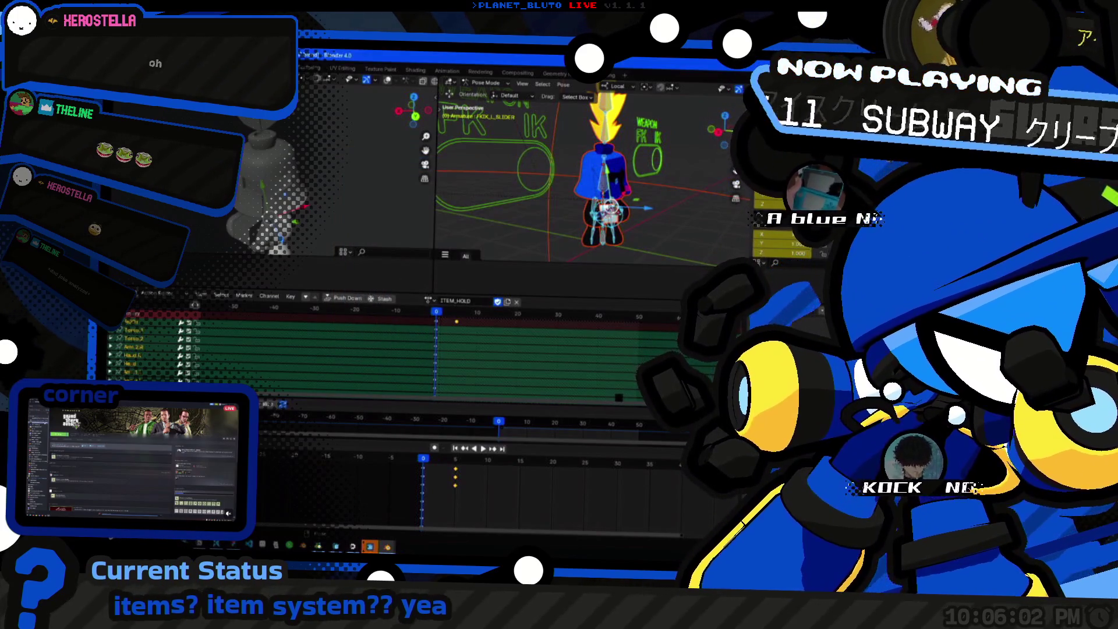
pyautogui.hotkey('alt', 'Tab')
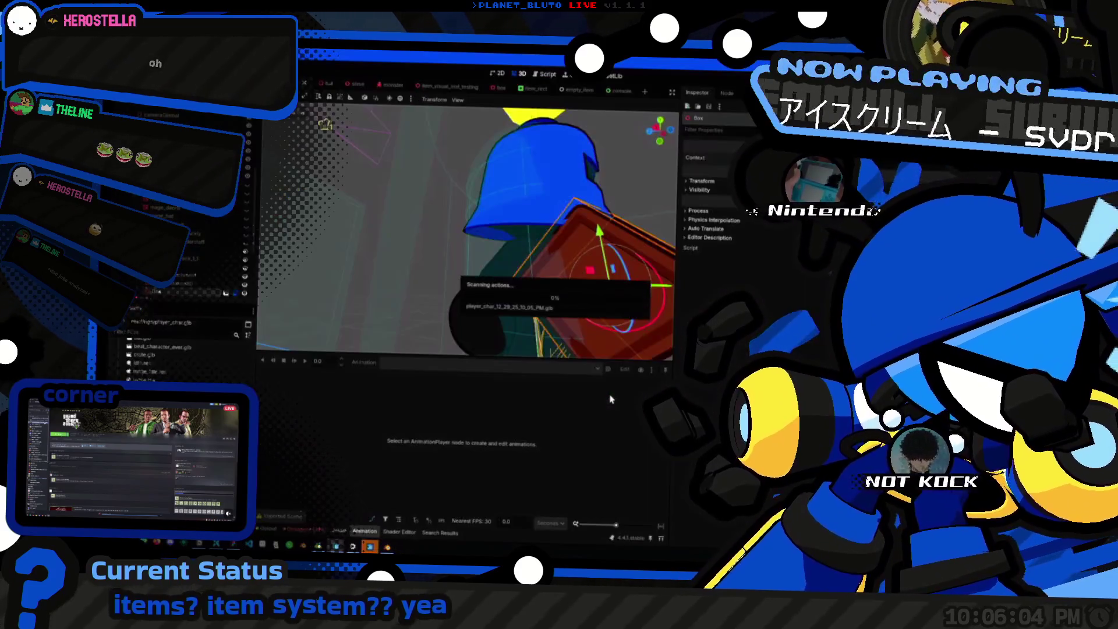